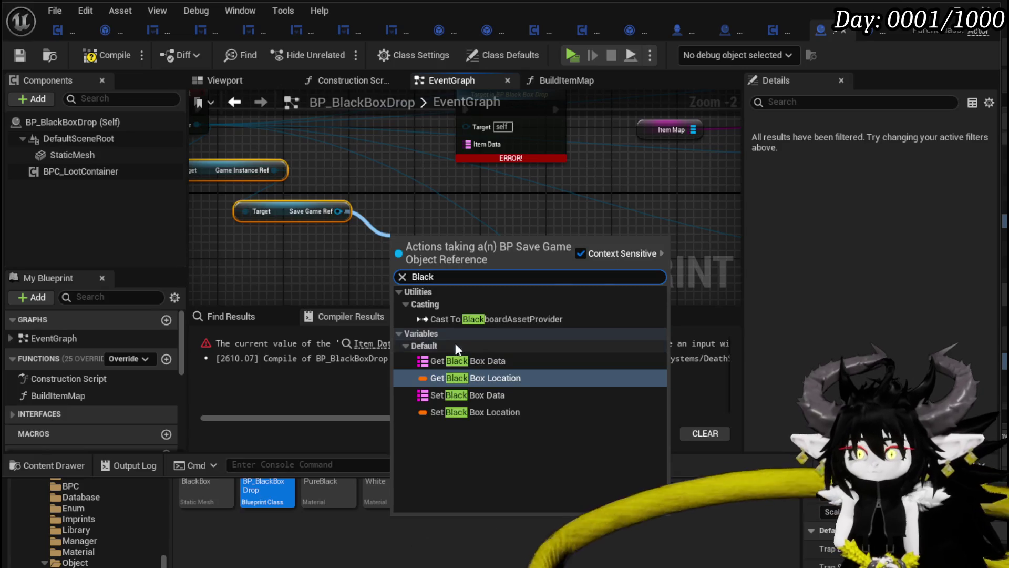
# - Add a Black Box Data getter, wire it into Build Item Map's Item Data pin, and compile BP_BlackBoxDrop
pyautogui.click(463, 360)
pyautogui.moveTo(488, 248); pyautogui.dragTo(475, 146)
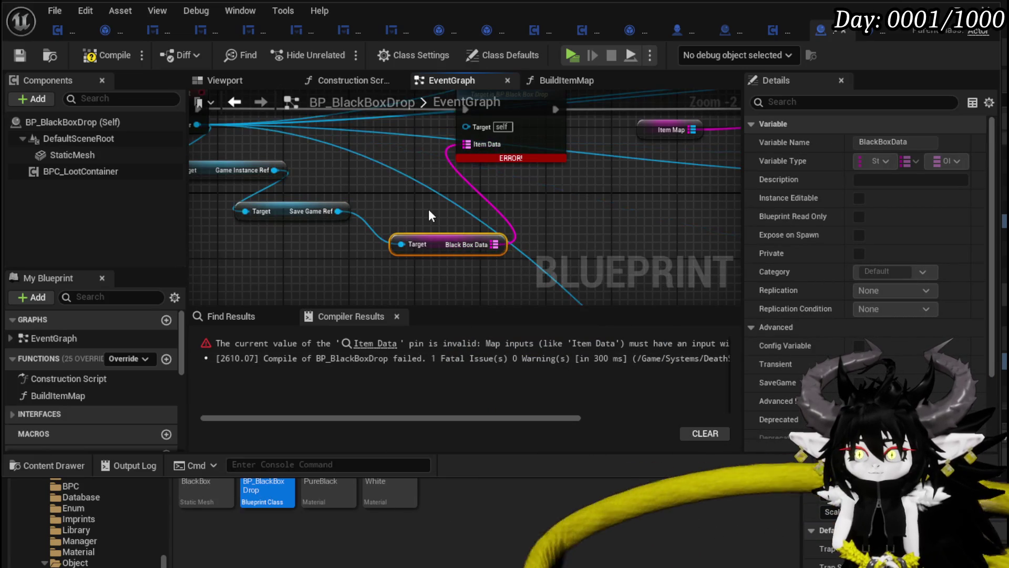
pyautogui.scroll(-3, 428, 209)
pyautogui.click(320, 280)
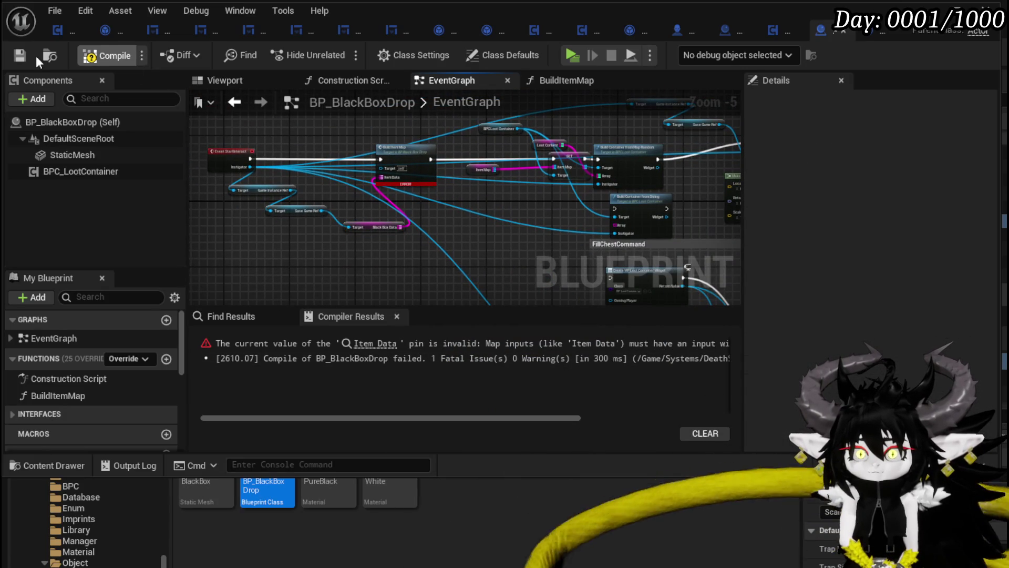
pyautogui.click(20, 55)
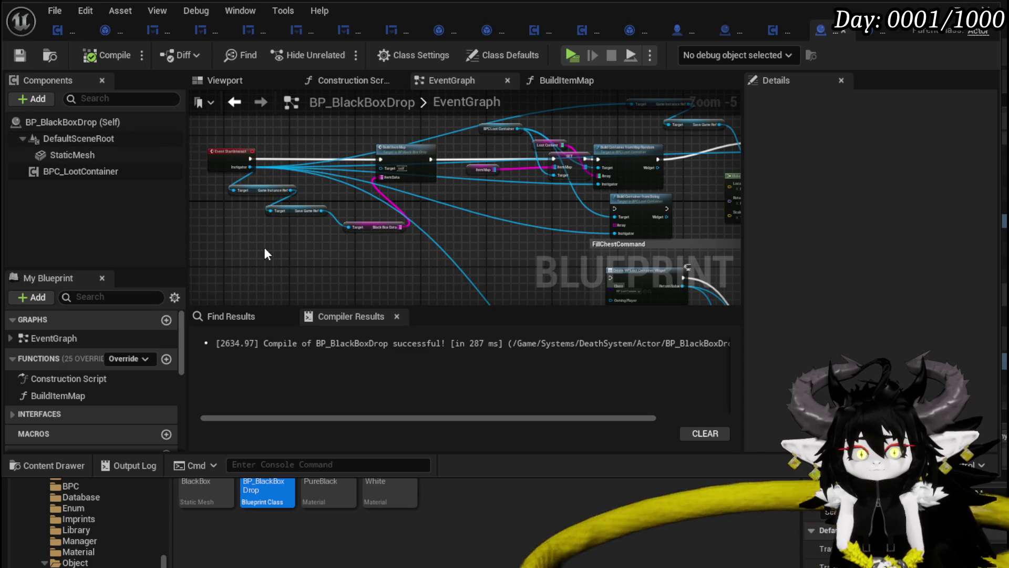
pyautogui.scroll(2, 264, 249)
# - Add a Clear node on the Black Box Data map right after Create Save Data
pyautogui.moveTo(304, 241); pyautogui.dragTo(289, 267)
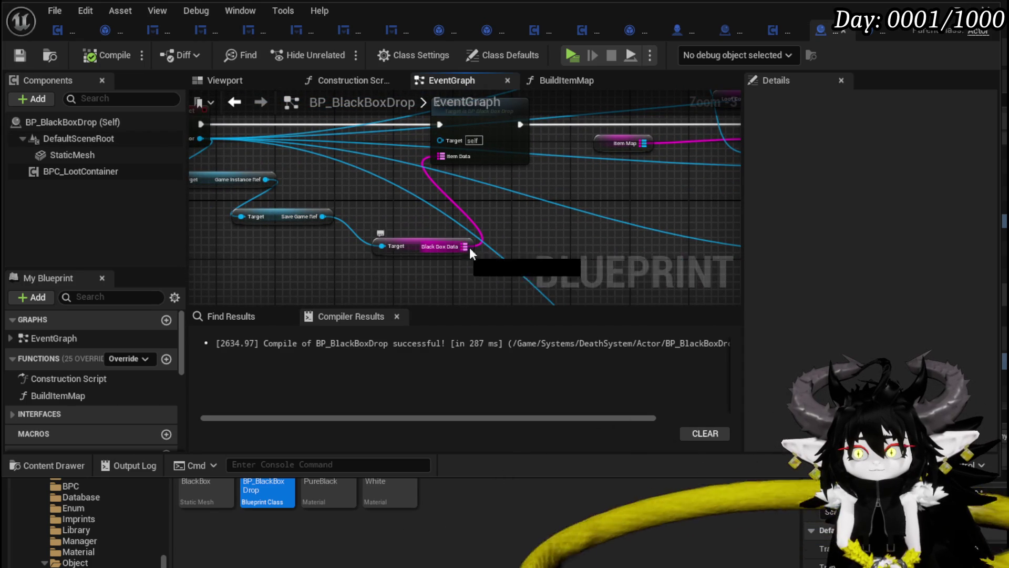
pyautogui.moveTo(466, 247); pyautogui.dragTo(567, 243)
pyautogui.write('clear')
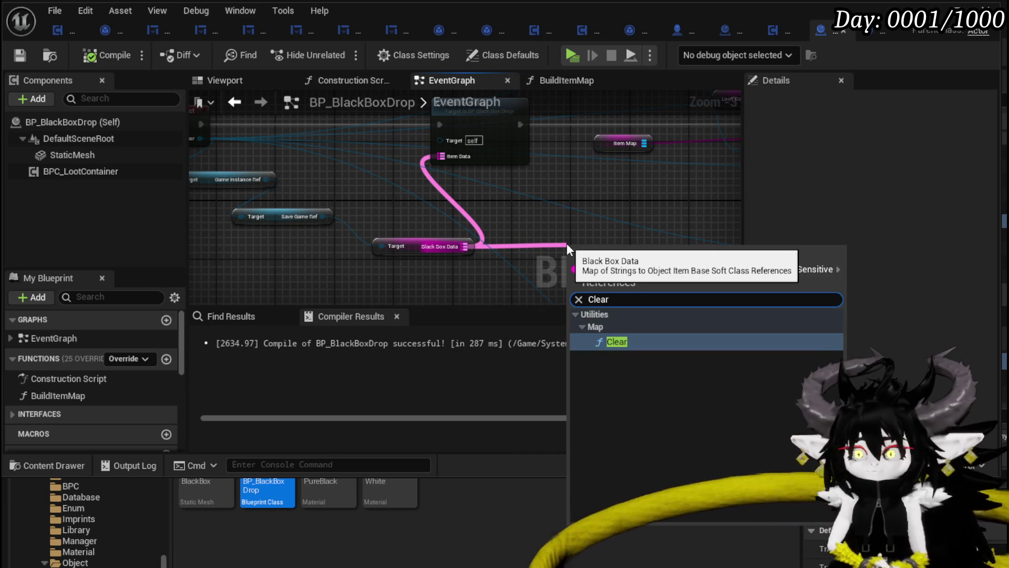
pyautogui.click(611, 339)
pyautogui.scroll(-3, 610, 291)
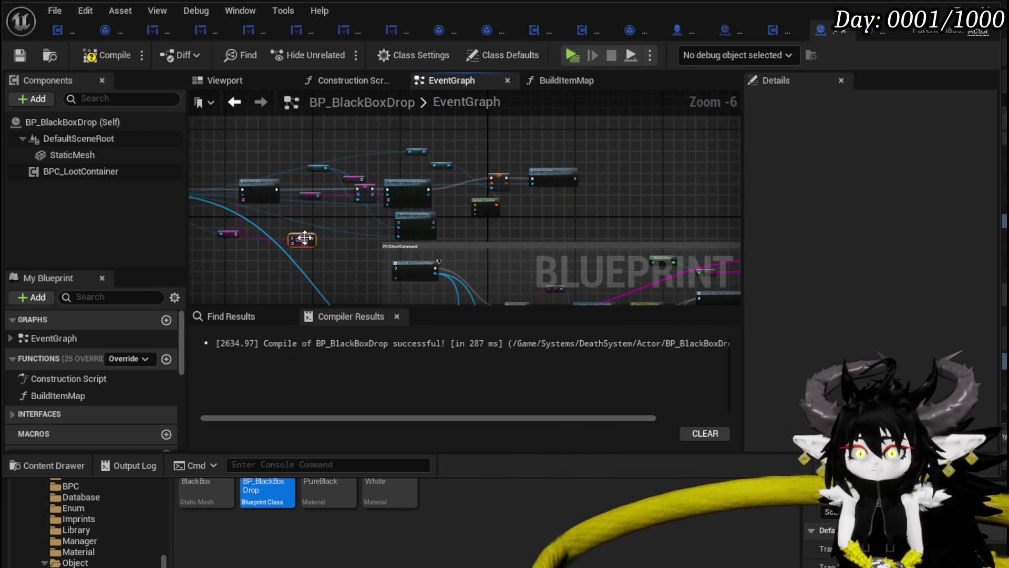
pyautogui.scroll(4, 601, 178)
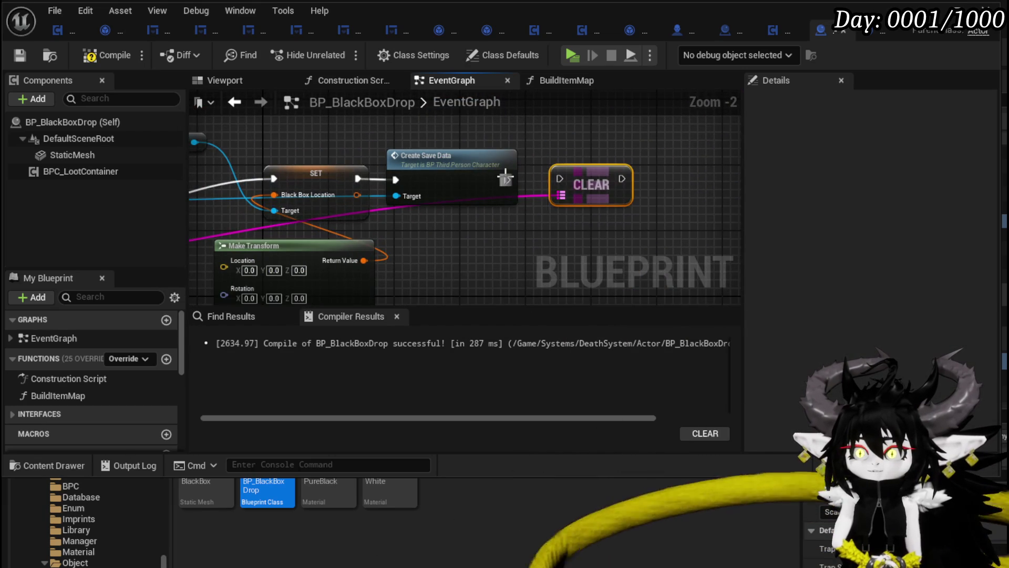
pyautogui.click(575, 156)
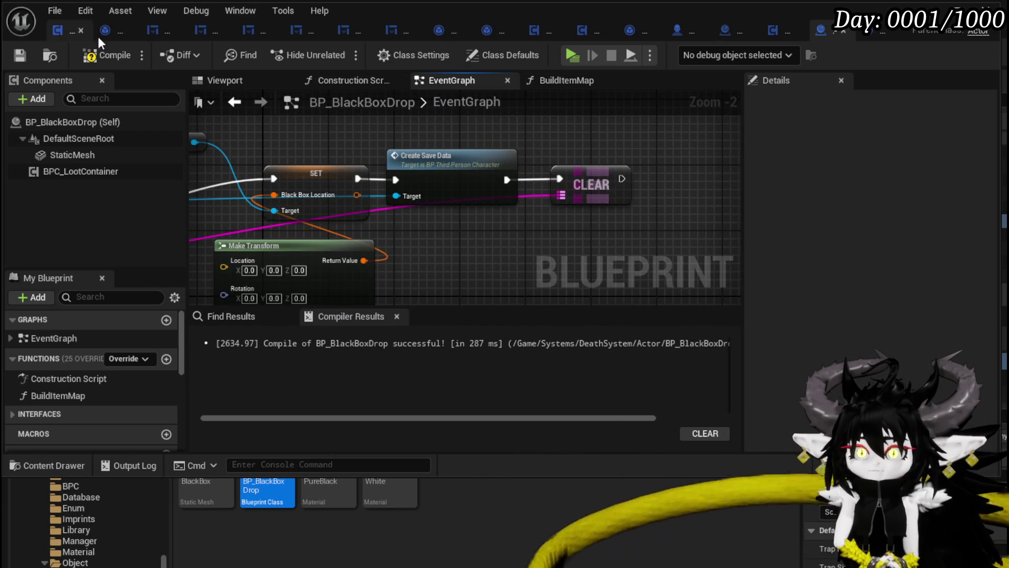
# - Save the BP_BlackBoxDrop blueprint
pyautogui.click(19, 56)
pyautogui.scroll(-3, 488, 174)
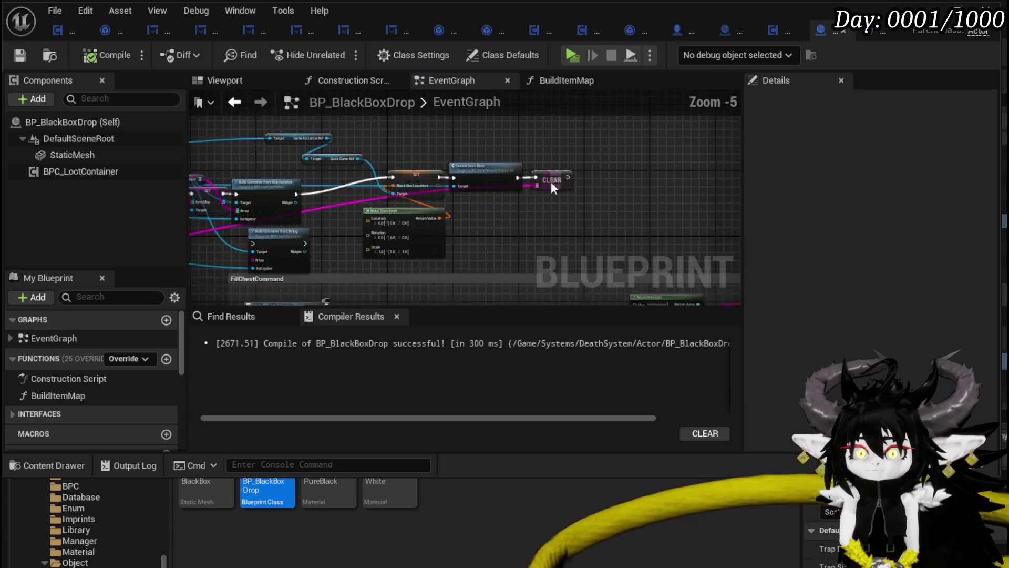
pyautogui.scroll(2, 436, 168)
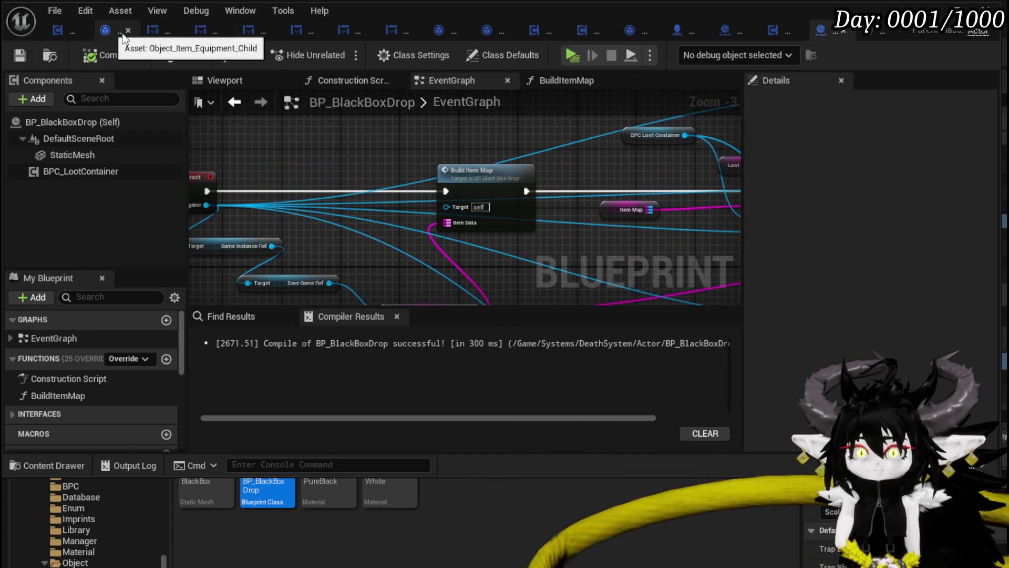
# - In BPC_MC_Death, look through the SaveBlackBoxItems and BuildBlackBox function graphs
pyautogui.click(534, 31)
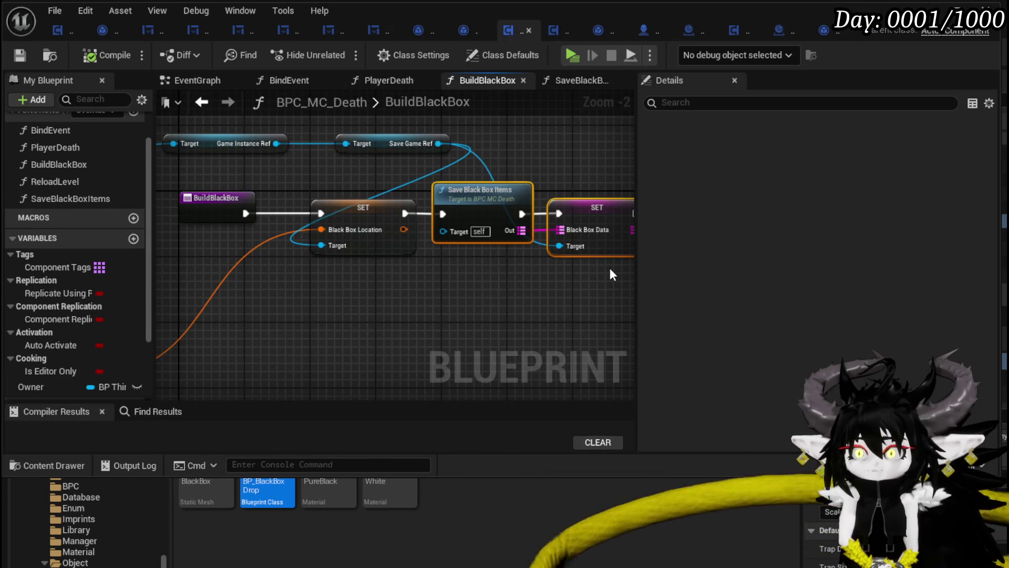
pyautogui.click(195, 103)
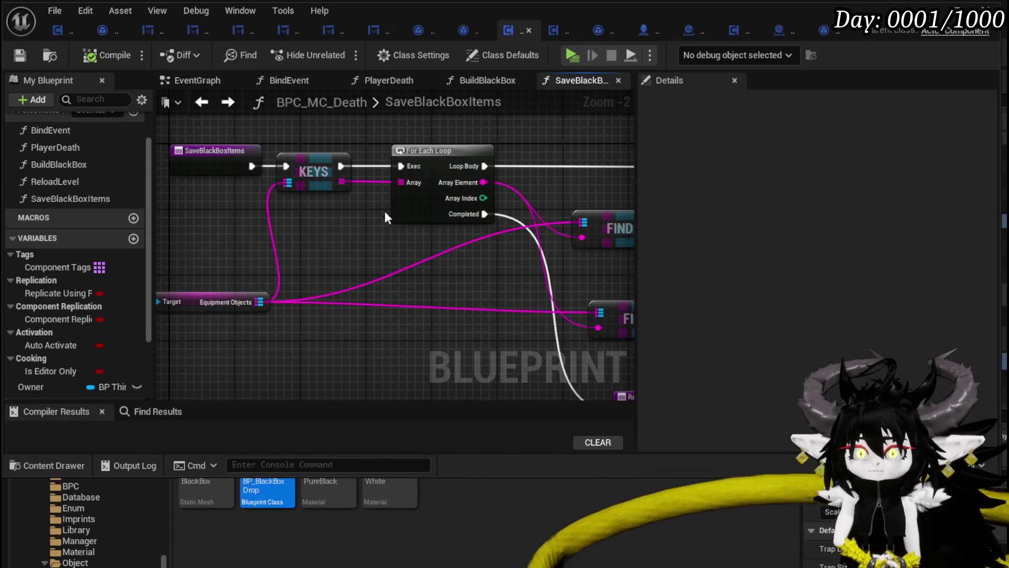
pyautogui.click(226, 105)
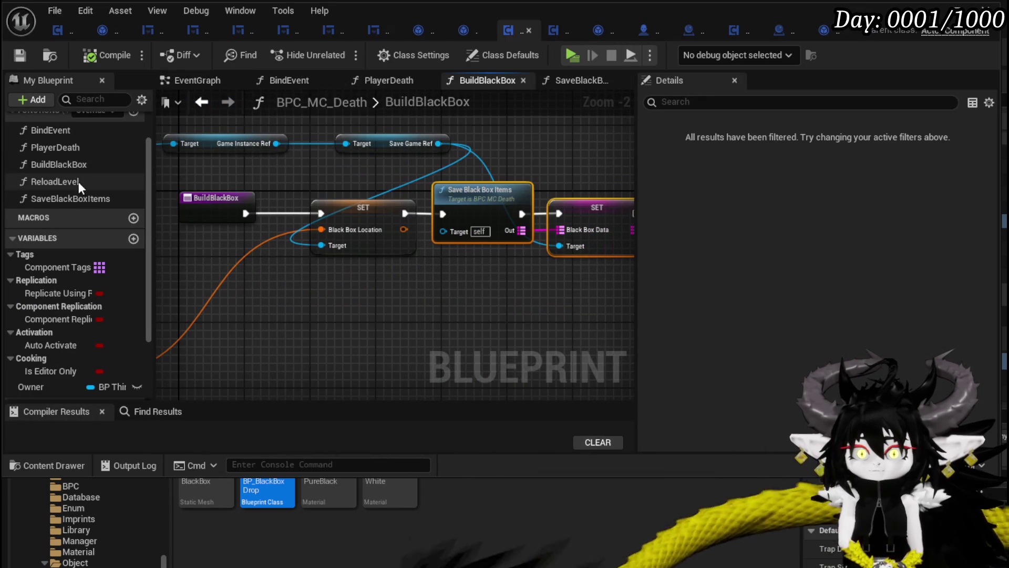
# - In PlayerDeath, move Build Black Box into line before Build Default Equipment
pyautogui.doubleClick(65, 153)
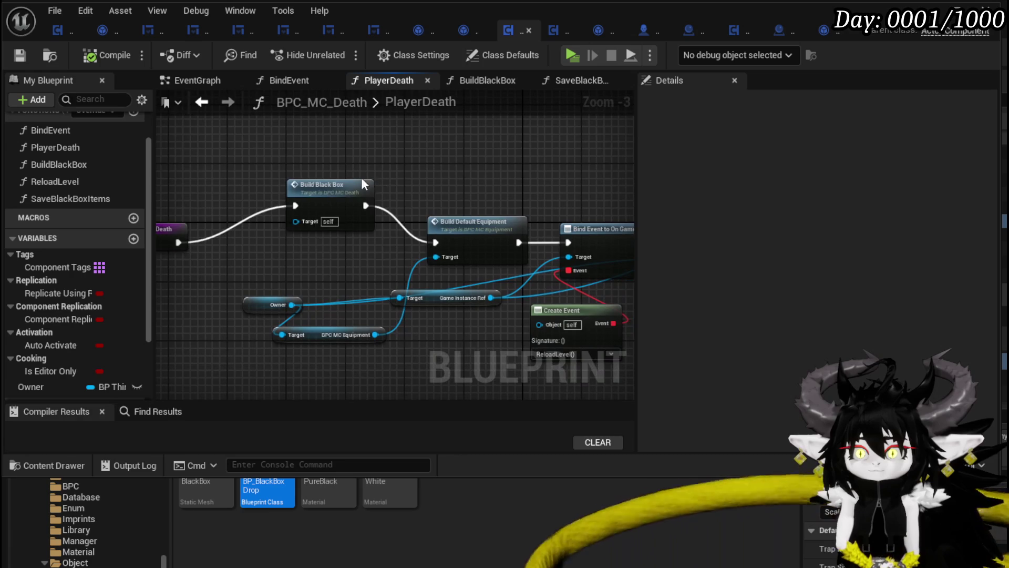
pyautogui.moveTo(361, 178)
pyautogui.mouseDown()
pyautogui.moveTo(256, 146)
pyautogui.moveTo(307, 219)
pyautogui.moveTo(301, 231)
pyautogui.moveTo(256, 228)
pyautogui.mouseUp()
pyautogui.moveTo(321, 187)
pyautogui.mouseDown()
pyautogui.moveTo(542, 349)
pyautogui.moveTo(497, 355)
pyautogui.mouseUp()
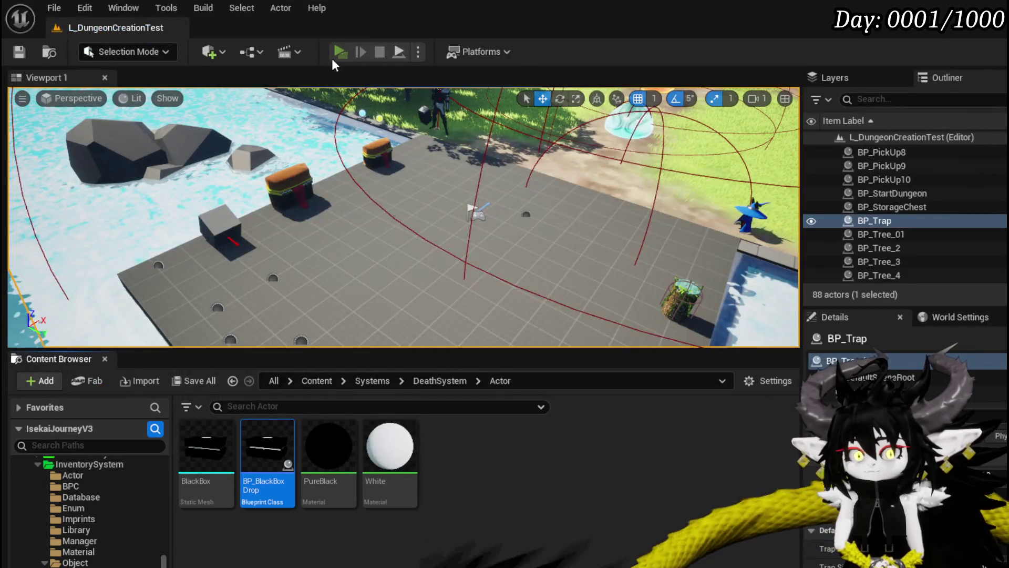
# - Launch the standalone preview and equip Iron_Head and Iron_Chest from the Equipment screen
pyautogui.click(332, 58)
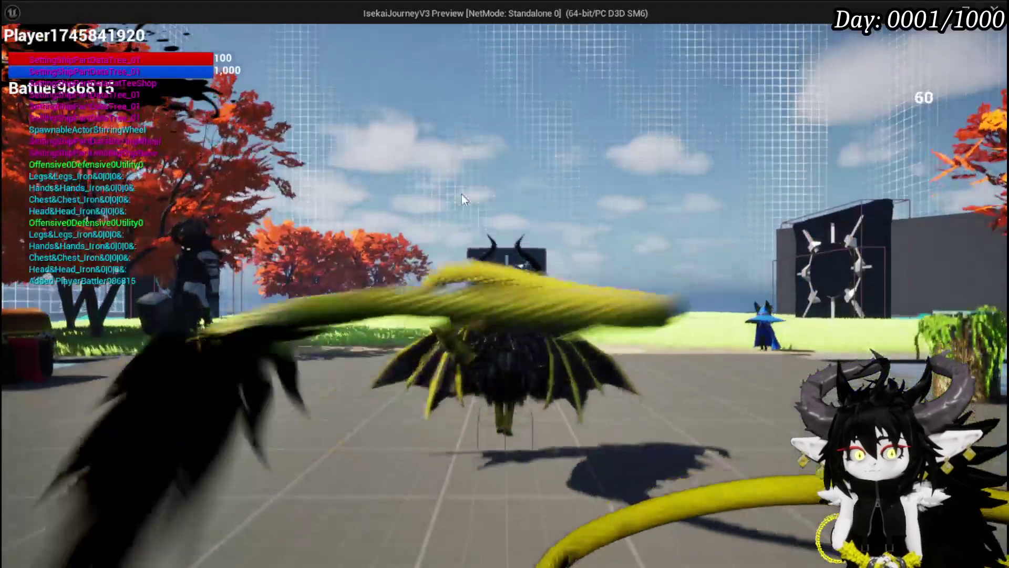
pyautogui.click(174, 37)
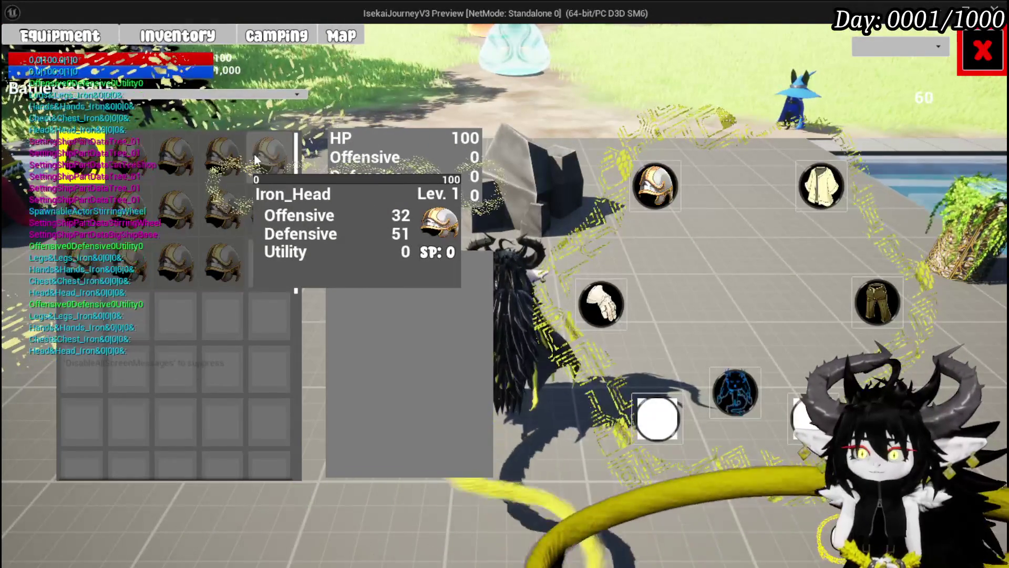
pyautogui.click(224, 160)
pyautogui.click(494, 169)
pyautogui.click(841, 197)
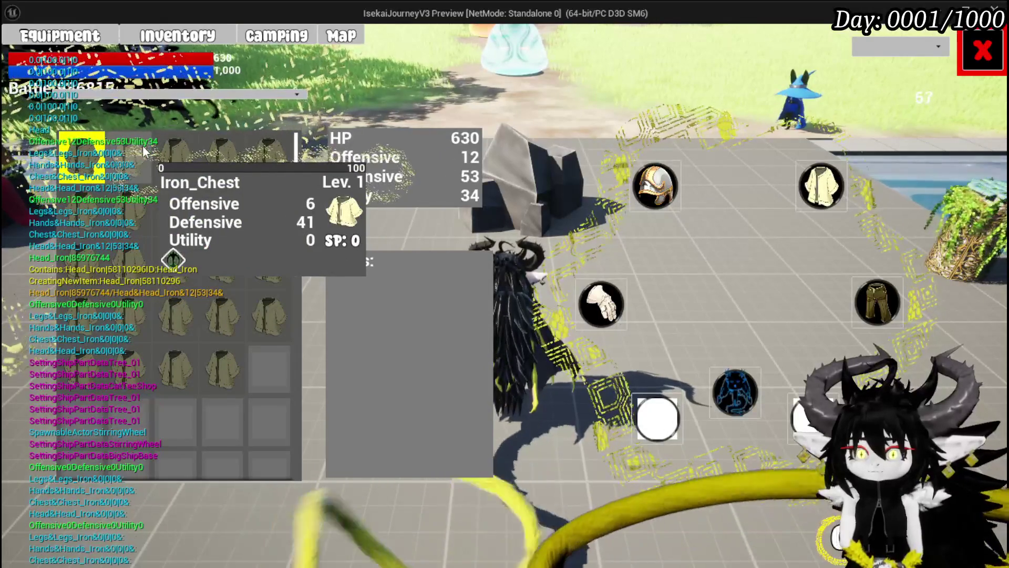
pyautogui.click(151, 149)
pyautogui.click(427, 156)
# - Equip Iron_Legs and Iron_Hands for 1,430 HP, then close the equipment screen
pyautogui.click(868, 311)
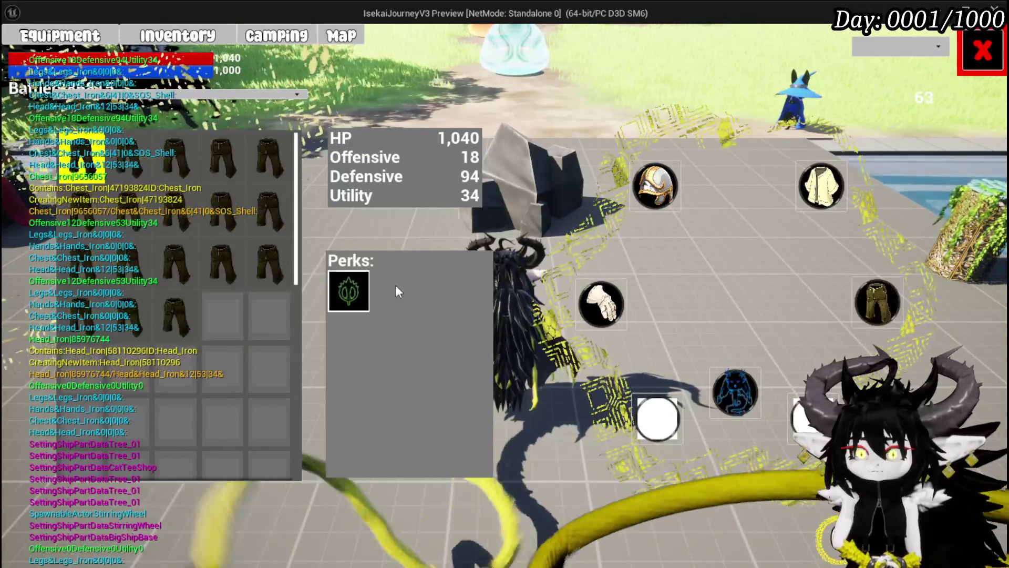
pyautogui.click(184, 212)
pyautogui.click(475, 244)
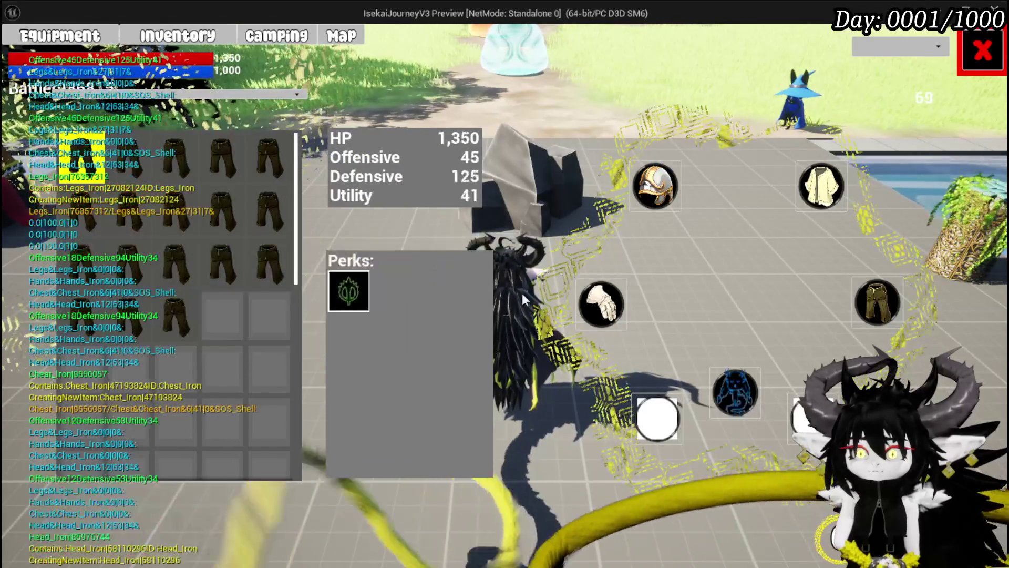
pyautogui.click(601, 303)
pyautogui.click(280, 211)
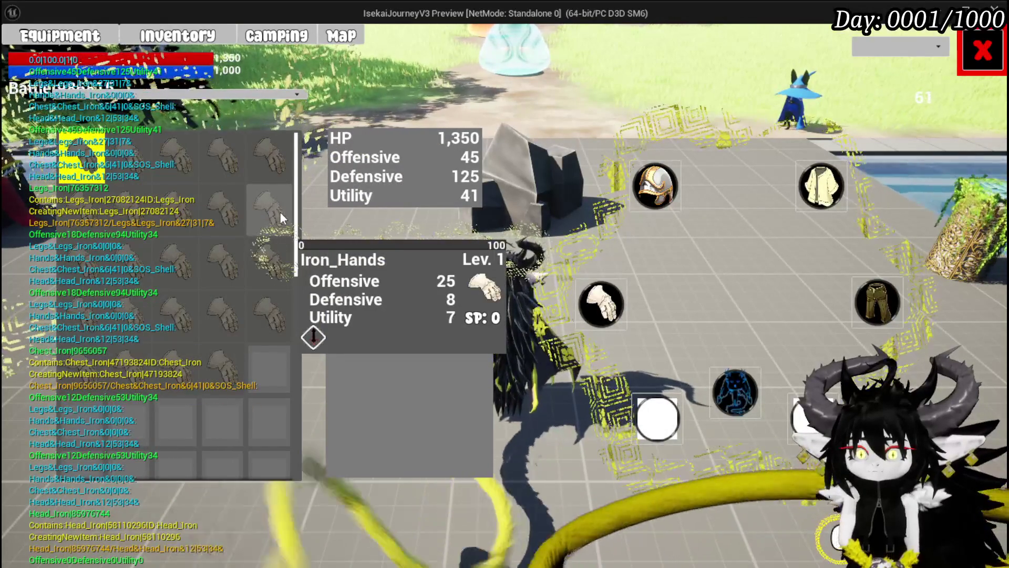
pyautogui.click(564, 241)
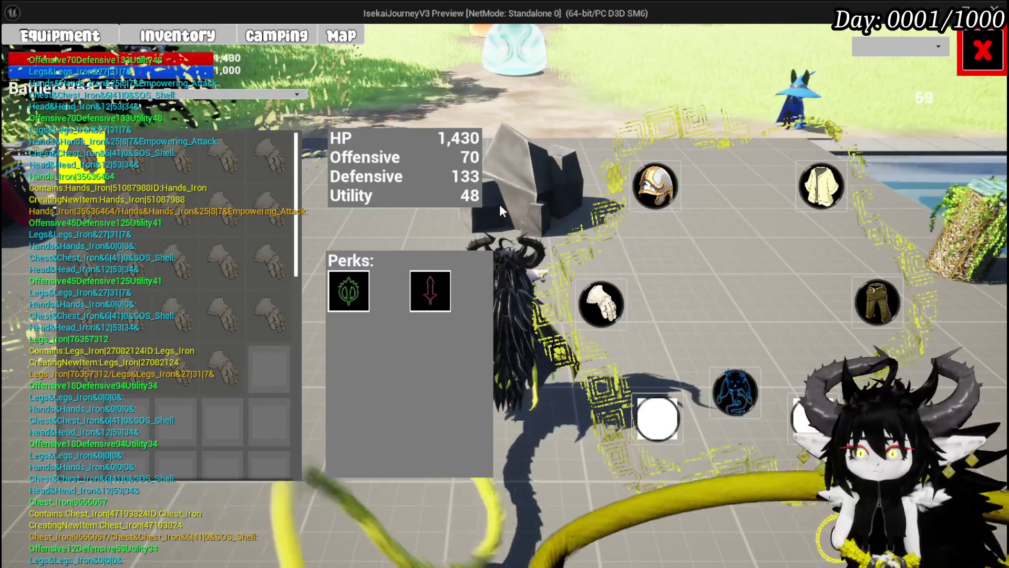
pyautogui.click(981, 51)
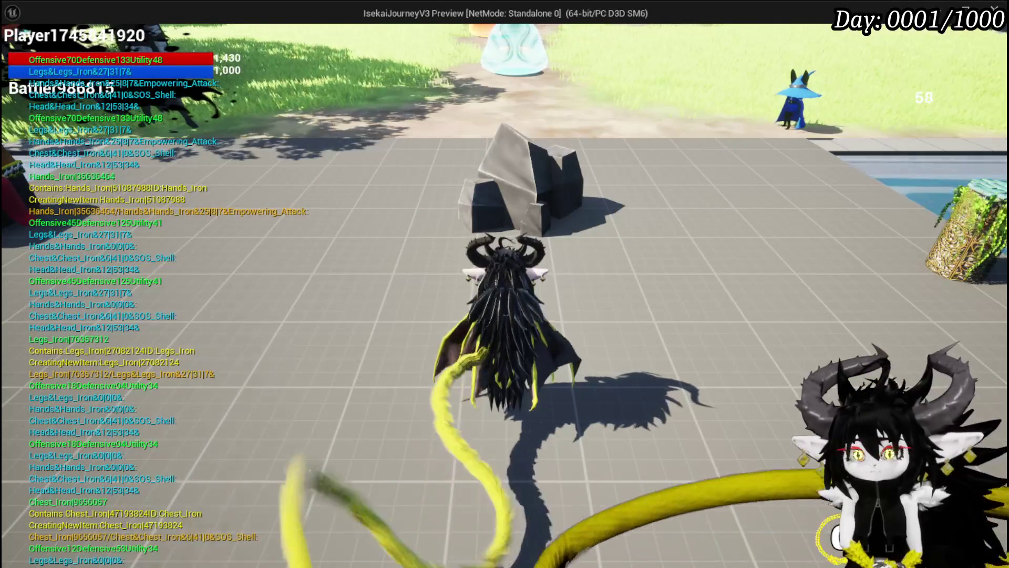
# - Resume play, walk toward the red spiked slime, and attack the fire slime until the character dies
pyautogui.click(514, 442)
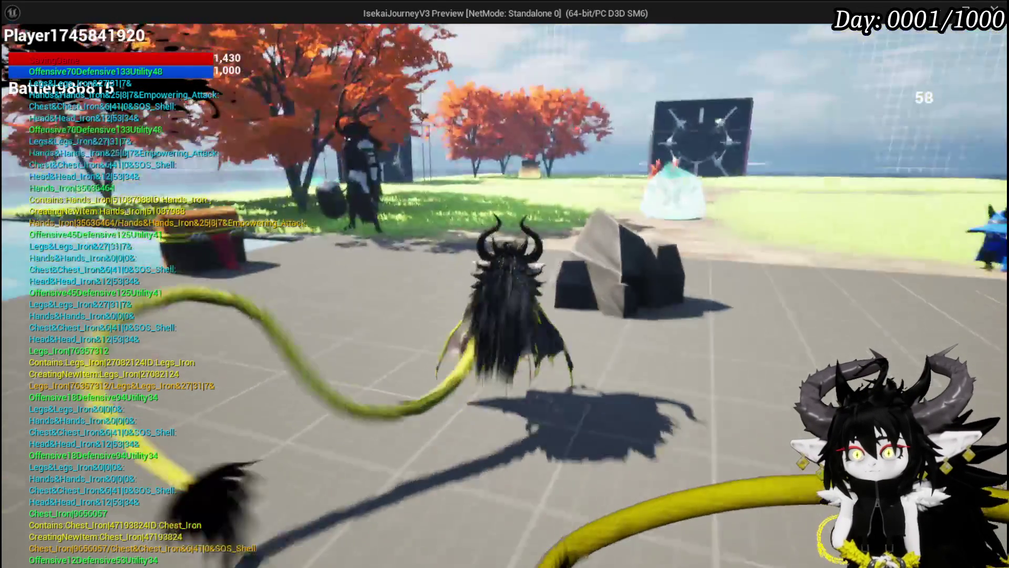
pyautogui.press('w')
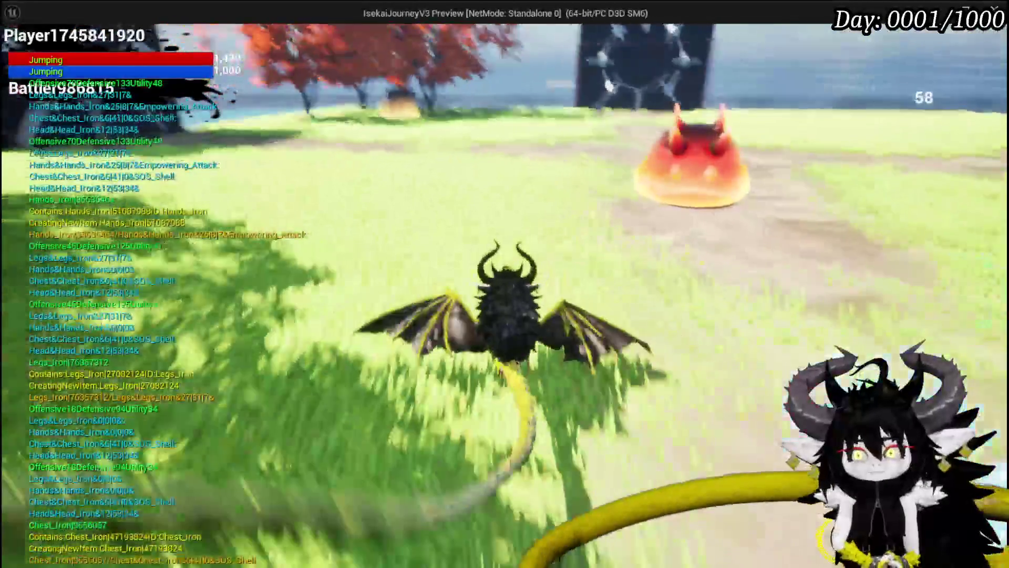
pyautogui.press('w')
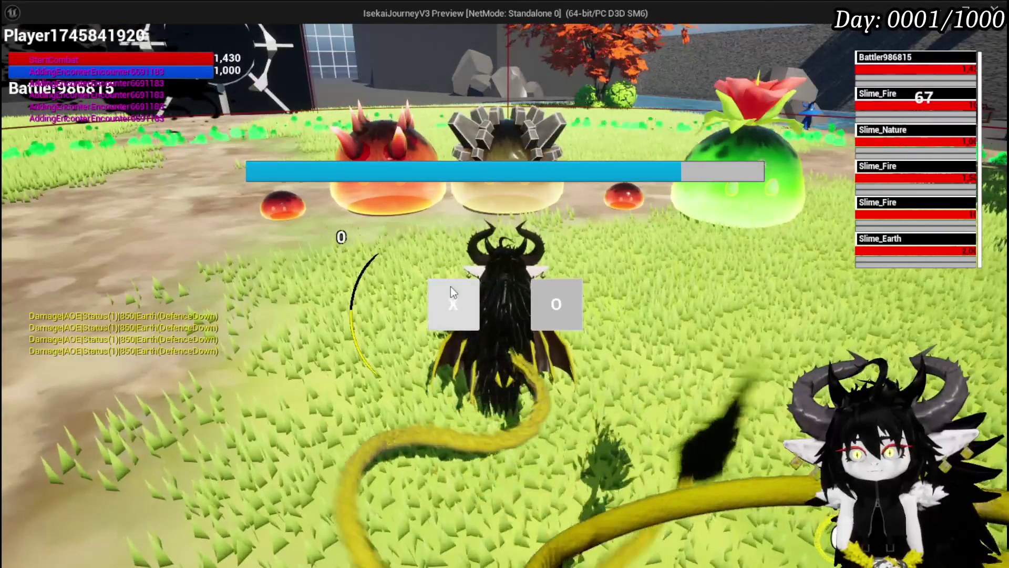
pyautogui.click(451, 290)
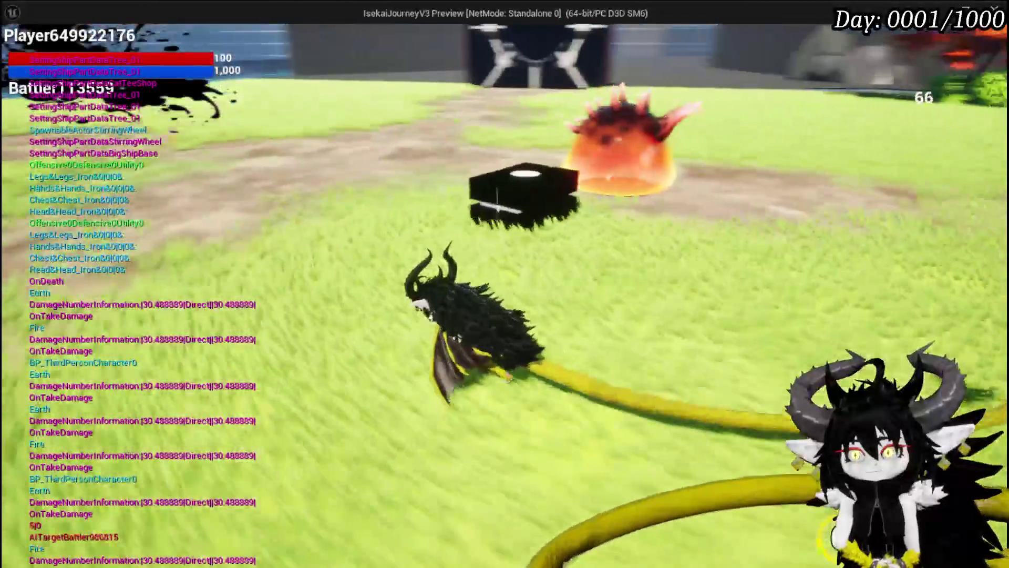
# - Loot Iron_Head, Iron_Chest, Iron_Hands and Iron_Legs from the black box, then close the loot window
pyautogui.press('e')
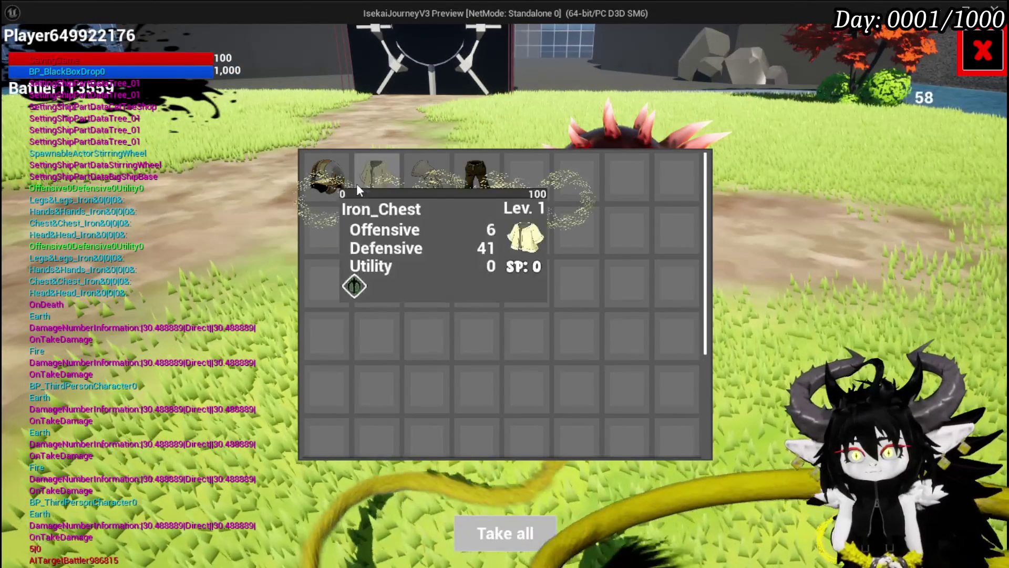
pyautogui.moveTo(439, 194)
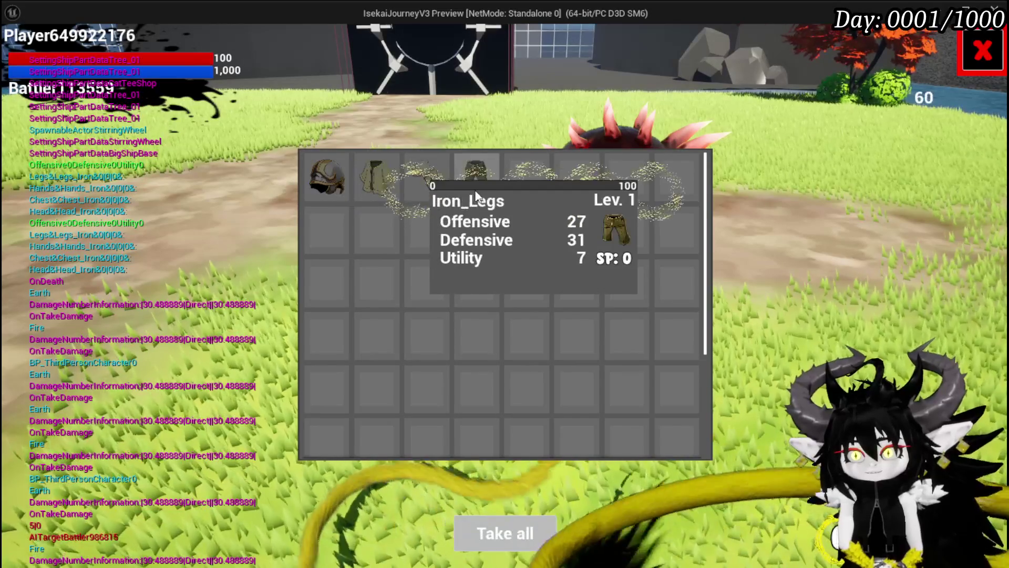
pyautogui.moveTo(474, 192)
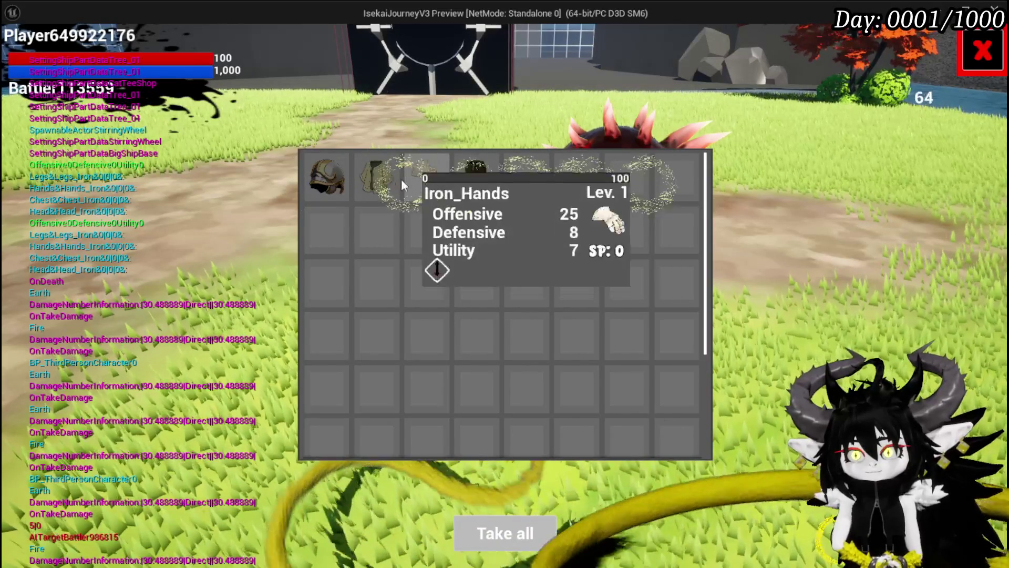
pyautogui.click(331, 176)
pyautogui.click(331, 176)
pyautogui.click(332, 175)
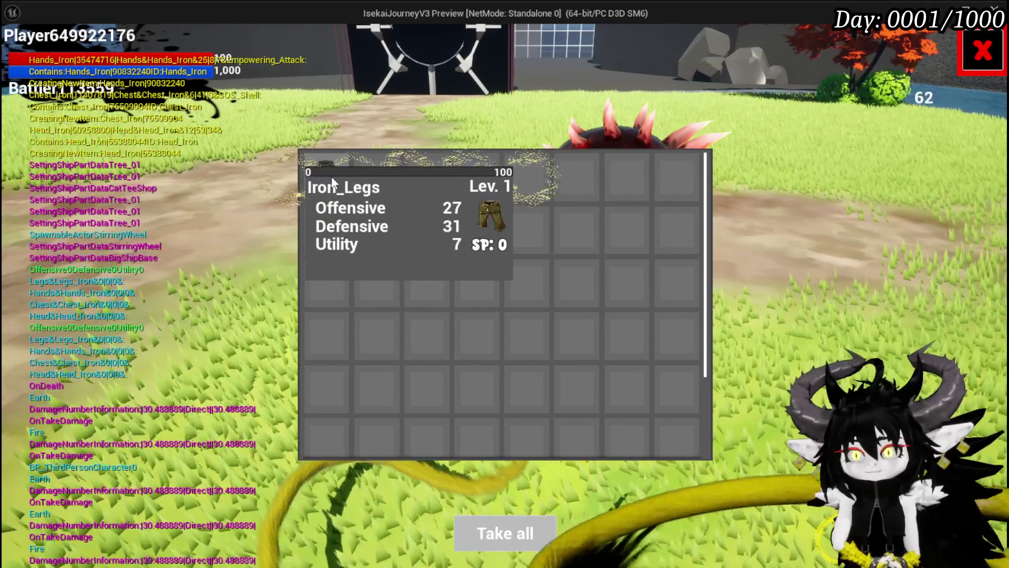
pyautogui.click(331, 176)
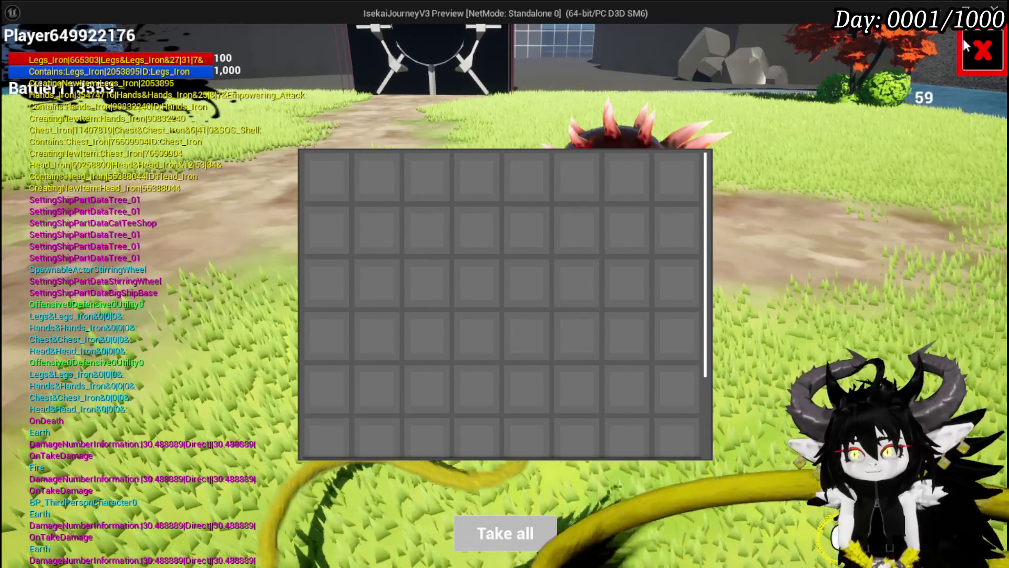
pyautogui.click(973, 47)
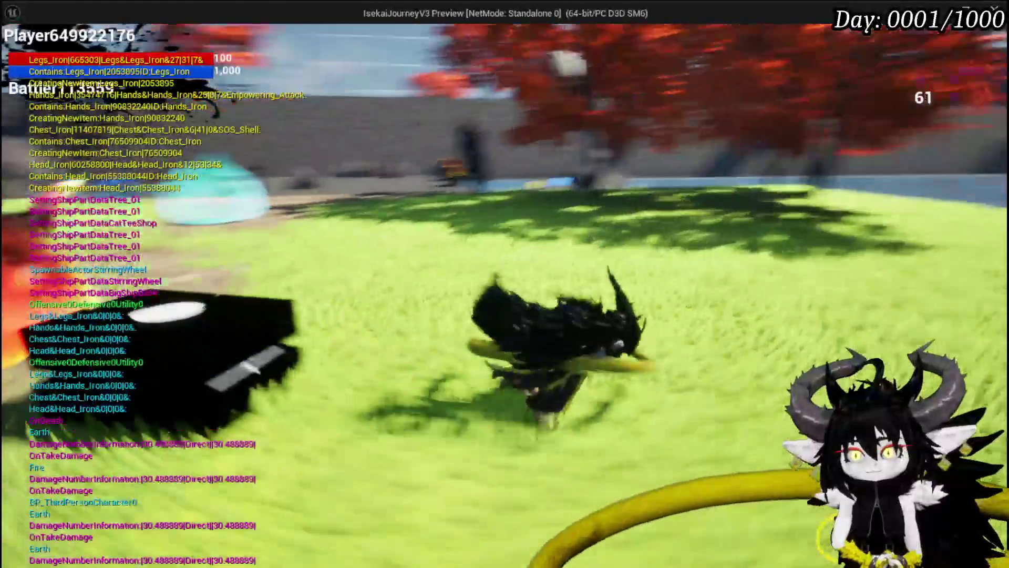
pyautogui.press('space')
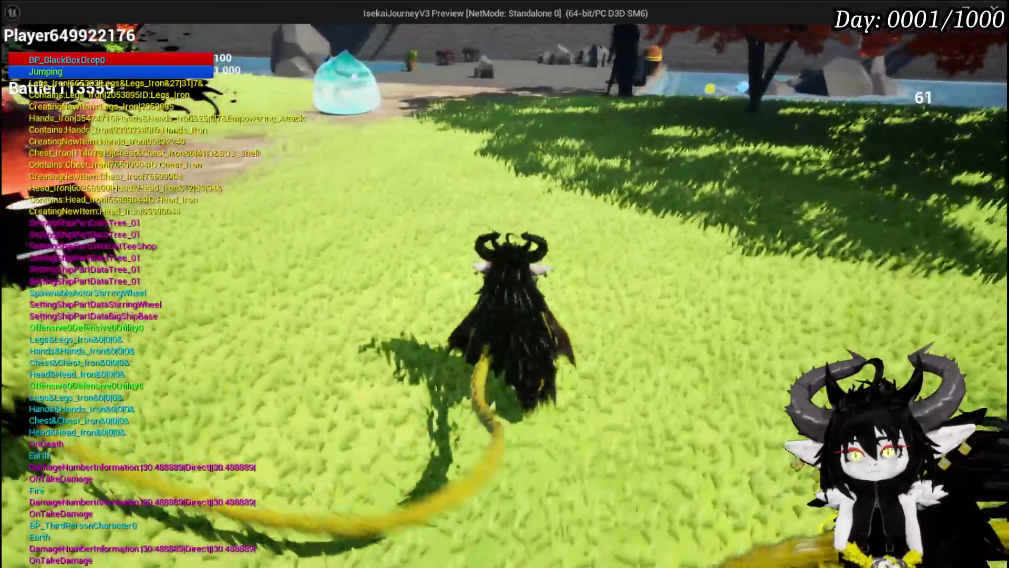
pyautogui.press('Tab')
pyautogui.click(70, 35)
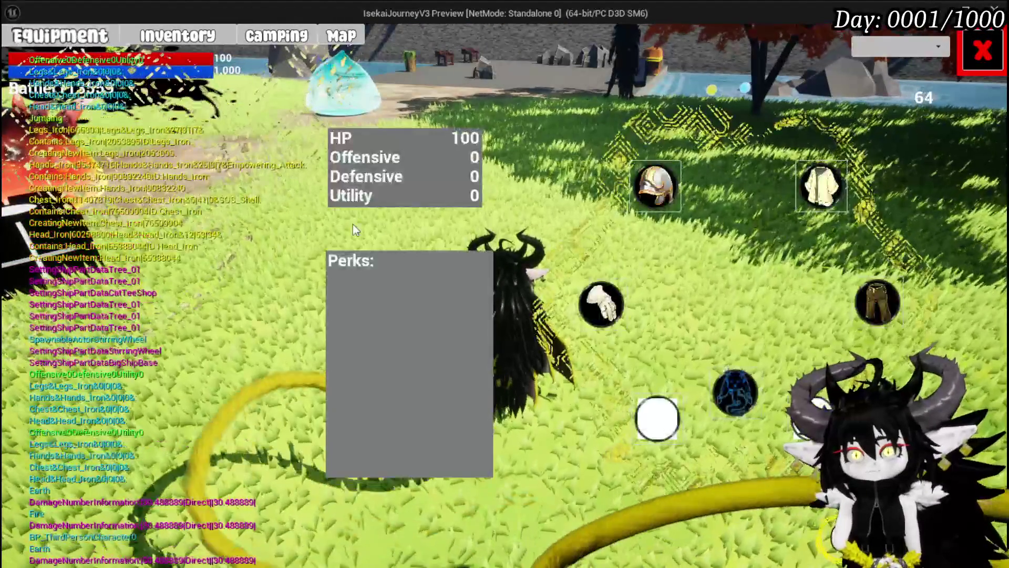
pyautogui.click(655, 187)
pyautogui.moveTo(218, 274)
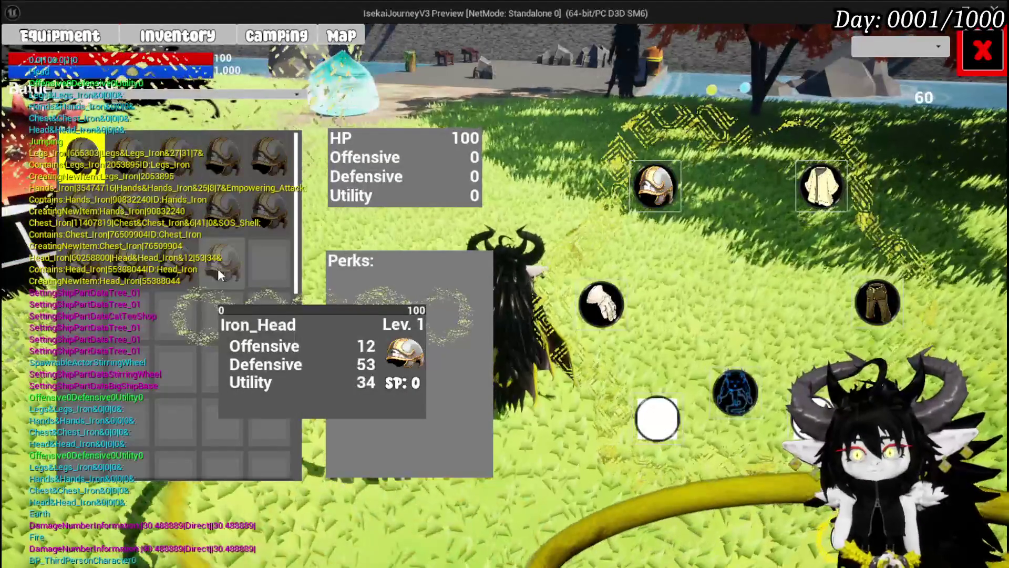
pyautogui.click(835, 193)
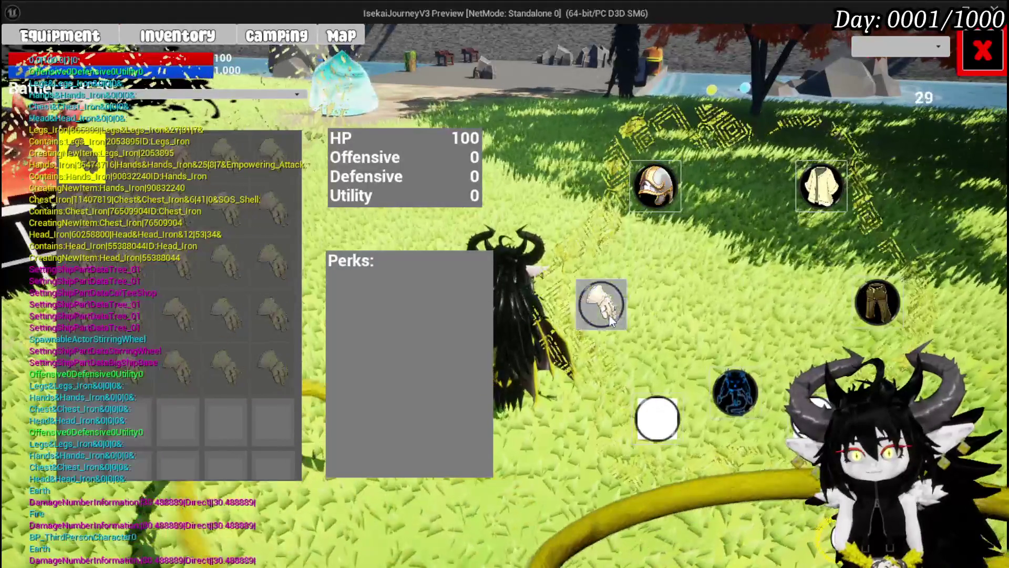
pyautogui.click(604, 310)
pyautogui.click(881, 301)
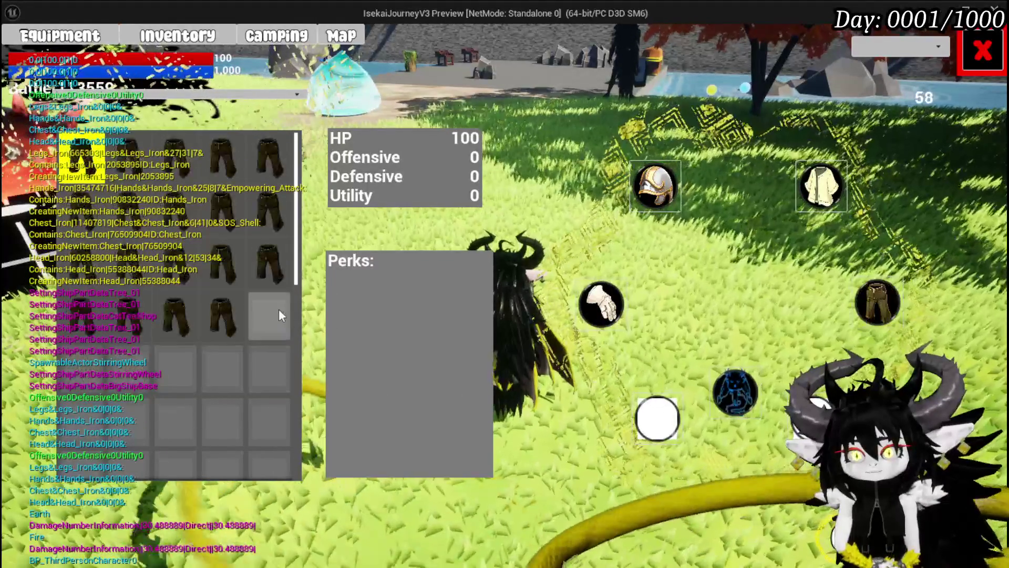
pyautogui.click(982, 51)
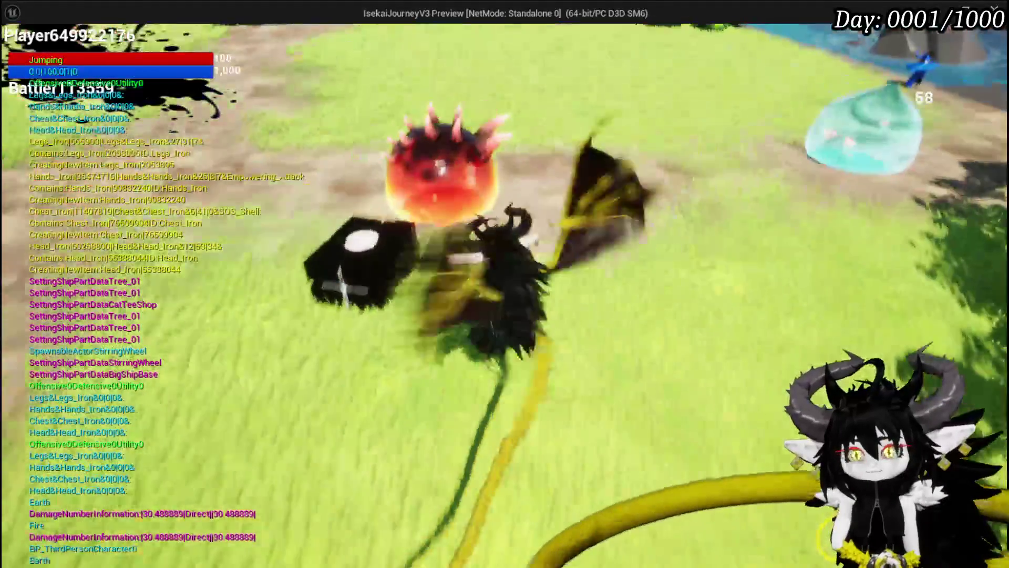
# - Jump, double-jump and glide across the meadow toward the slimes, stone platform and trees
pyautogui.press('space')
pyautogui.press('w')
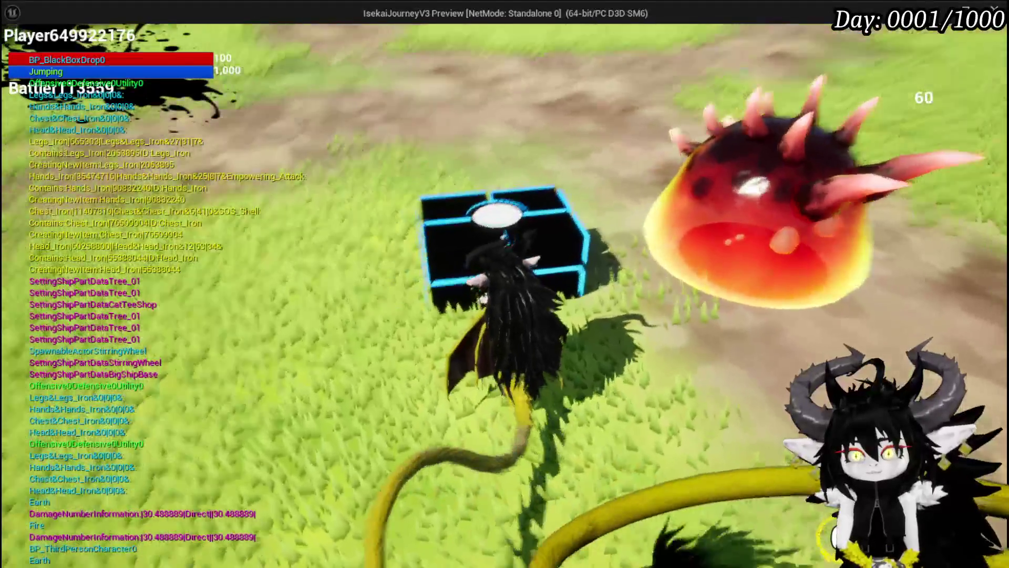
pyautogui.press('space')
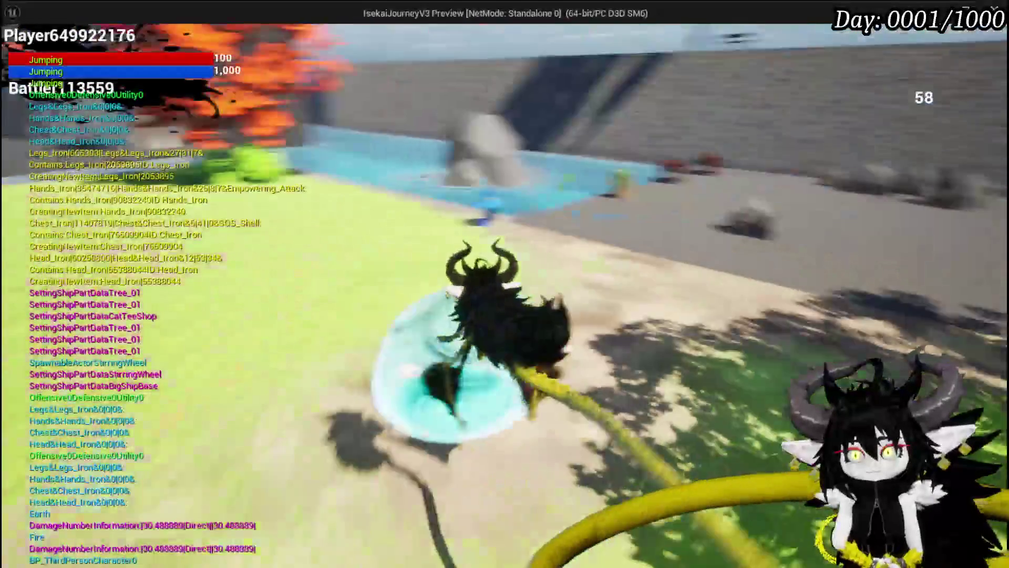
pyautogui.press('space')
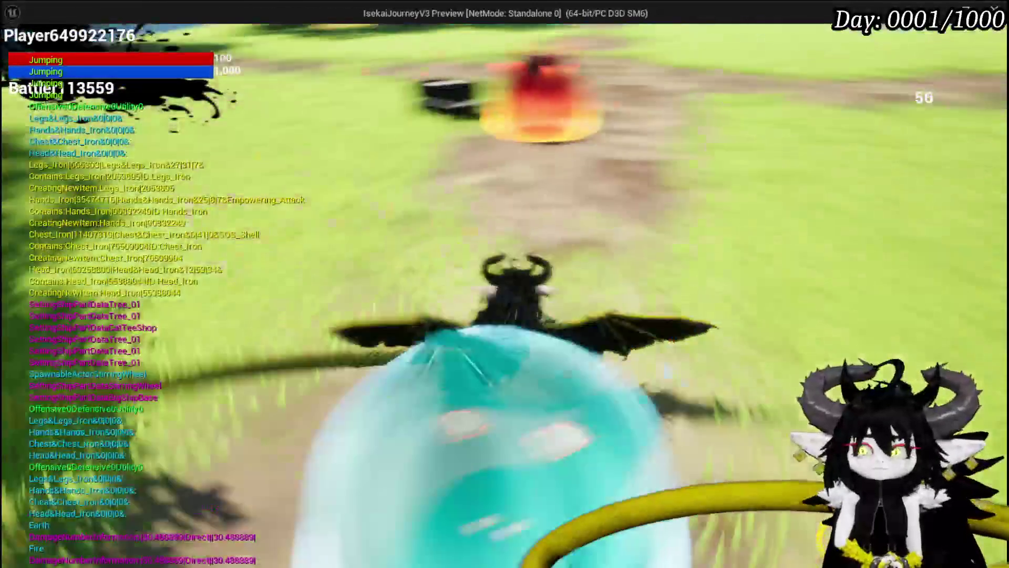
pyautogui.press('w')
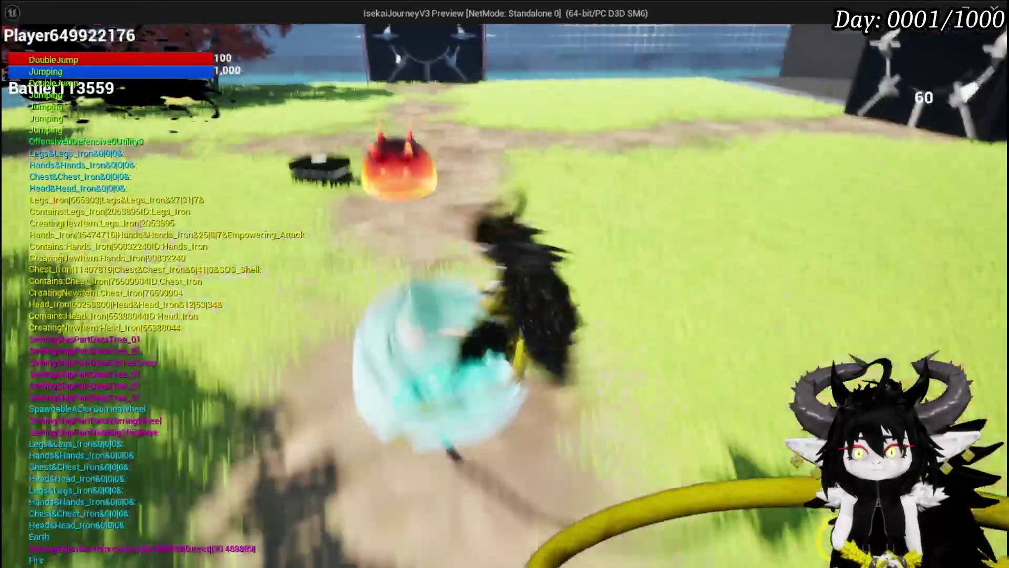
pyautogui.press('space')
pyautogui.press('space')
pyautogui.press('space')
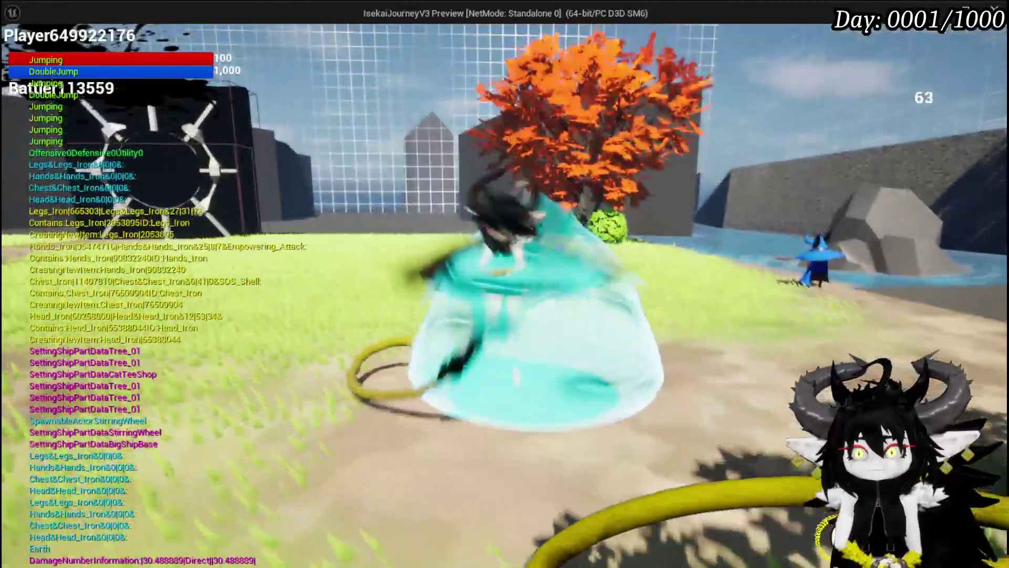
pyautogui.press('space')
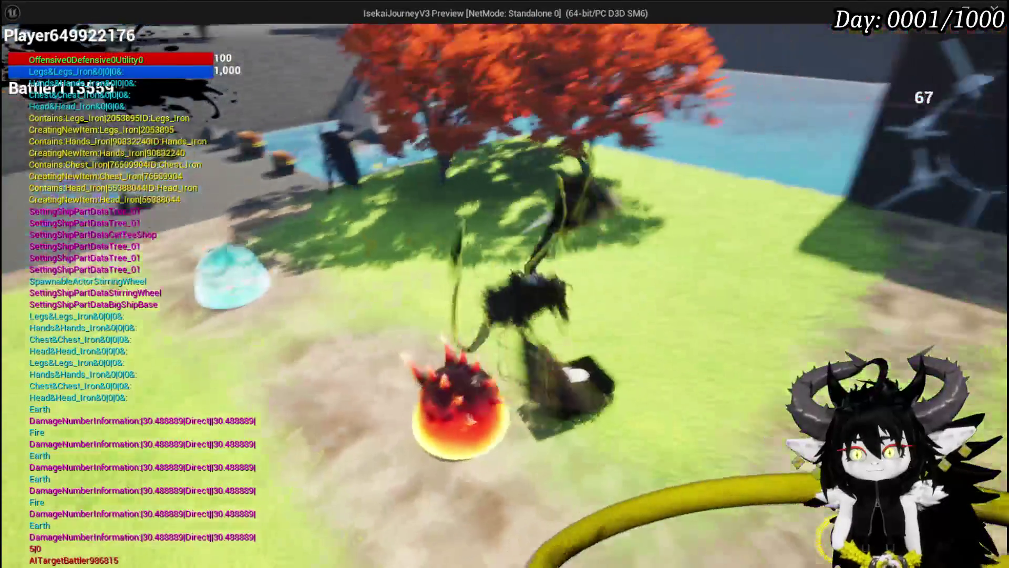
pyautogui.press('space')
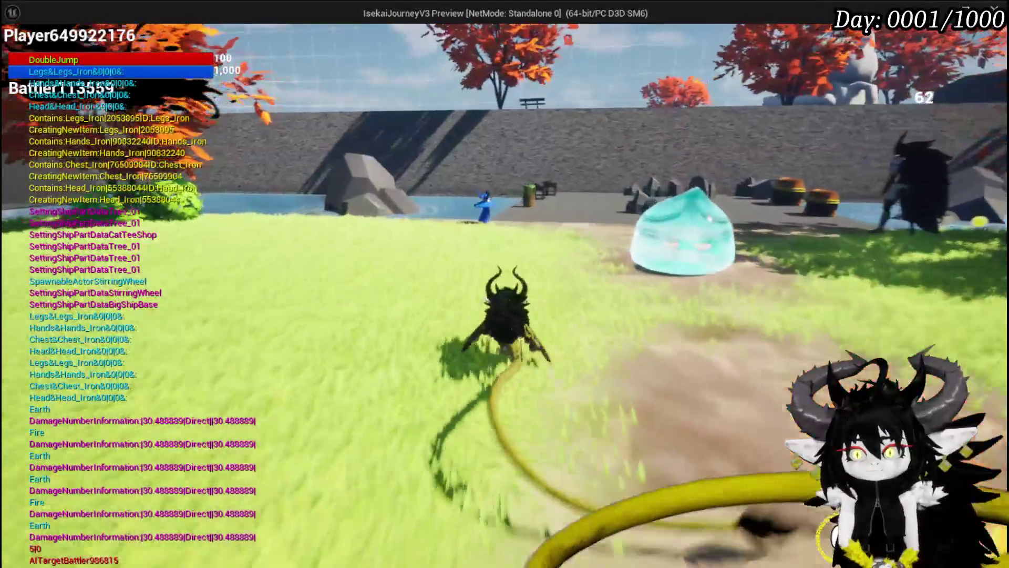
pyautogui.press('space')
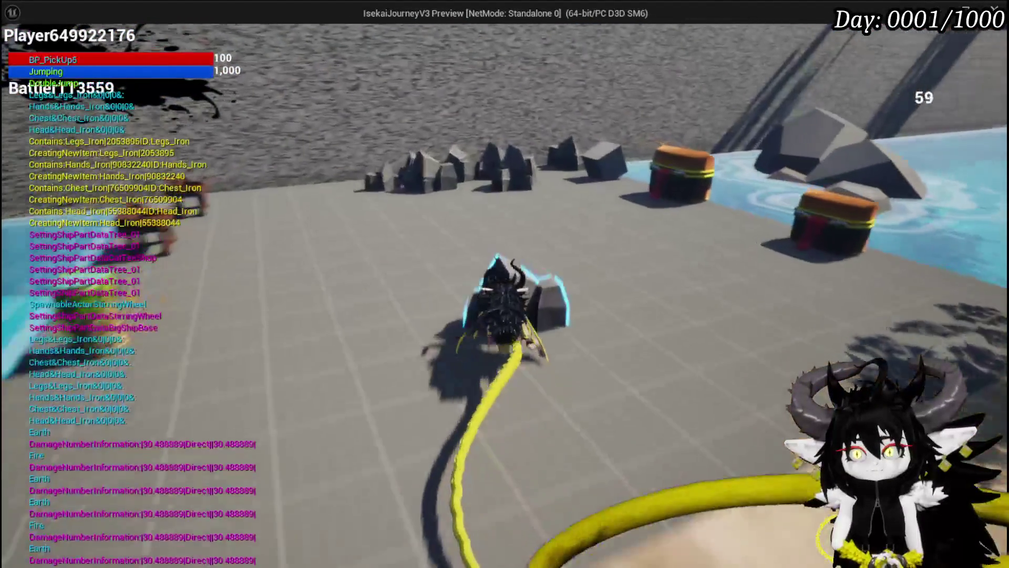
pyautogui.press('space')
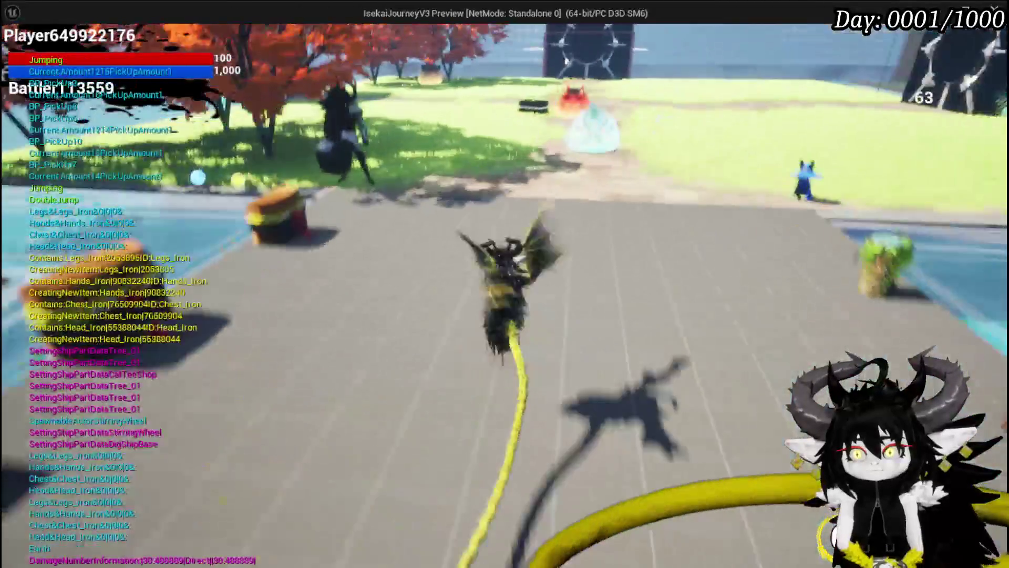
# - Return to the editor, end Play In Editor, and save L_DungeonCreationTest
pyautogui.hotkey('alt', 'Tab')
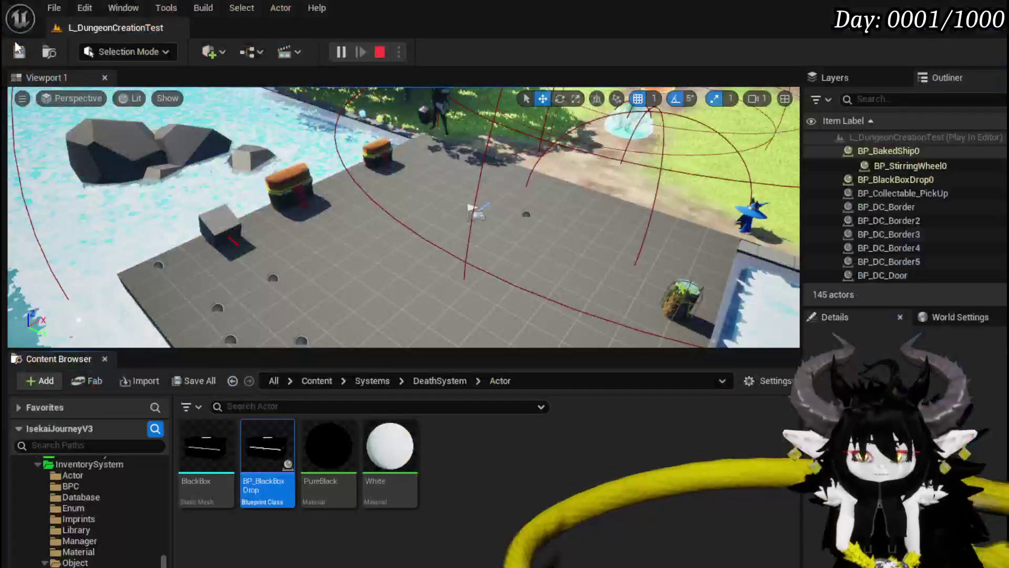
pyautogui.press('Escape')
pyautogui.click(22, 52)
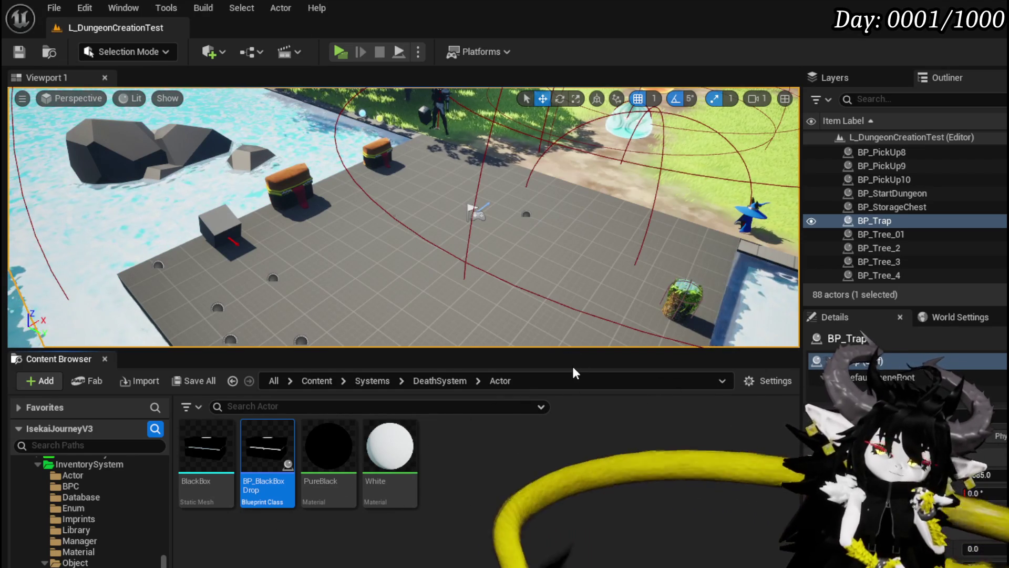
# - Launch a new standalone preview, check the equipment panel, then open the inventory
pyautogui.click(342, 57)
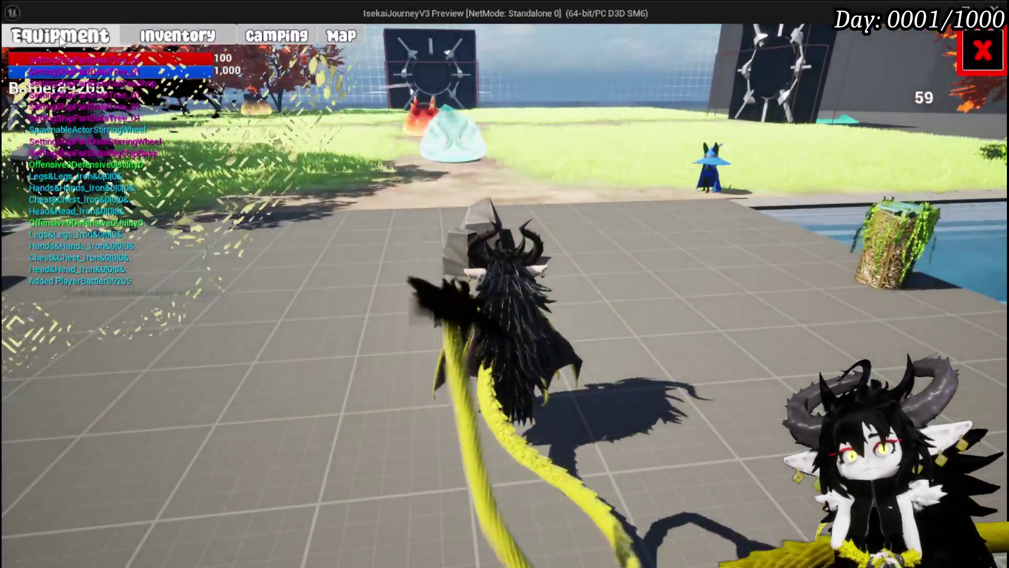
pyautogui.click(60, 37)
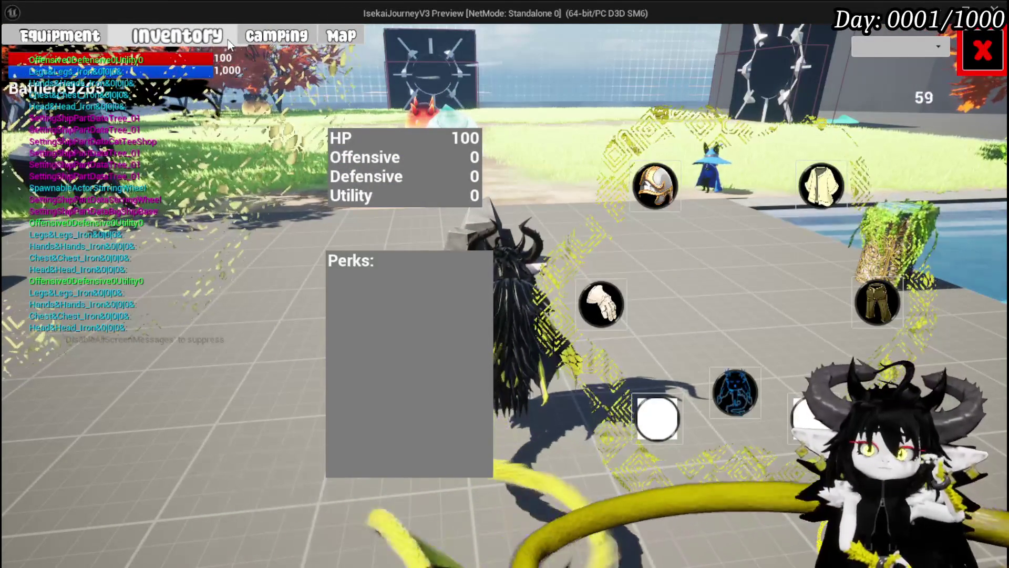
pyautogui.click(260, 37)
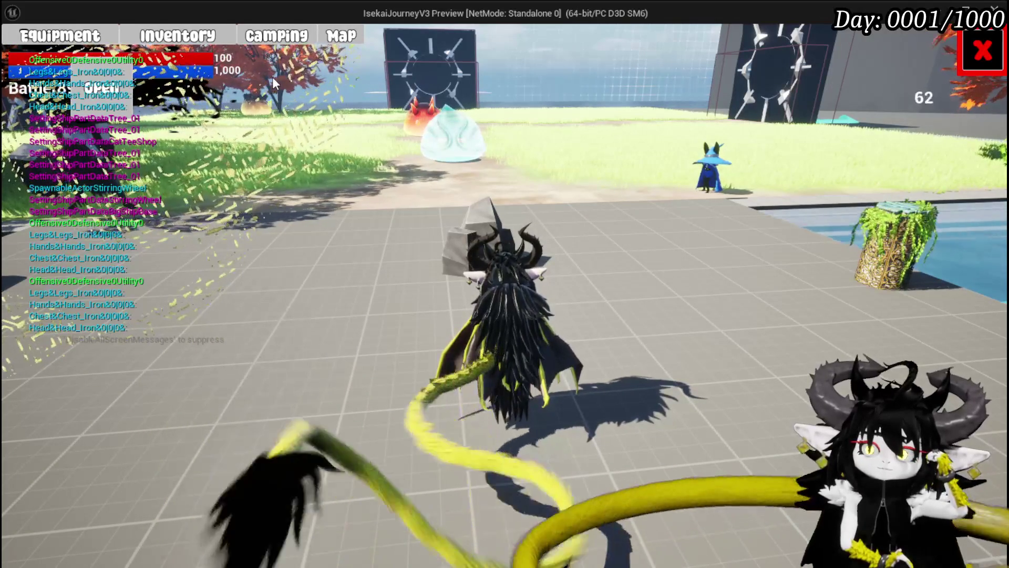
pyautogui.click(154, 37)
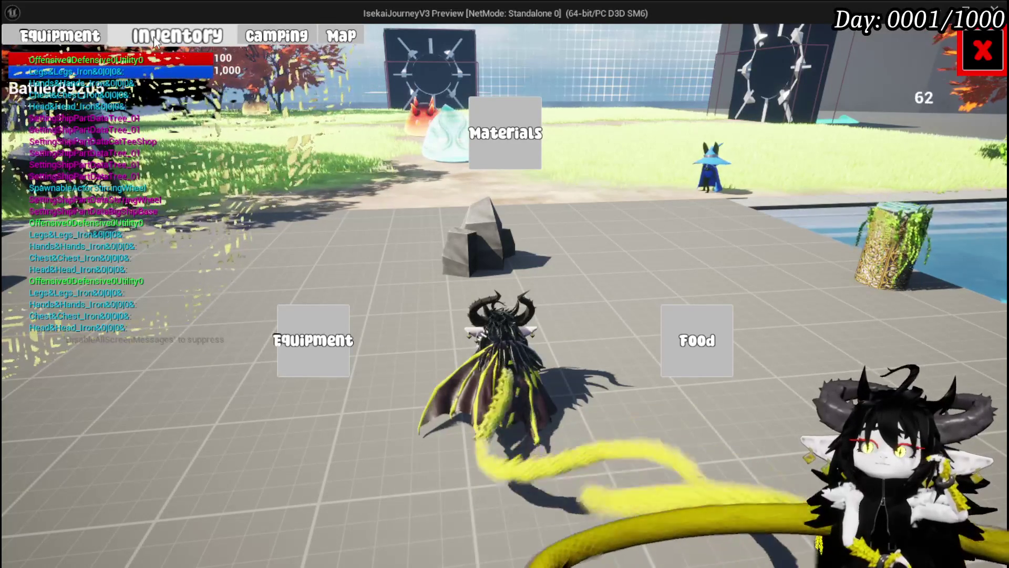
# - Browse the inventory's Materials and Equipment items, comparing Iron gear stats, then close it
pyautogui.click(519, 133)
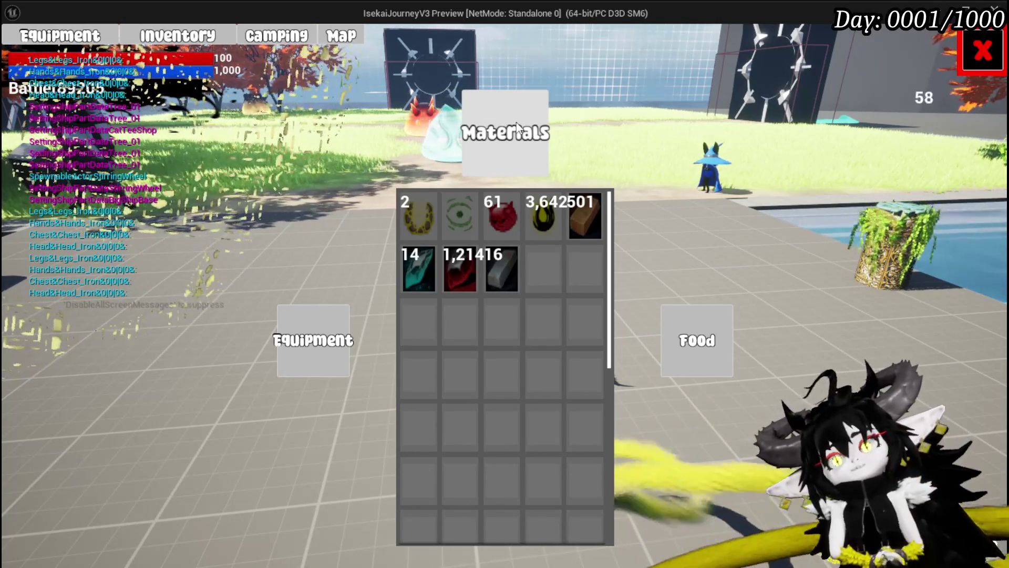
pyautogui.click(313, 340)
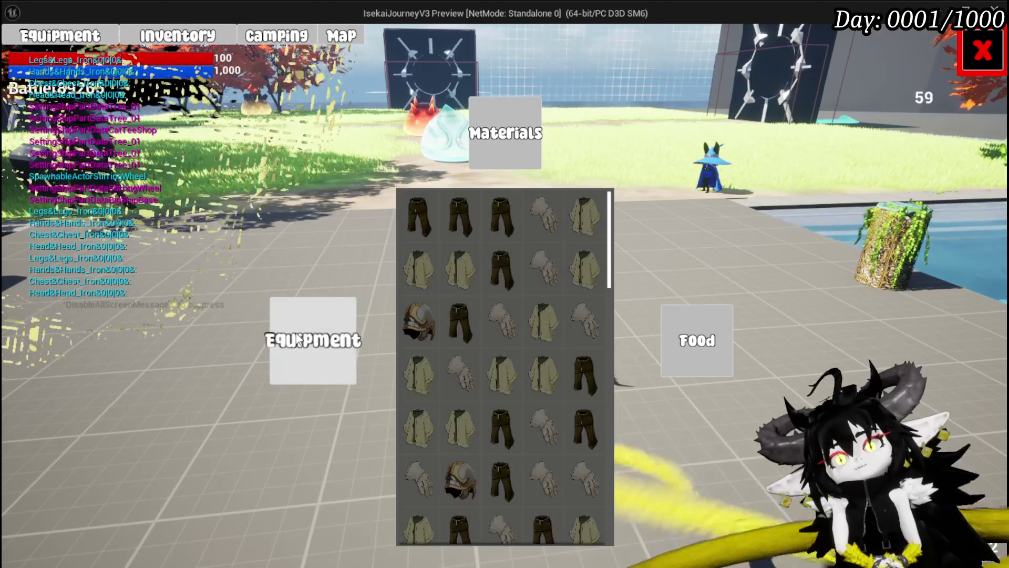
pyautogui.moveTo(557, 242)
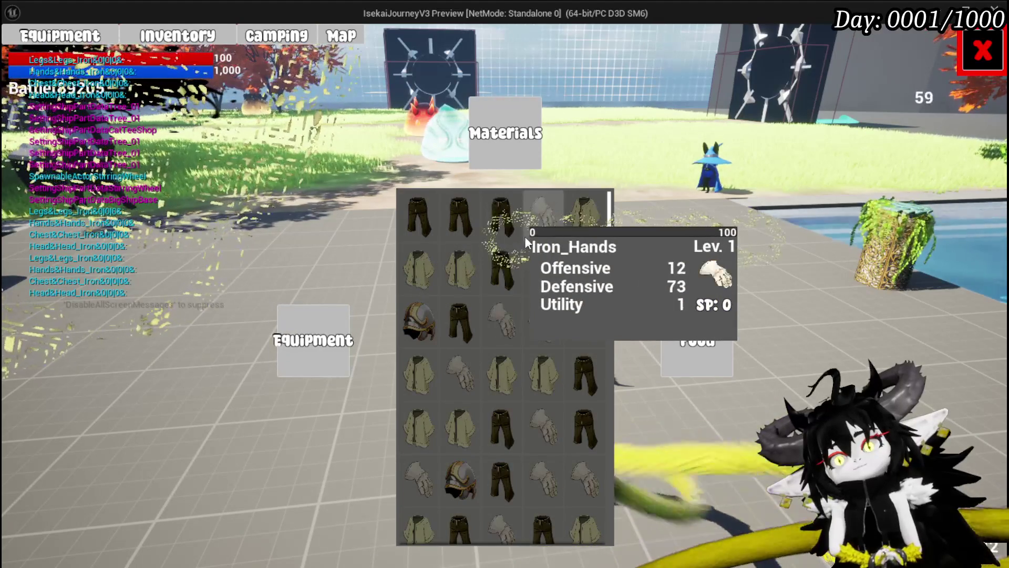
pyautogui.moveTo(590, 240)
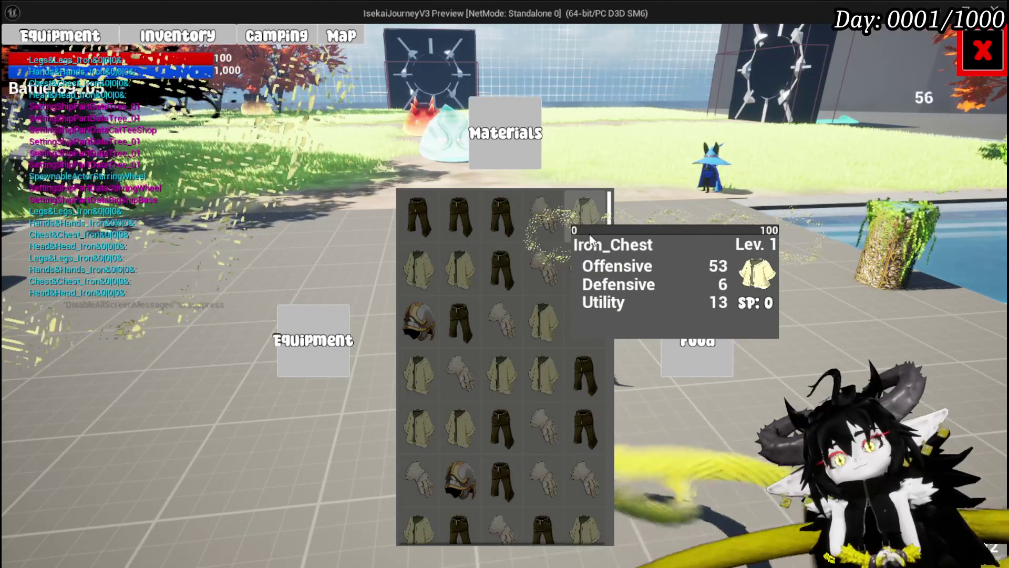
pyautogui.scroll(-2, 589, 240)
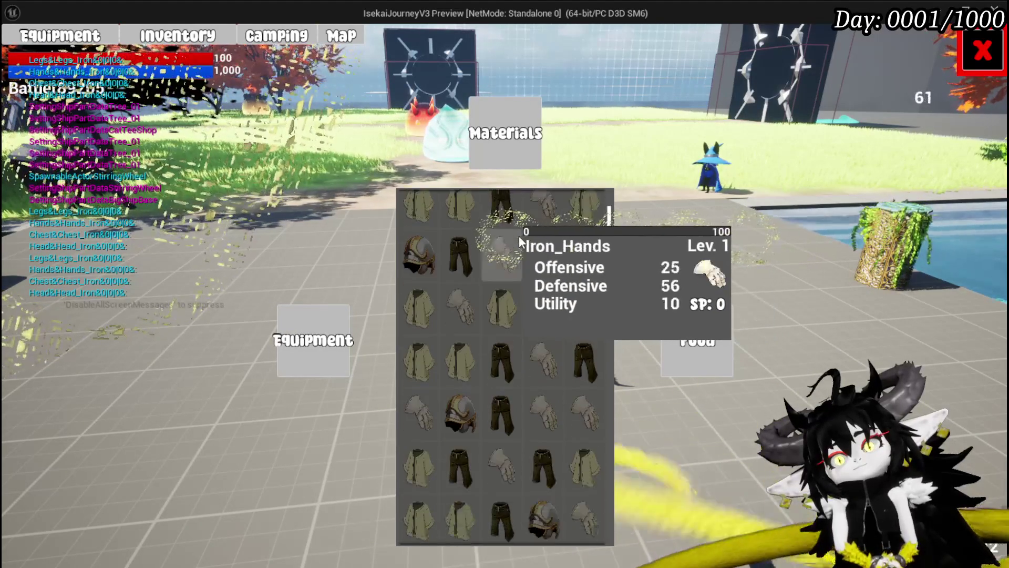
pyautogui.scroll(-5, 519, 241)
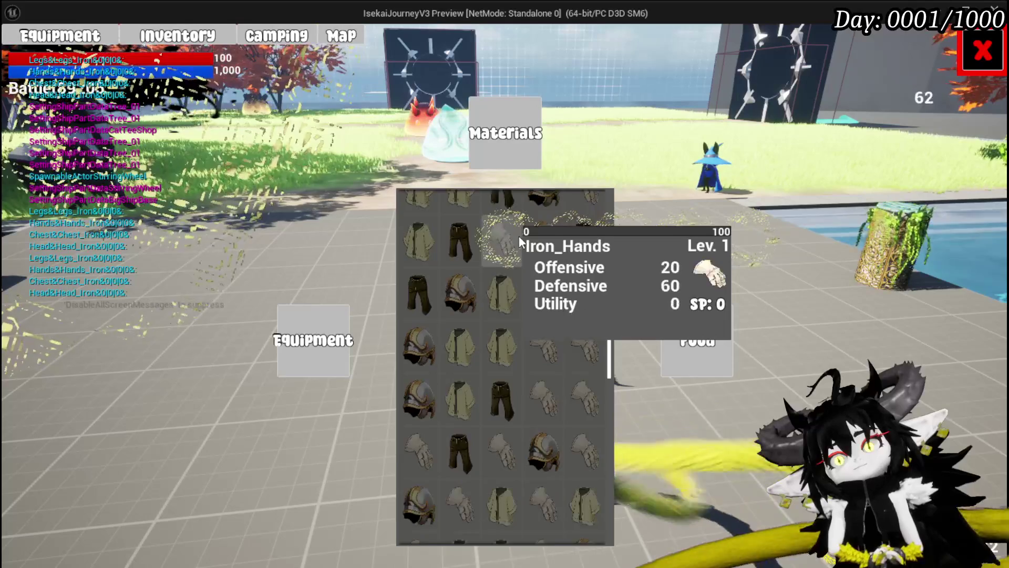
pyautogui.scroll(-2, 519, 235)
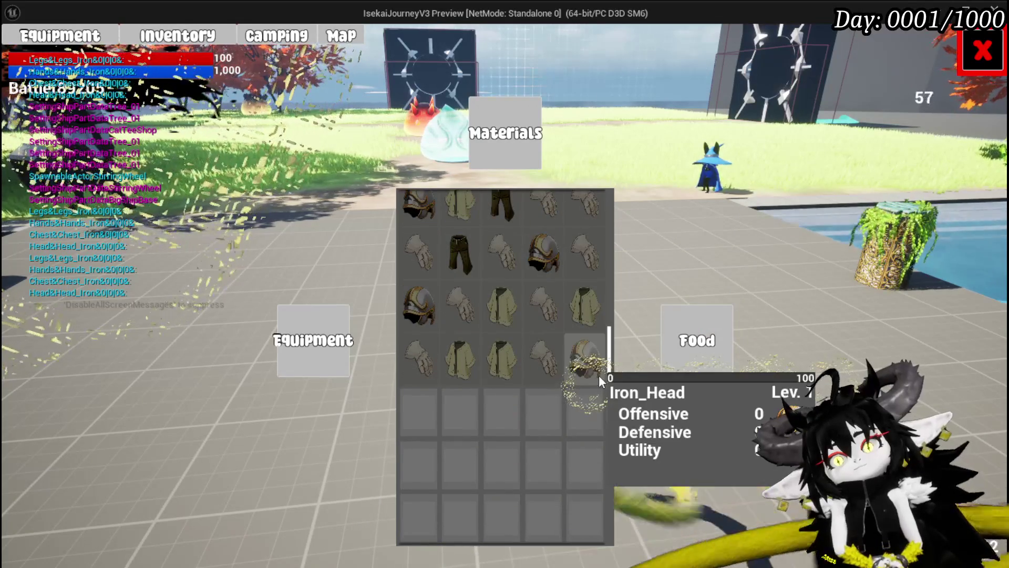
pyautogui.click(981, 51)
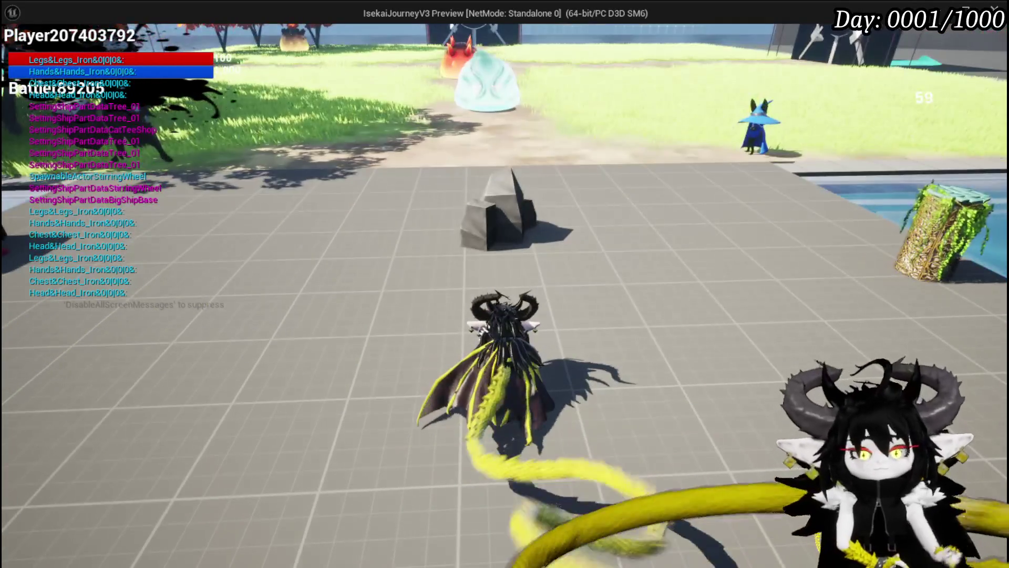
# - Stop the game preview and save the L_DungeonCreationTest level
pyautogui.press('Escape')
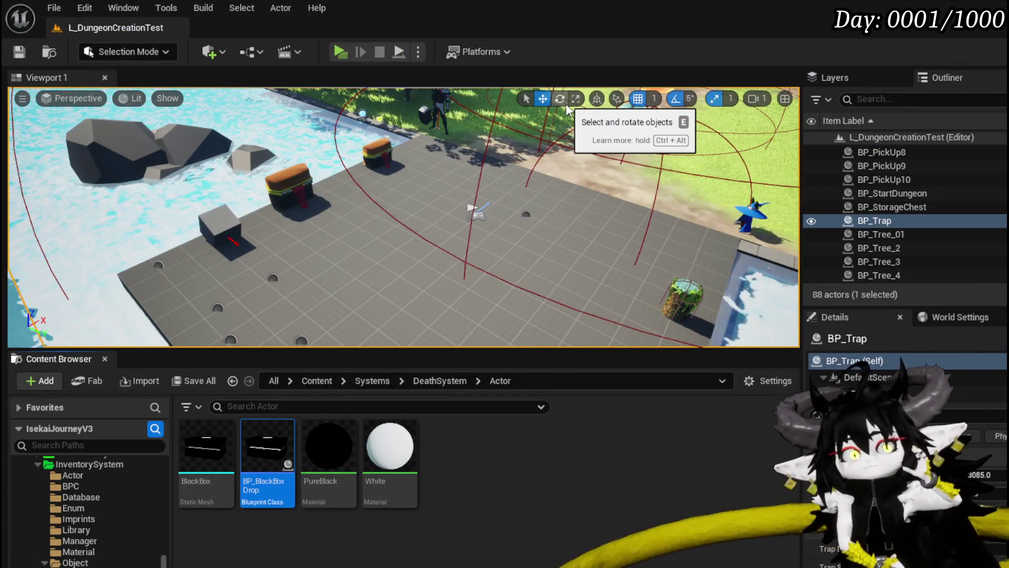
pyautogui.click(19, 52)
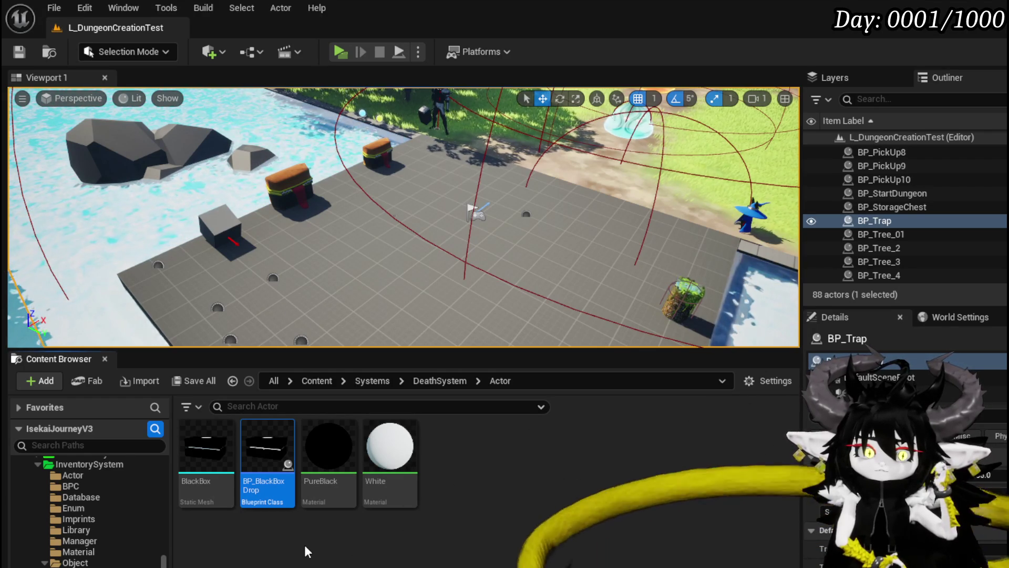
pyautogui.scroll(5, 88, 529)
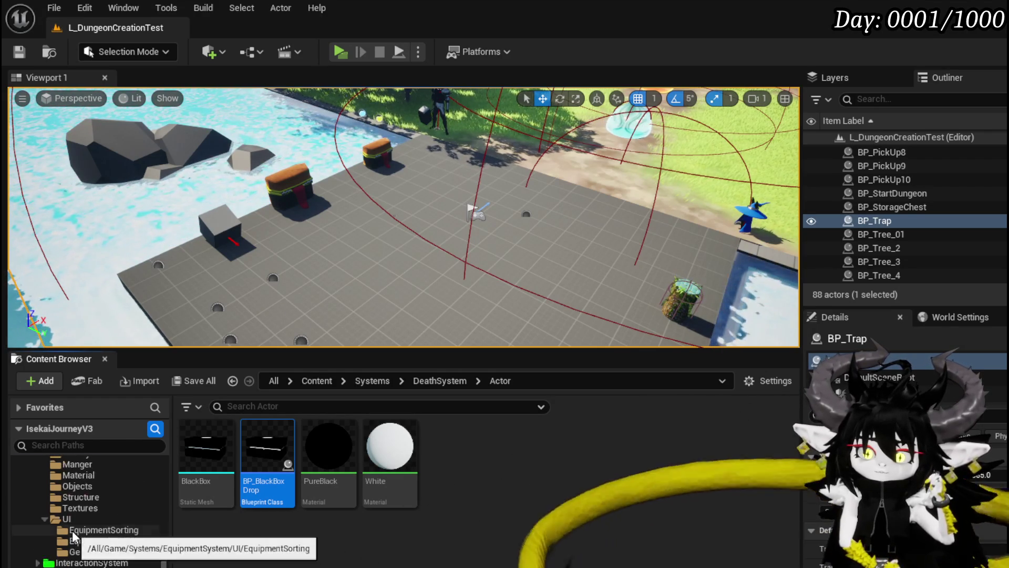
pyautogui.scroll(5, 88, 528)
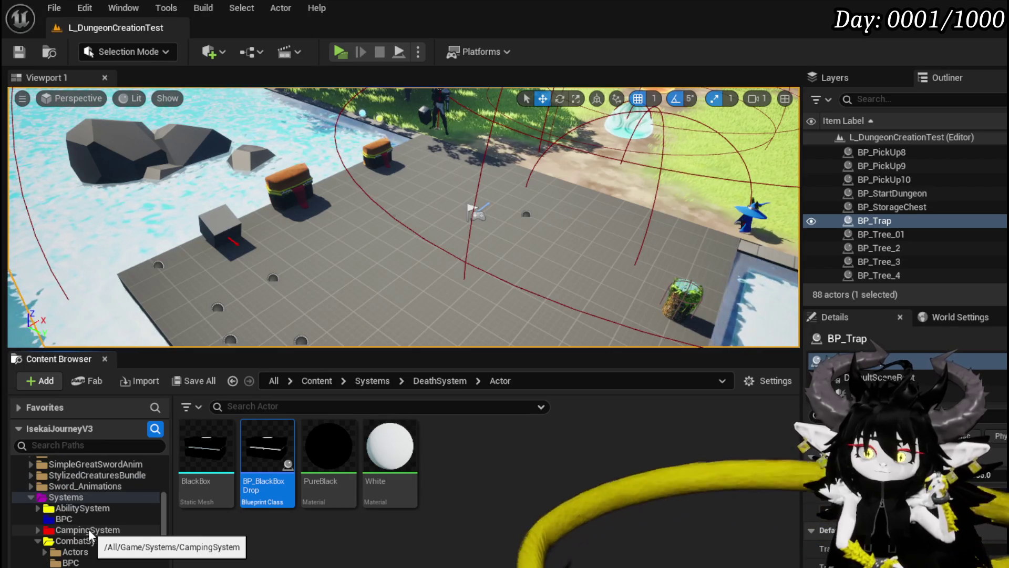
# - Browse the folder tree past the inventory UI widgets to the ThirdPerson Blueprints folder
pyautogui.scroll(-5, 89, 529)
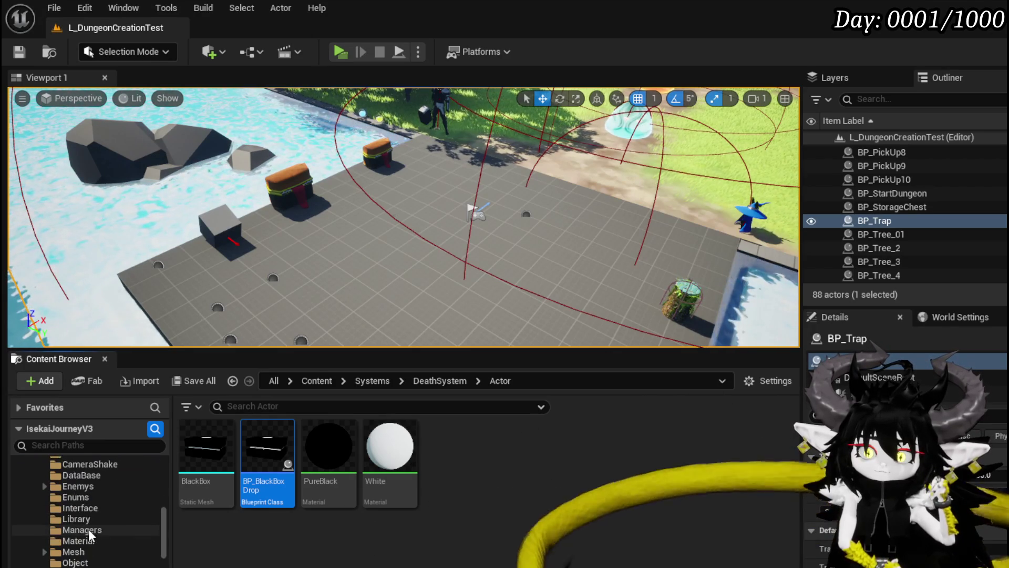
pyautogui.scroll(5, 88, 529)
pyautogui.scroll(-10, 89, 537)
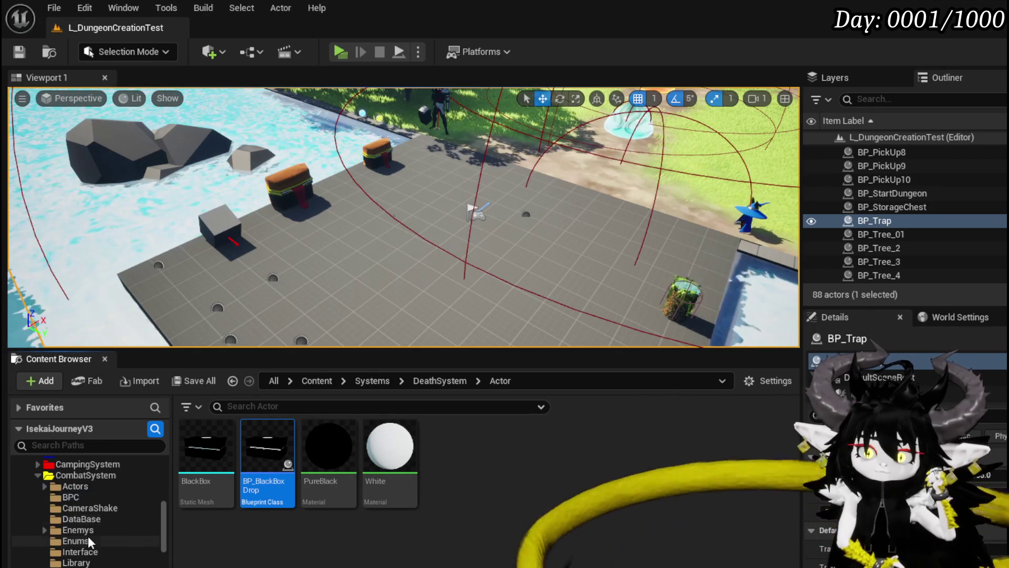
pyautogui.scroll(-3, 88, 535)
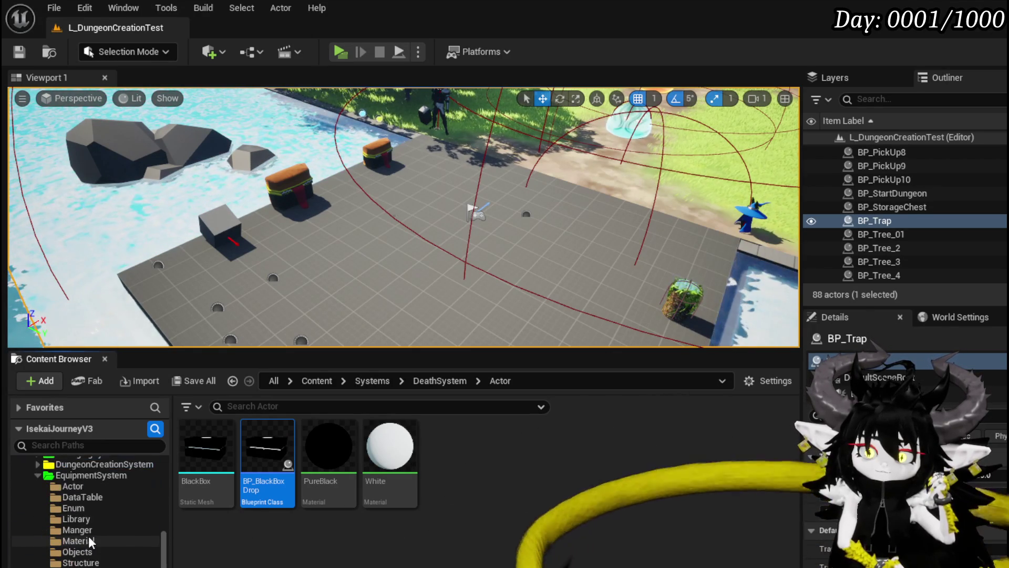
pyautogui.scroll(-10, 106, 546)
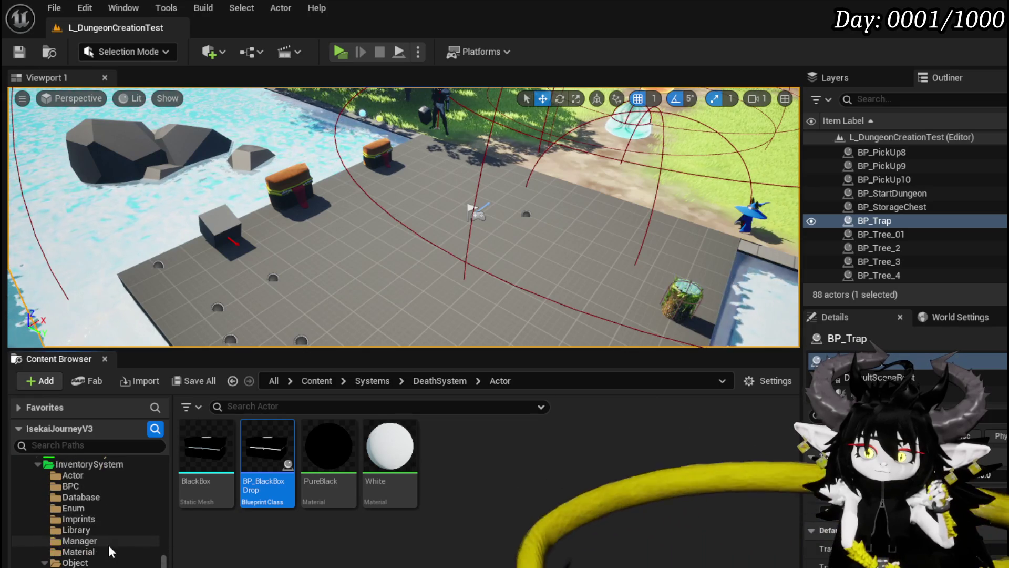
pyautogui.click(79, 566)
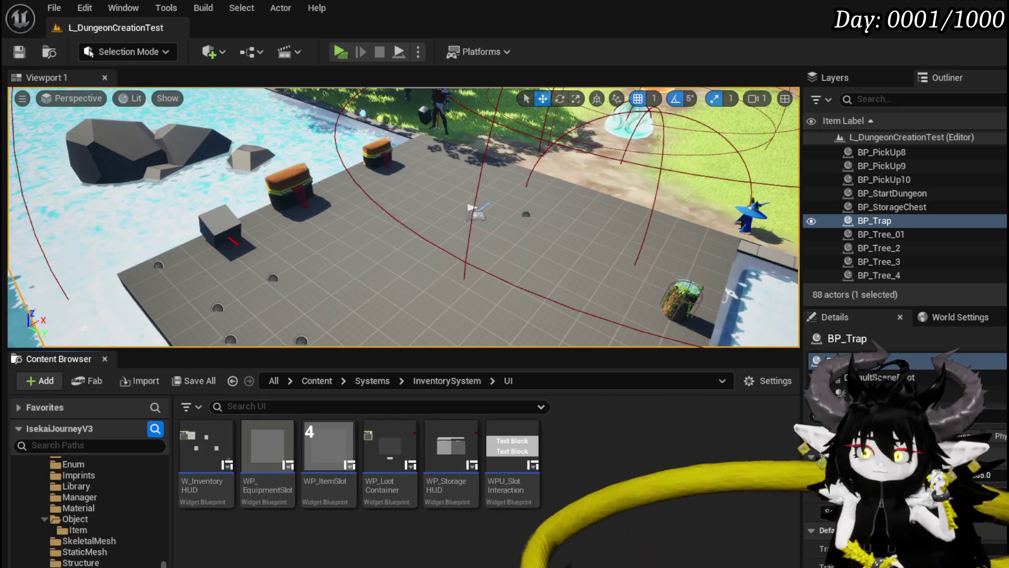
pyautogui.scroll(-10, 104, 524)
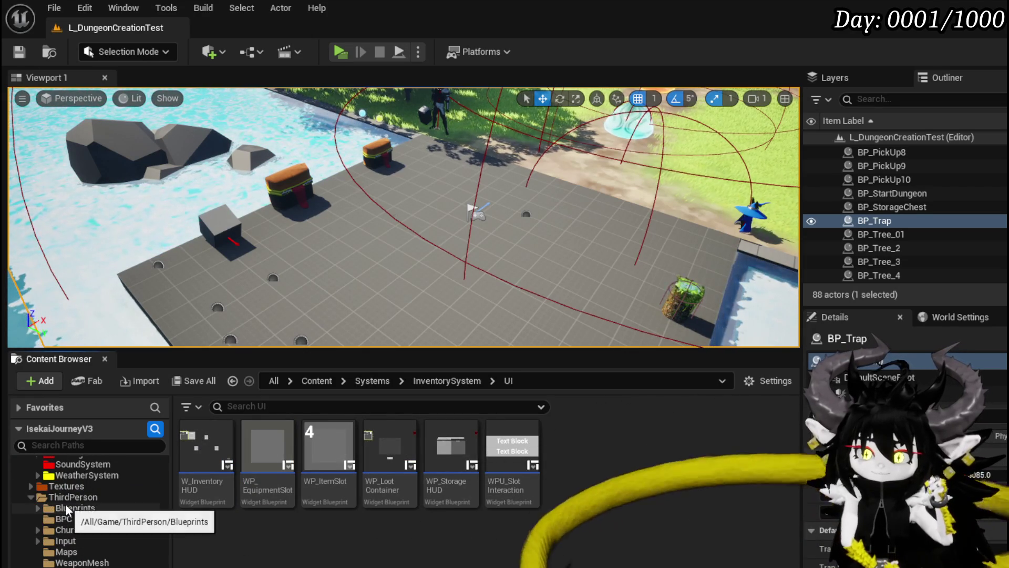
pyautogui.click(71, 508)
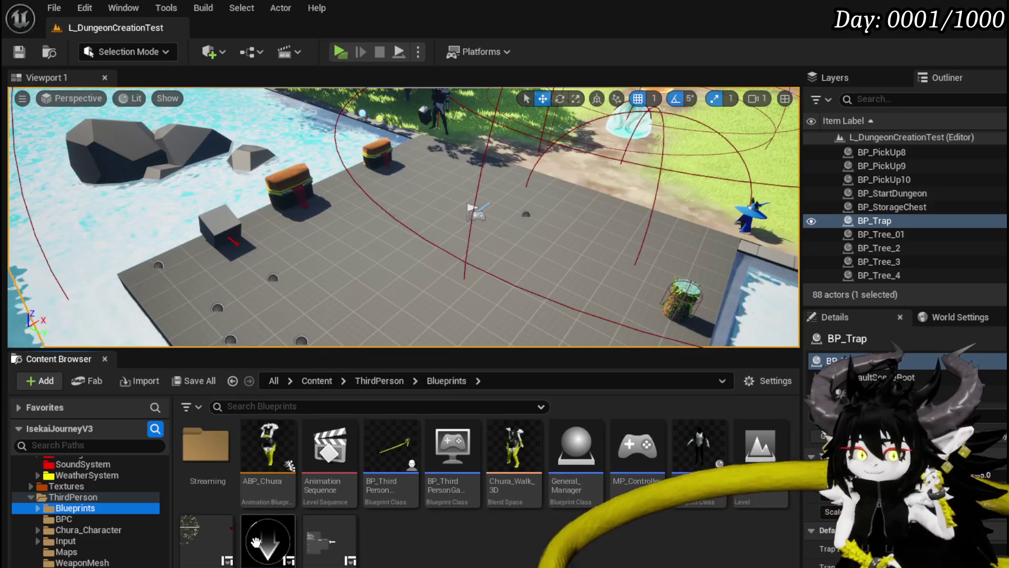
# - In W_PlayerHUD, rename WP_ButtonWidget_Camping to WP_ButtonWidget_Exploration and save
pyautogui.doubleClick(218, 537)
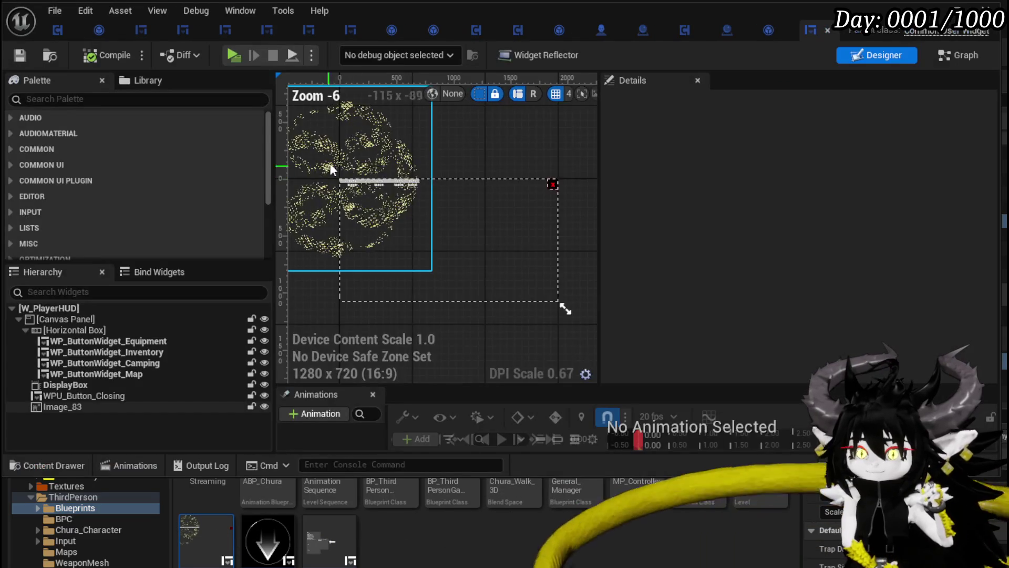
pyautogui.scroll(5, 330, 167)
pyautogui.click(421, 197)
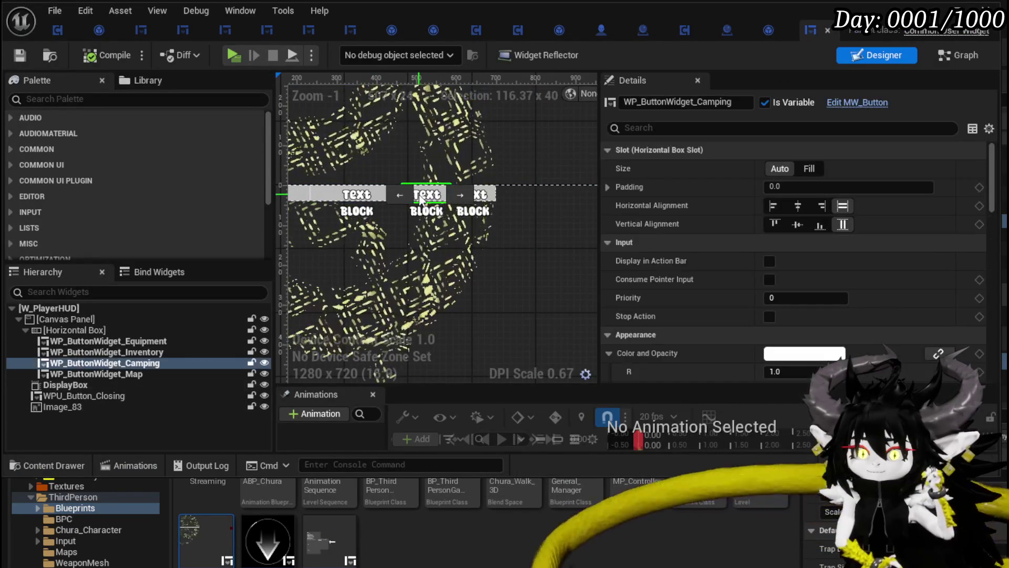
pyautogui.doubleClick(736, 102)
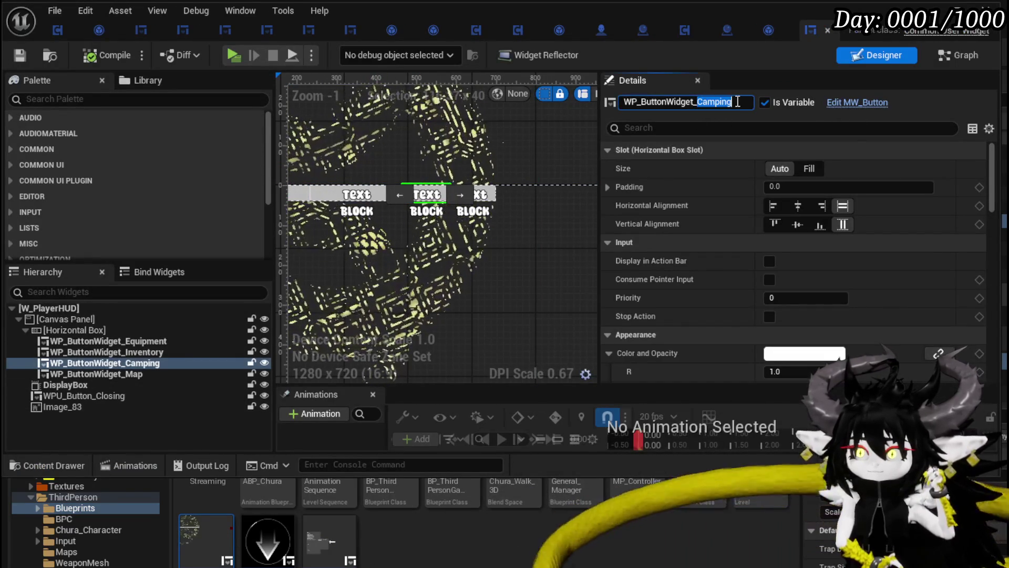
pyautogui.write('Ex')
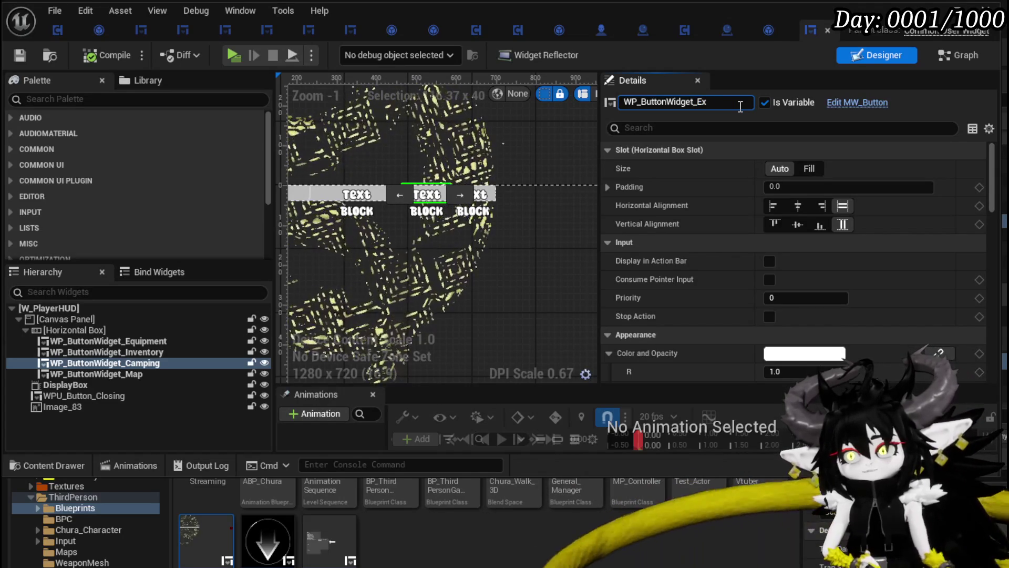
pyautogui.write('ploration')
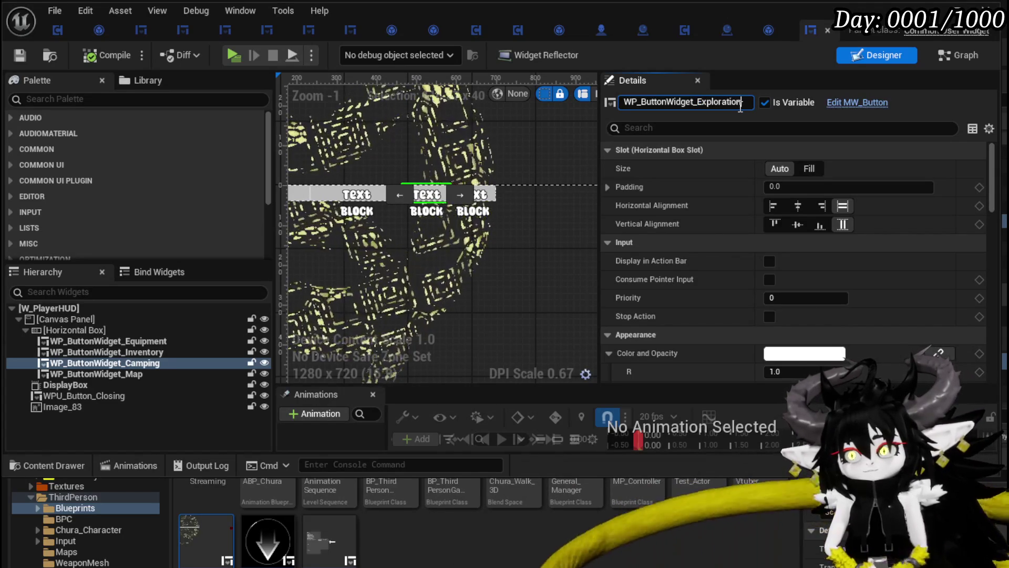
pyautogui.press('Return')
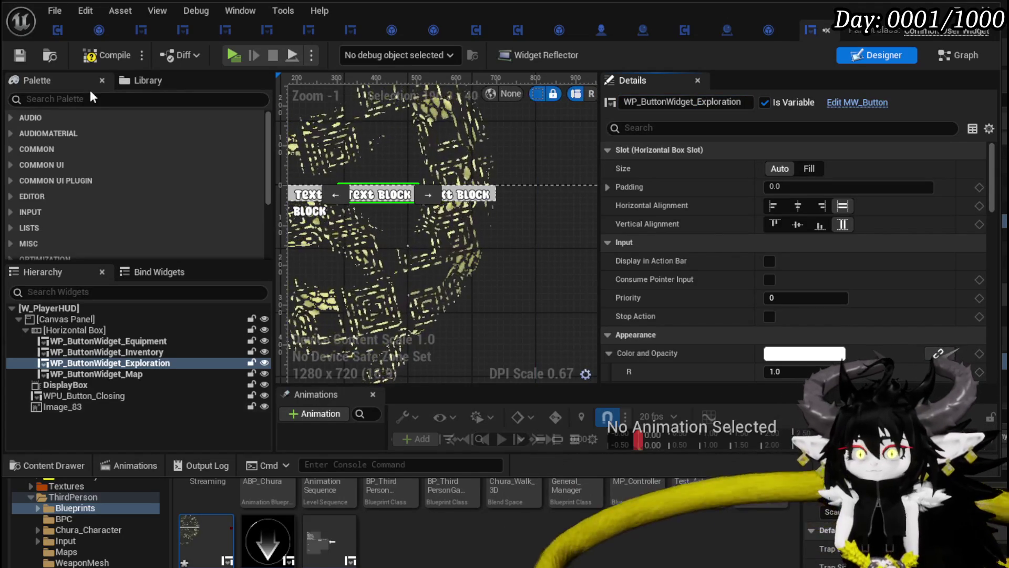
pyautogui.click(20, 54)
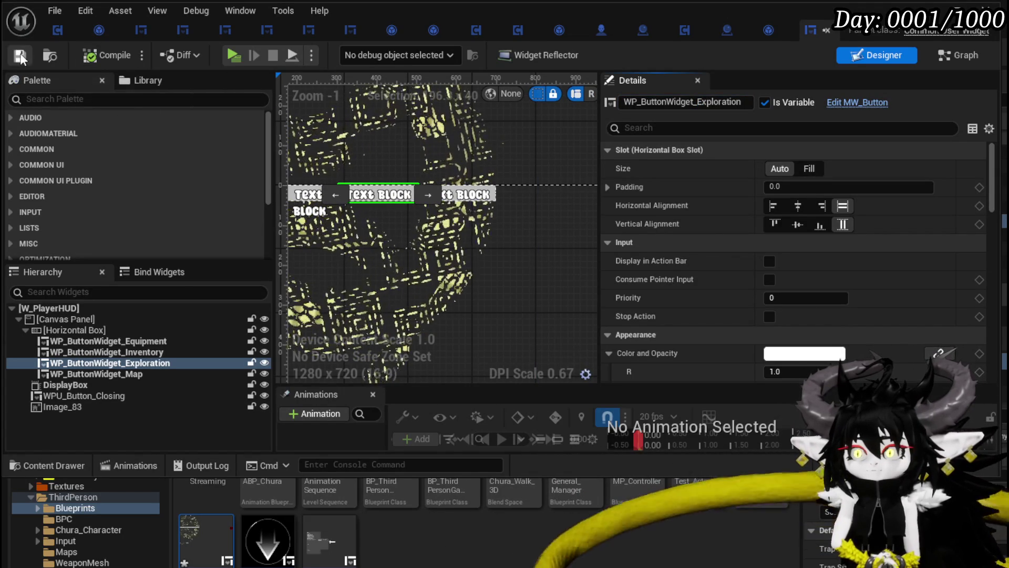
# - Set the button's Default Name value from Camping to Exploration
pyautogui.moveTo(697, 102); pyautogui.dragTo(765, 98)
pyautogui.hotkey('ctrl', 'c')
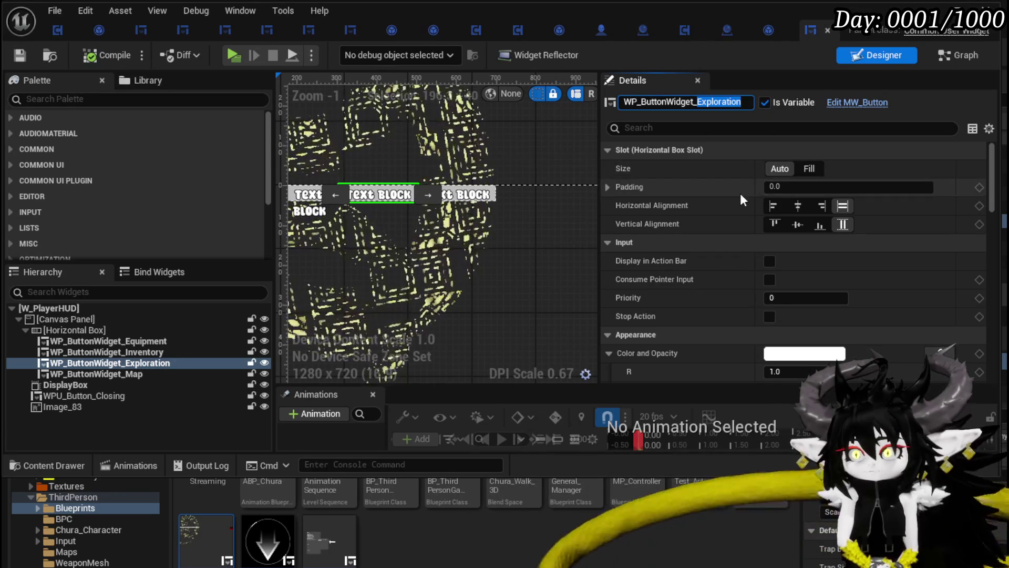
pyautogui.scroll(-10, 715, 191)
pyautogui.scroll(-15, 716, 191)
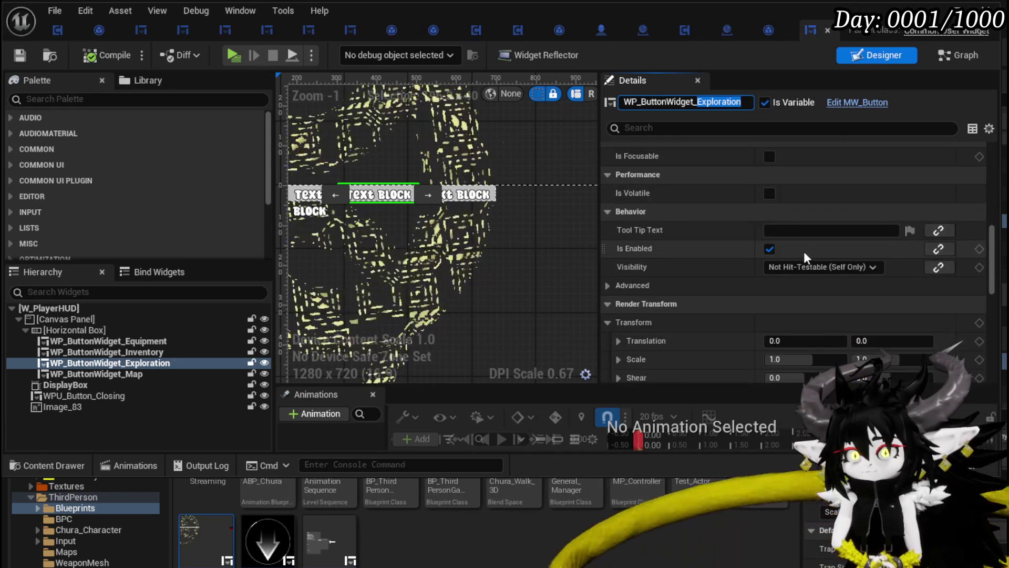
pyautogui.click(818, 236)
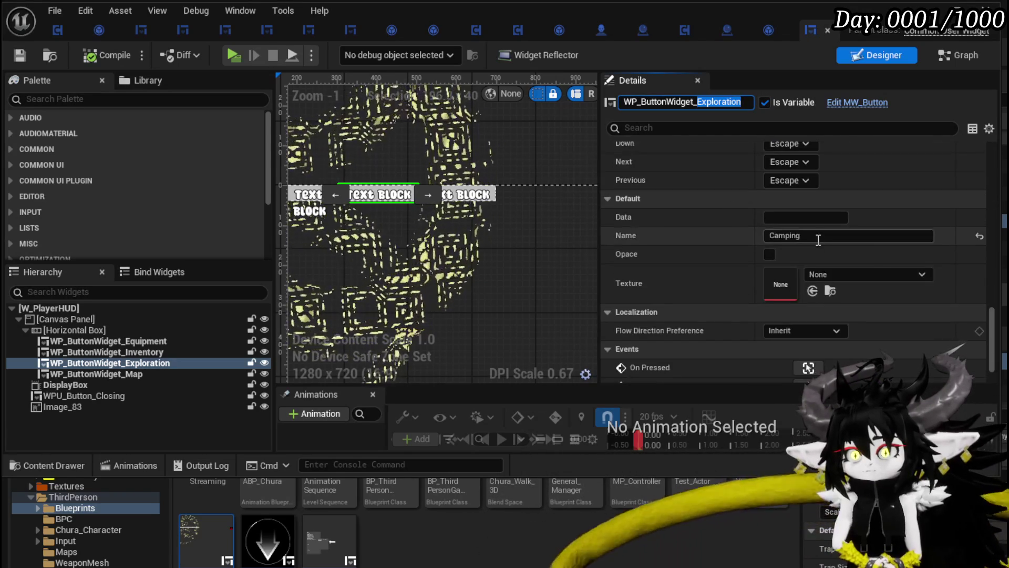
pyautogui.hotkey('ctrl', 'a')
pyautogui.hotkey('ctrl', 'v')
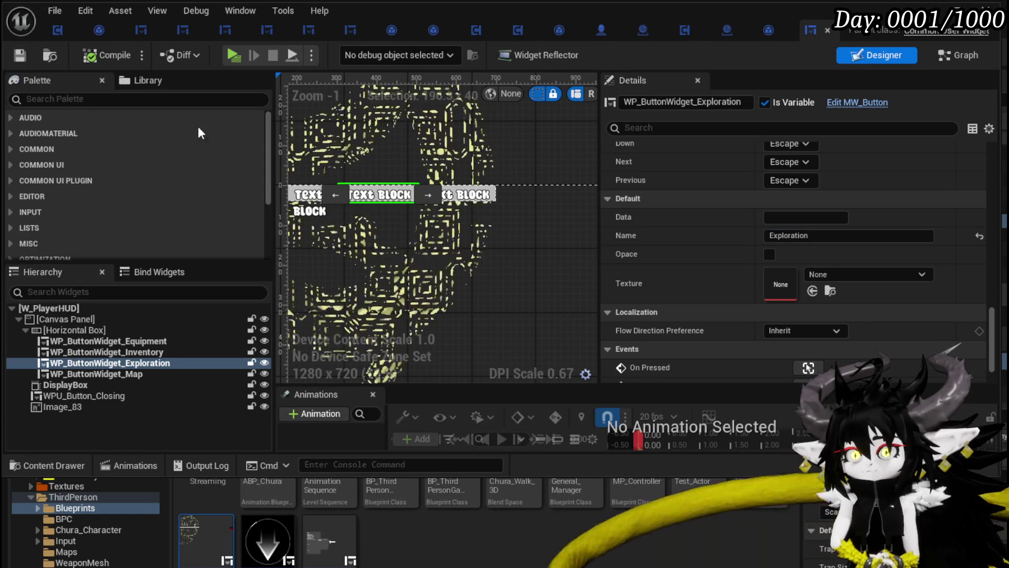
pyautogui.click(944, 61)
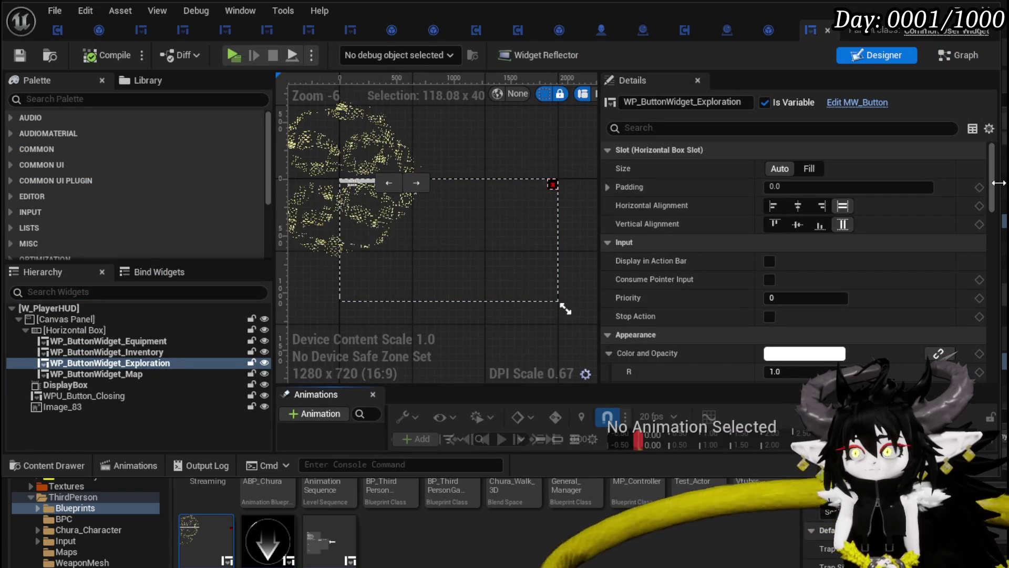
pyautogui.scroll(-10, 878, 295)
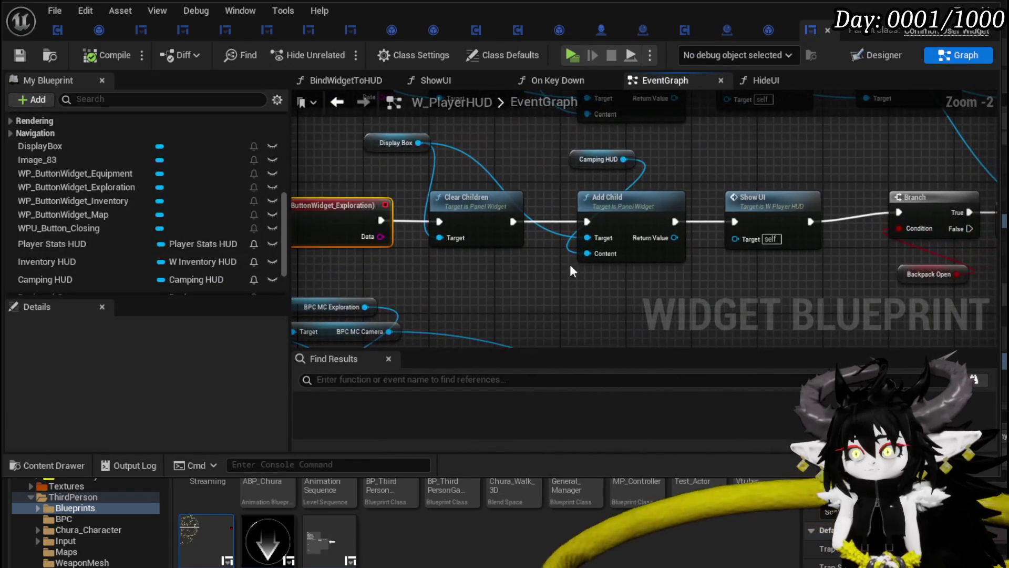
# - Move the Branch/SET/Close Backpack, Show UI, Camping HUD and Add Child nodes further right
pyautogui.moveTo(819, 216)
pyautogui.mouseDown()
pyautogui.moveTo(460, 213)
pyautogui.moveTo(782, 231)
pyautogui.mouseUp()
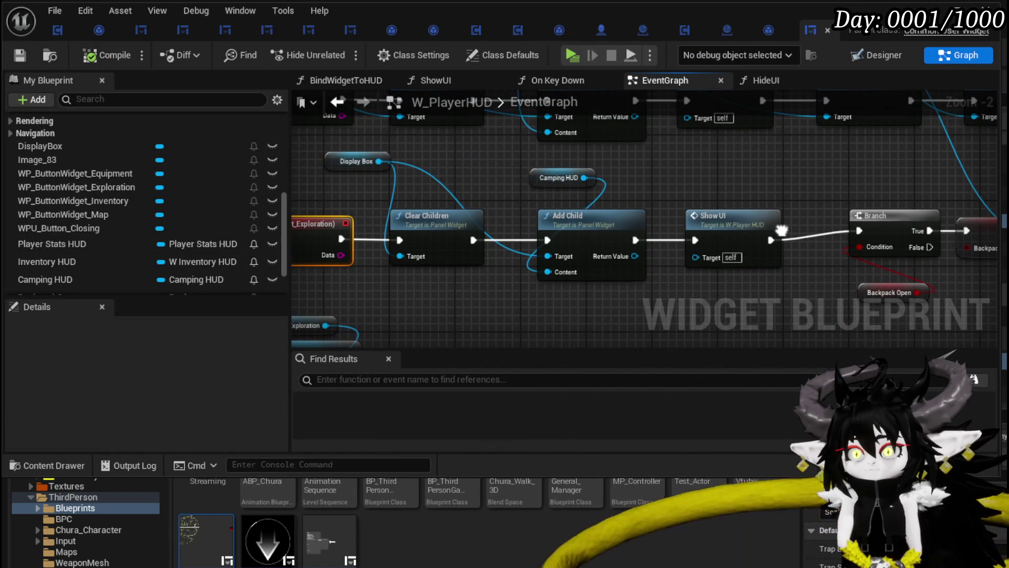
pyautogui.click(544, 178)
pyautogui.moveTo(713, 175); pyautogui.dragTo(324, 167)
pyautogui.scroll(-1, 711, 165)
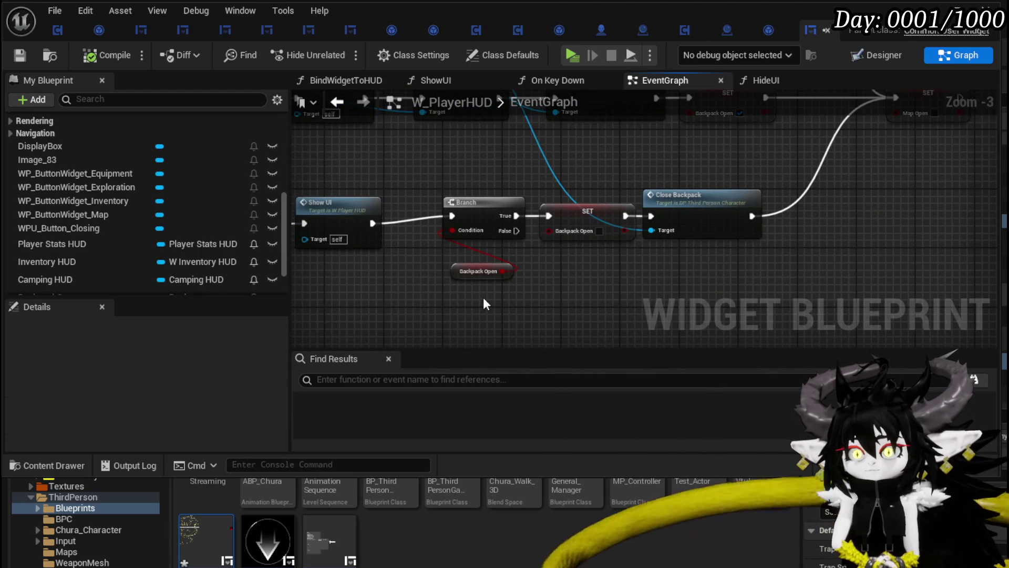
pyautogui.moveTo(484, 300); pyautogui.dragTo(743, 202)
pyautogui.moveTo(500, 201)
pyautogui.mouseDown()
pyautogui.moveTo(702, 221)
pyautogui.moveTo(730, 188)
pyautogui.moveTo(700, 182)
pyautogui.mouseUp()
pyautogui.moveTo(683, 225)
pyautogui.mouseDown()
pyautogui.moveTo(989, 230)
pyautogui.moveTo(834, 232)
pyautogui.mouseUp()
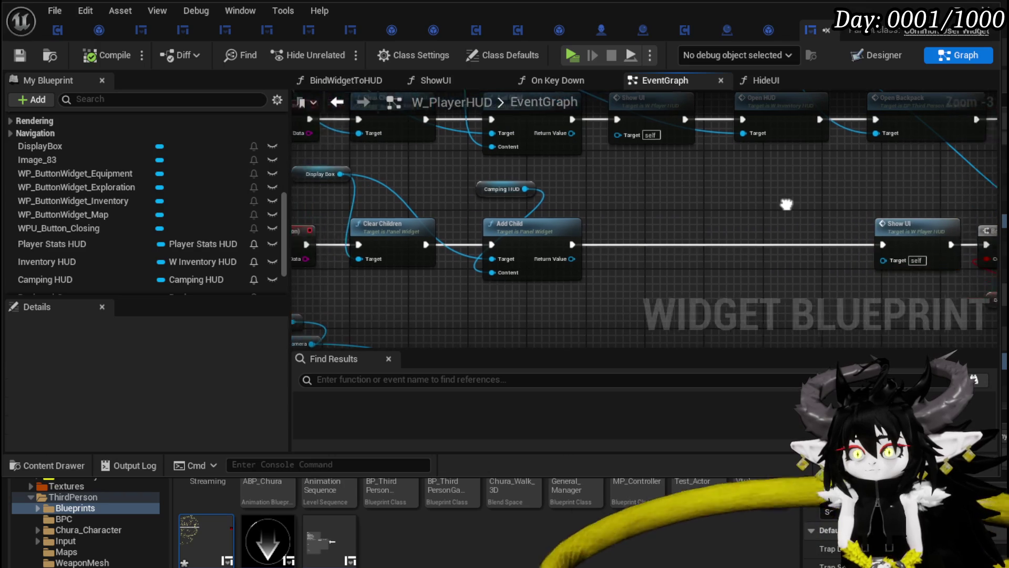
pyautogui.moveTo(527, 169)
pyautogui.mouseDown()
pyautogui.moveTo(599, 242)
pyautogui.moveTo(717, 228)
pyautogui.mouseUp()
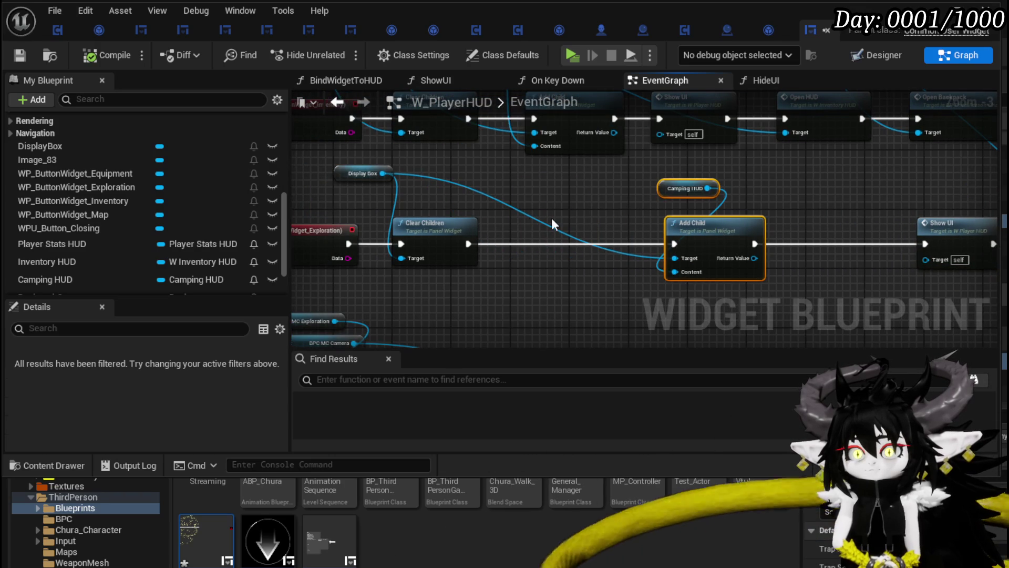
pyautogui.moveTo(552, 223)
pyautogui.mouseDown()
pyautogui.moveTo(496, 223)
pyautogui.moveTo(562, 232)
pyautogui.mouseUp()
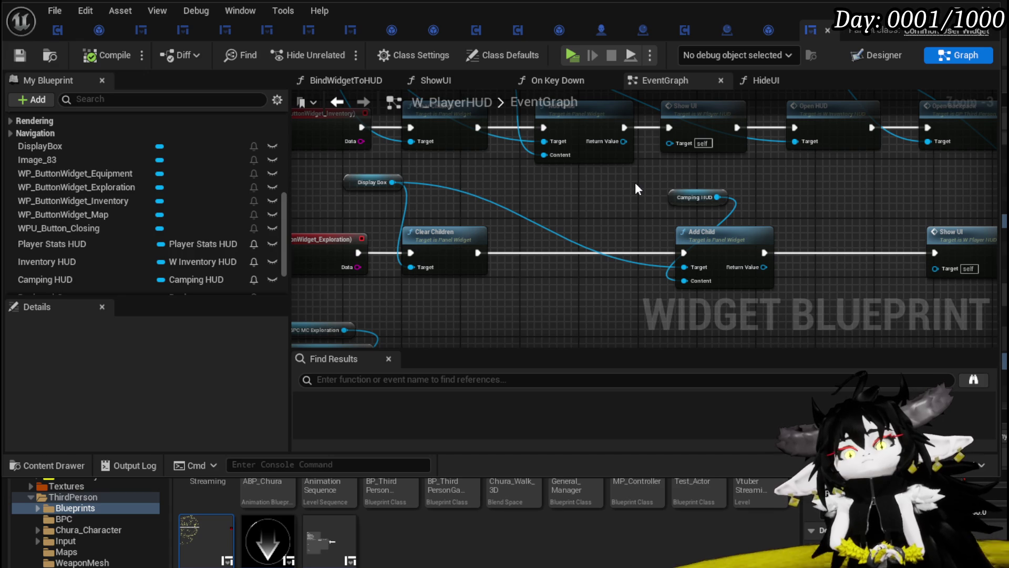
# - Review the CloseWidget, Equipment, Inventory and Exploration node rows, then open BindWidgetToHUD
pyautogui.scroll(-4, 633, 181)
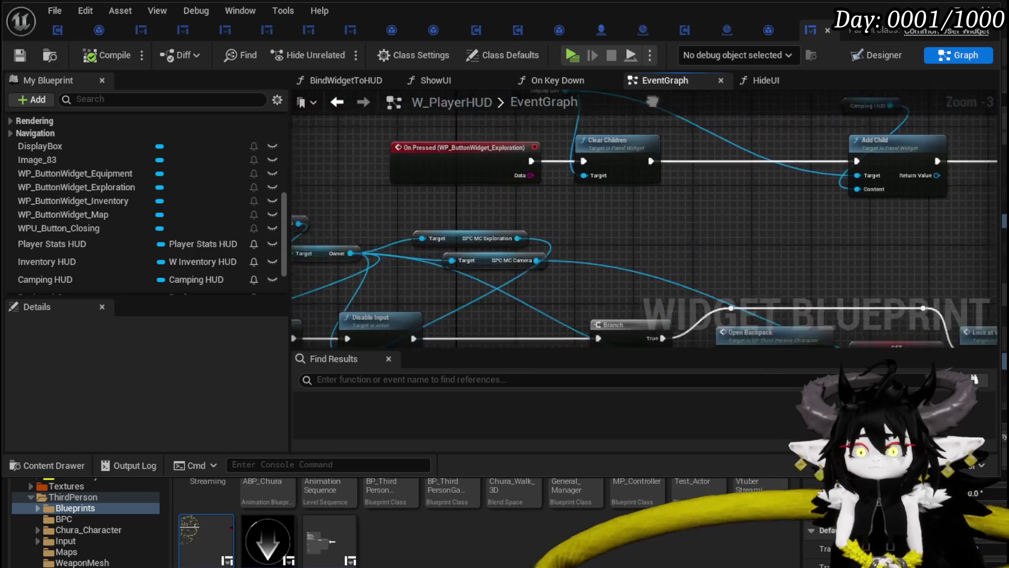
pyautogui.scroll(4, 433, 209)
pyautogui.scroll(-2, 433, 210)
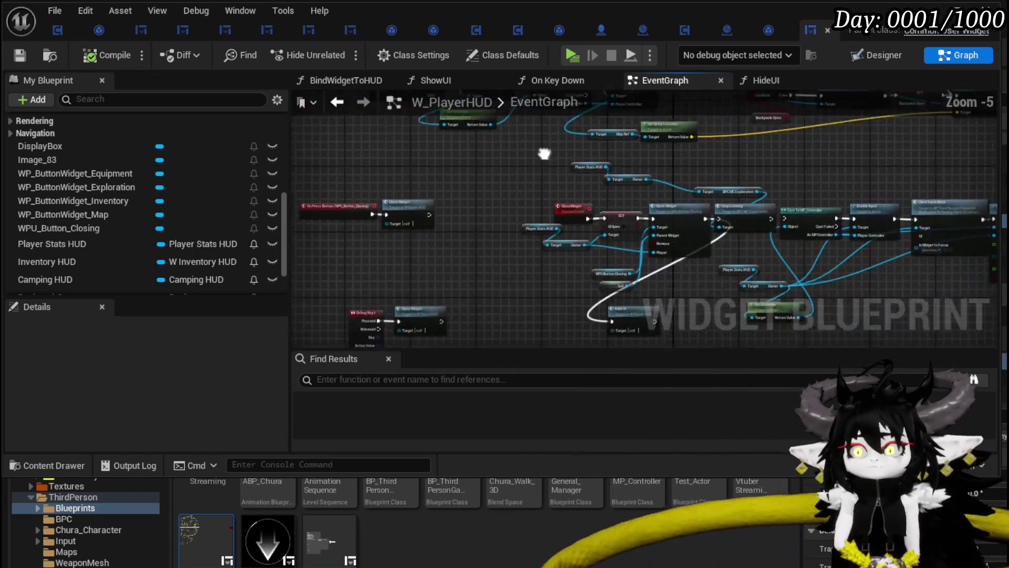
pyautogui.scroll(3, 578, 232)
pyautogui.scroll(-1, 649, 238)
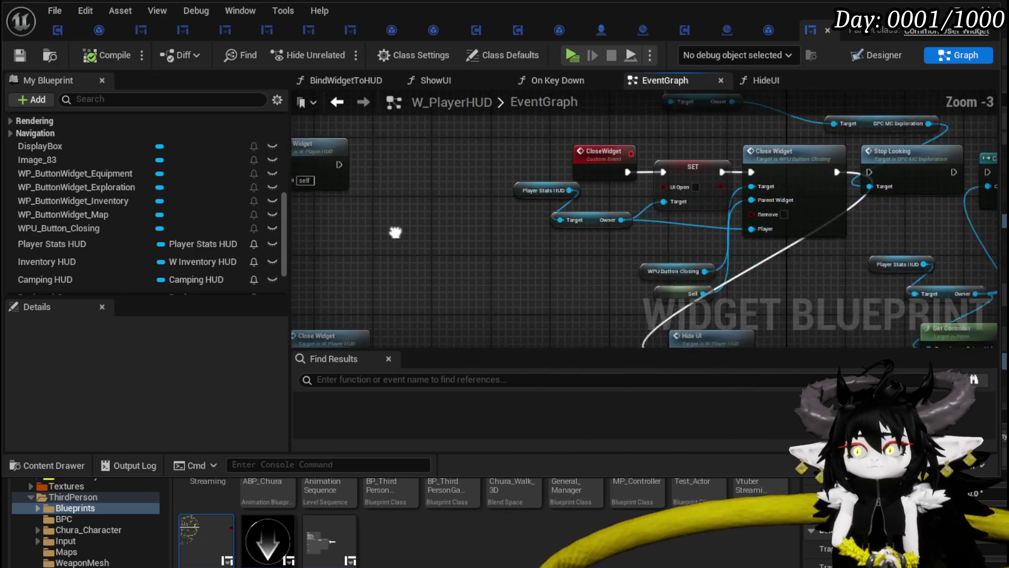
pyautogui.moveTo(650, 239); pyautogui.dragTo(520, 239)
pyautogui.moveTo(520, 239); pyautogui.dragTo(512, 243)
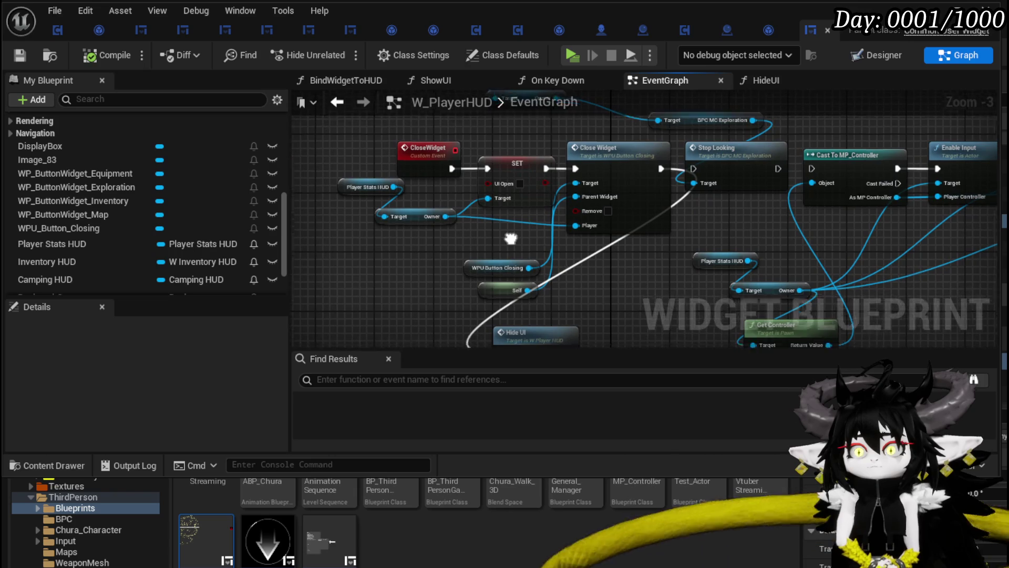
pyautogui.scroll(-3, 512, 239)
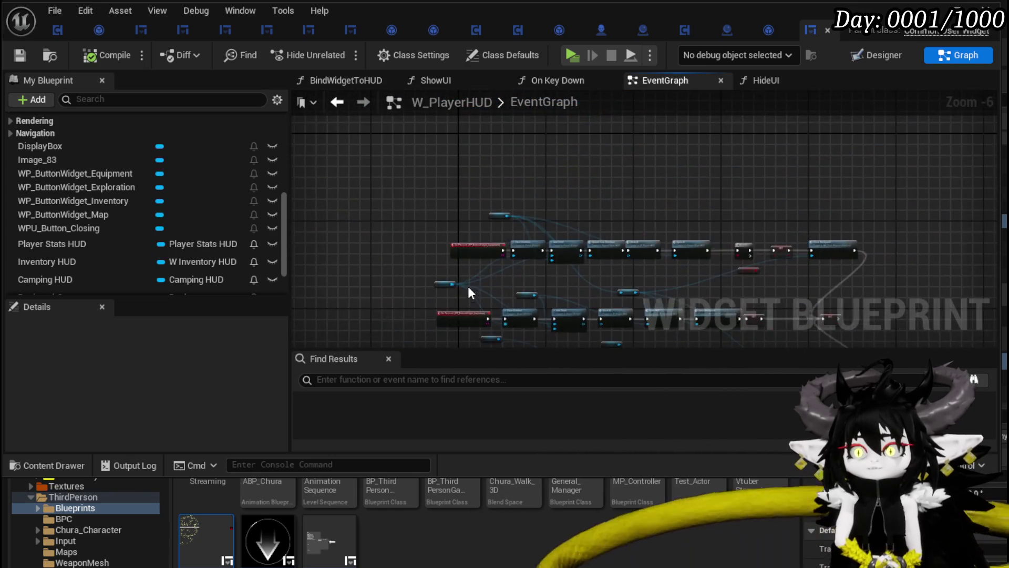
pyautogui.scroll(5, 583, 276)
pyautogui.moveTo(584, 273)
pyautogui.mouseDown()
pyautogui.moveTo(465, 345)
pyautogui.moveTo(343, 203)
pyautogui.moveTo(410, 242)
pyautogui.mouseUp()
pyautogui.scroll(-2, 464, 345)
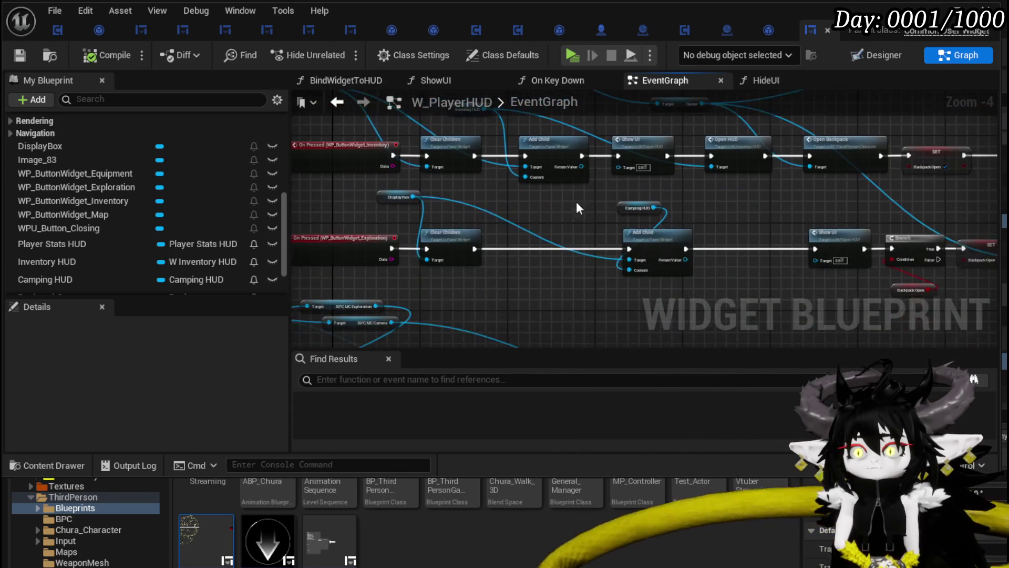
pyautogui.moveTo(579, 208); pyautogui.dragTo(491, 294)
pyautogui.scroll(10, 143, 204)
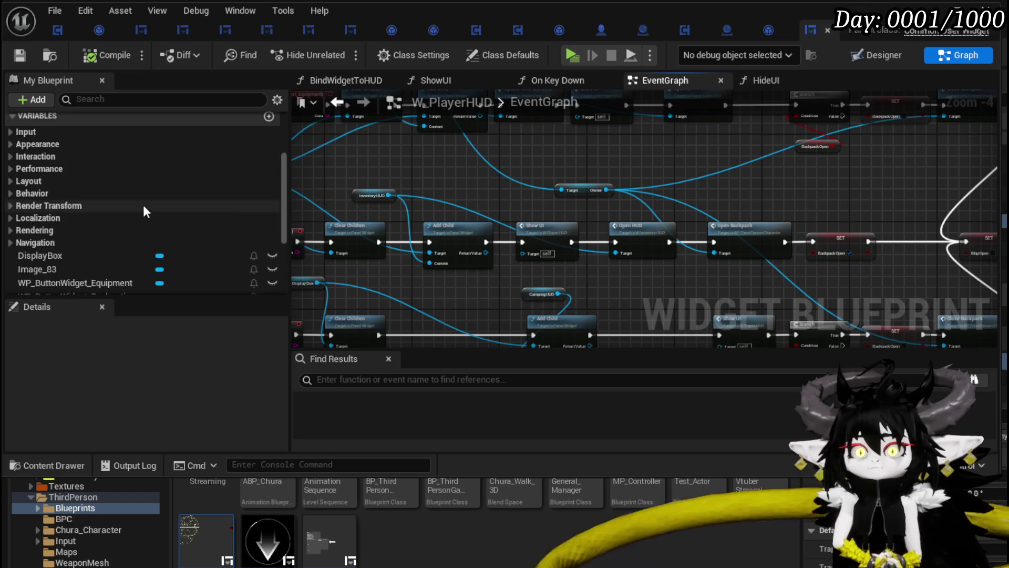
pyautogui.doubleClick(95, 195)
pyautogui.moveTo(484, 216); pyautogui.dragTo(486, 172)
# - Select and deselect the BindWidgetToHUD nodes, then go back to the EventGraph
pyautogui.moveTo(764, 283); pyautogui.dragTo(766, 284)
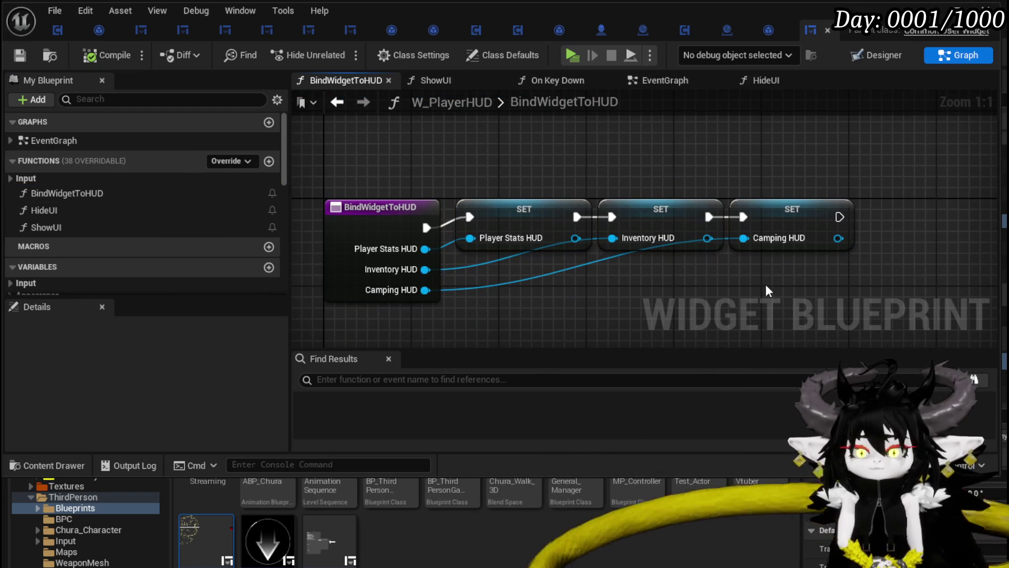
pyautogui.moveTo(374, 143)
pyautogui.mouseDown()
pyautogui.moveTo(795, 288)
pyautogui.moveTo(82, 69)
pyautogui.mouseUp()
pyautogui.click(384, 158)
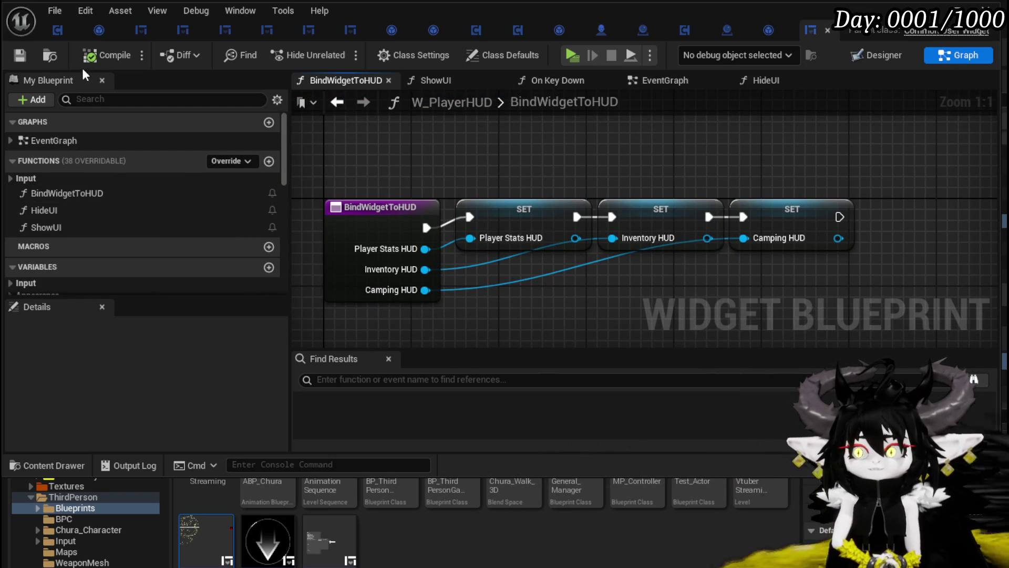
pyautogui.click(335, 104)
# - Show the CampingSystem folder's assets in the Content Drawer
pyautogui.scroll(-2, 447, 210)
pyautogui.scroll(4, 522, 206)
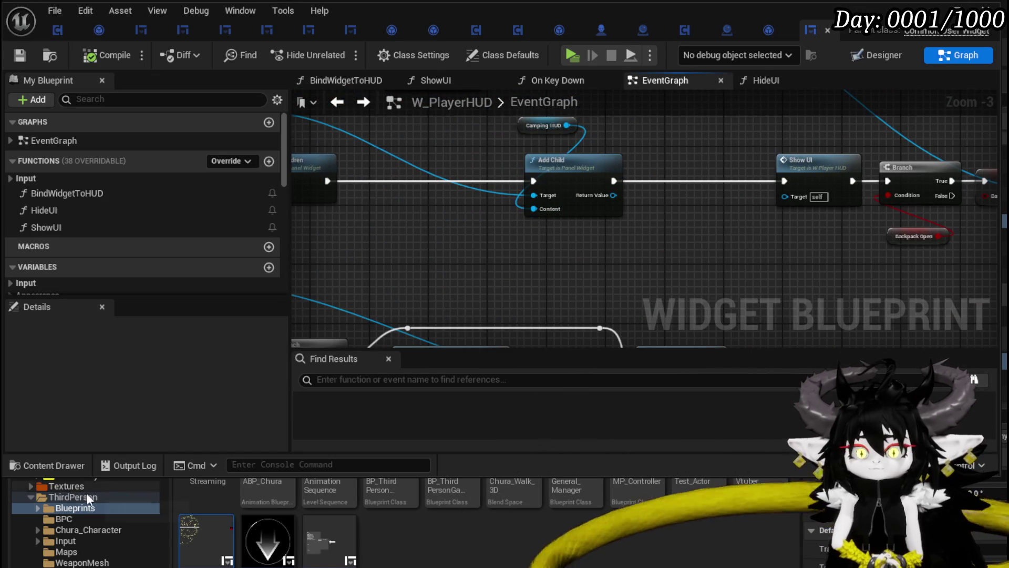
pyautogui.scroll(3, 112, 563)
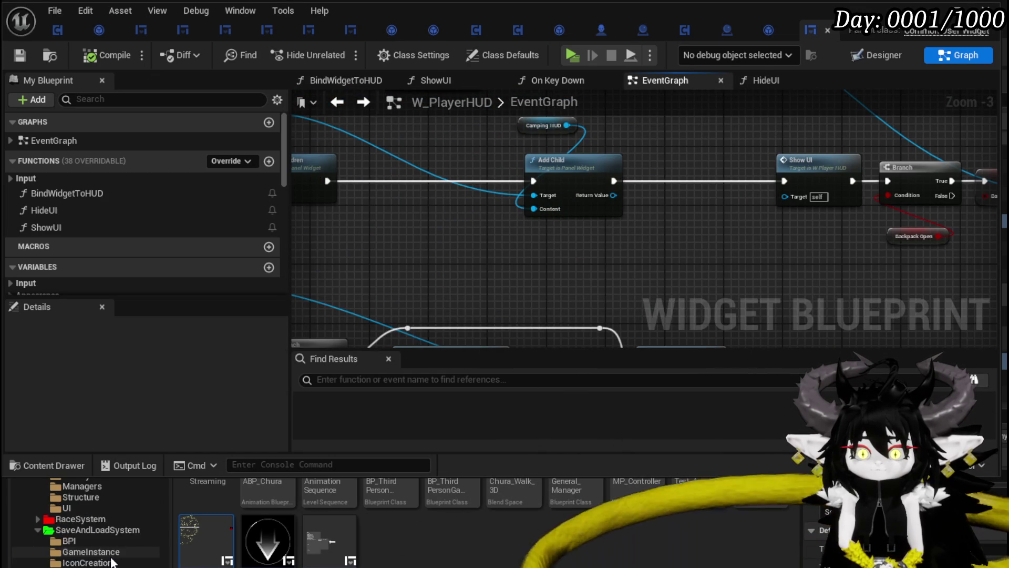
pyautogui.scroll(3, 112, 563)
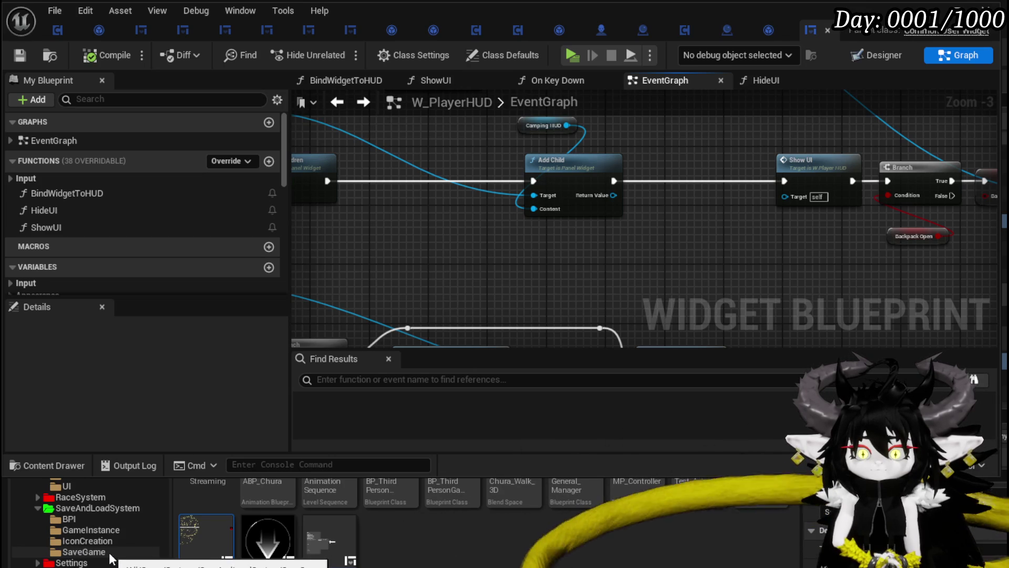
pyautogui.scroll(2, 112, 558)
pyautogui.scroll(5, 111, 558)
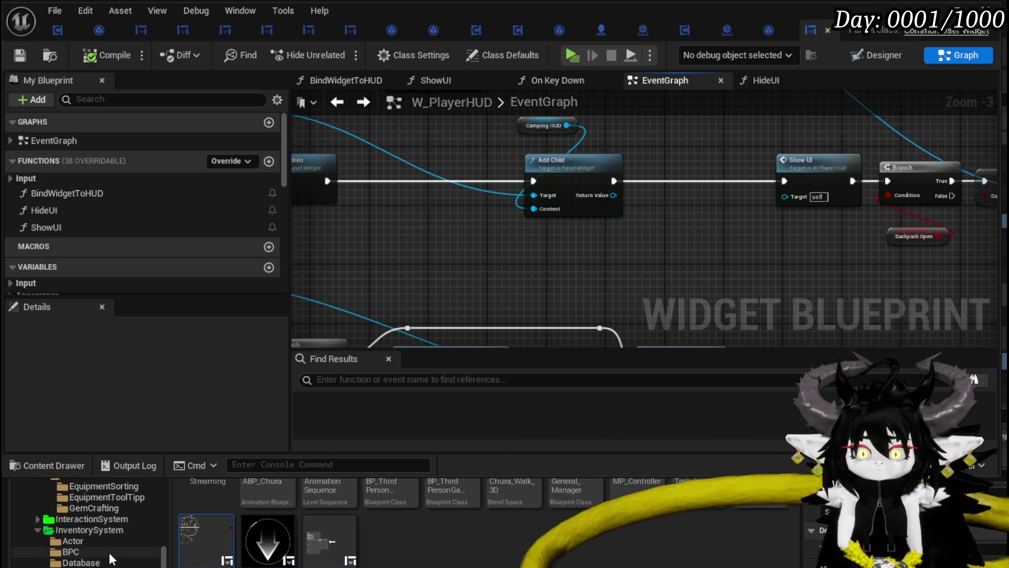
pyautogui.scroll(-3, 111, 558)
pyautogui.scroll(3, 111, 559)
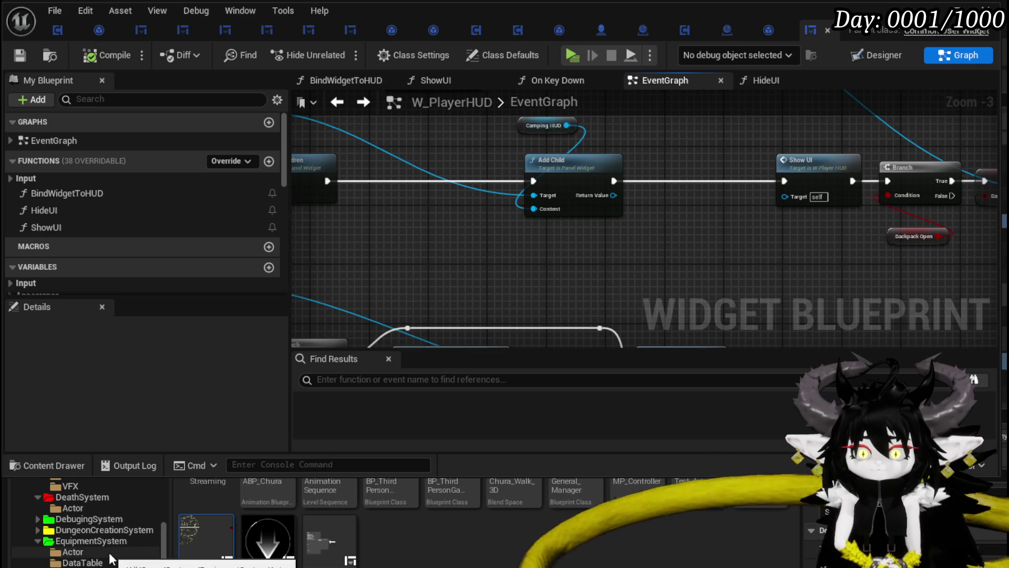
pyautogui.scroll(8, 111, 559)
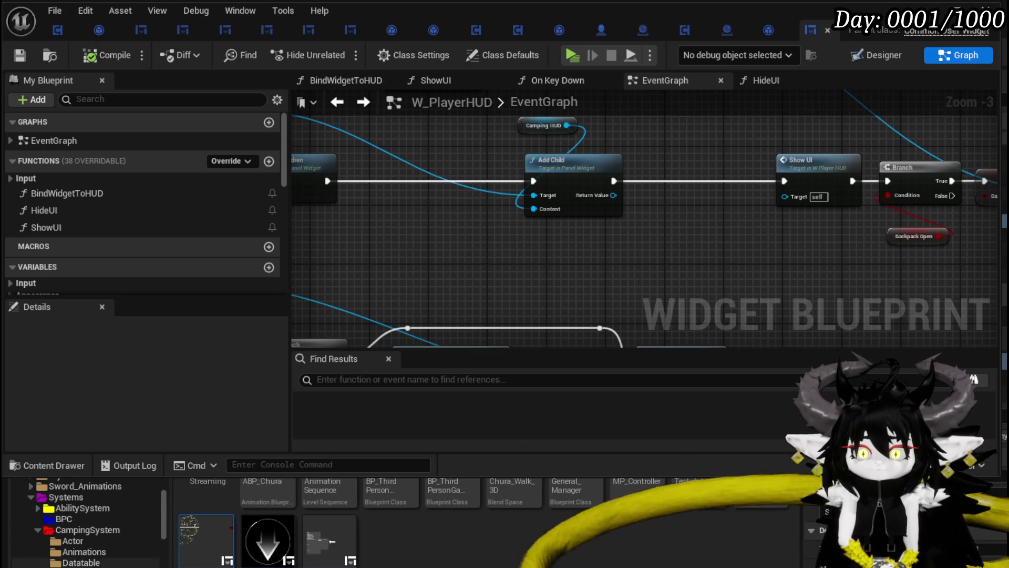
pyautogui.click(87, 530)
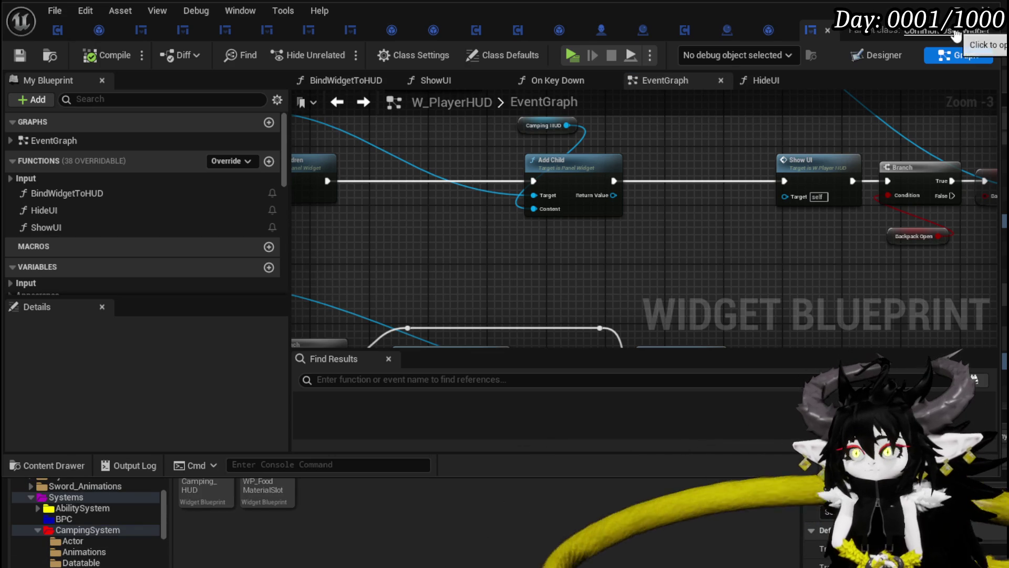
# - Open Camping_HUD, inspect its Image_55 background, and return to the level editor
pyautogui.click(999, 6)
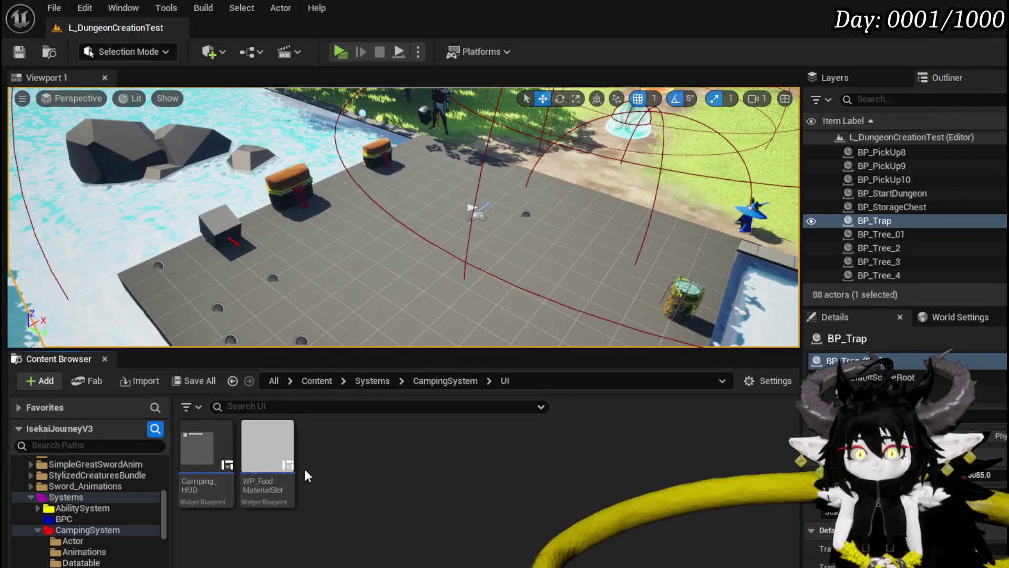
pyautogui.doubleClick(202, 446)
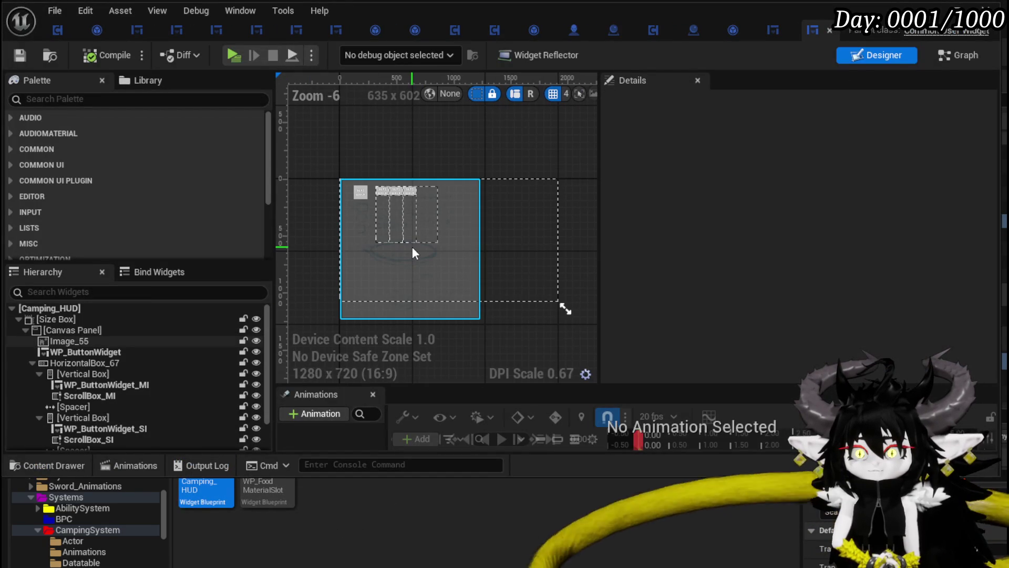
pyautogui.click(412, 247)
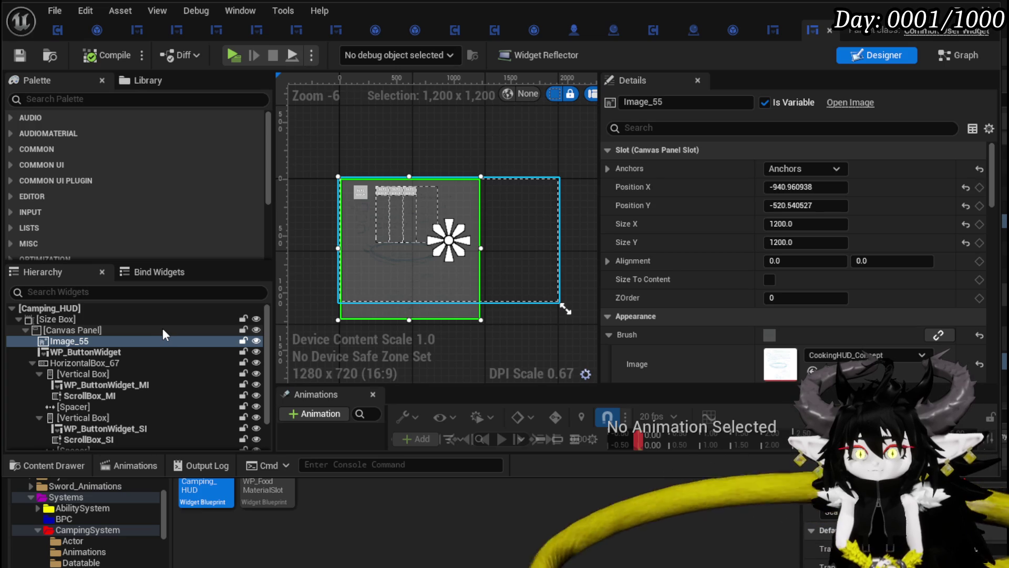
pyautogui.click(206, 491)
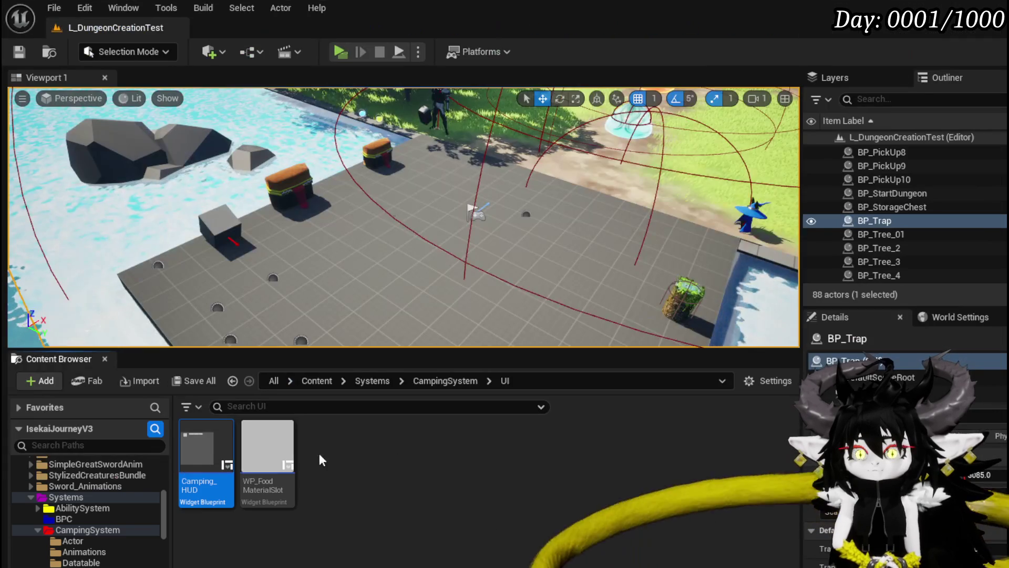
# - Rename Camping_HUD to Exploration_HUD
pyautogui.rightClick(205, 483)
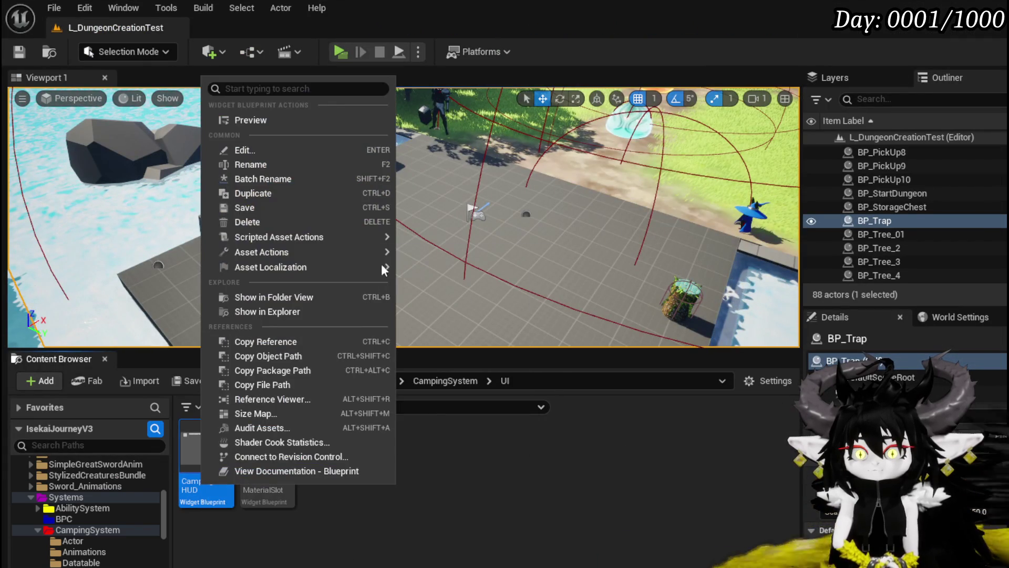
pyautogui.click(284, 165)
pyautogui.moveTo(185, 482); pyautogui.dragTo(206, 483)
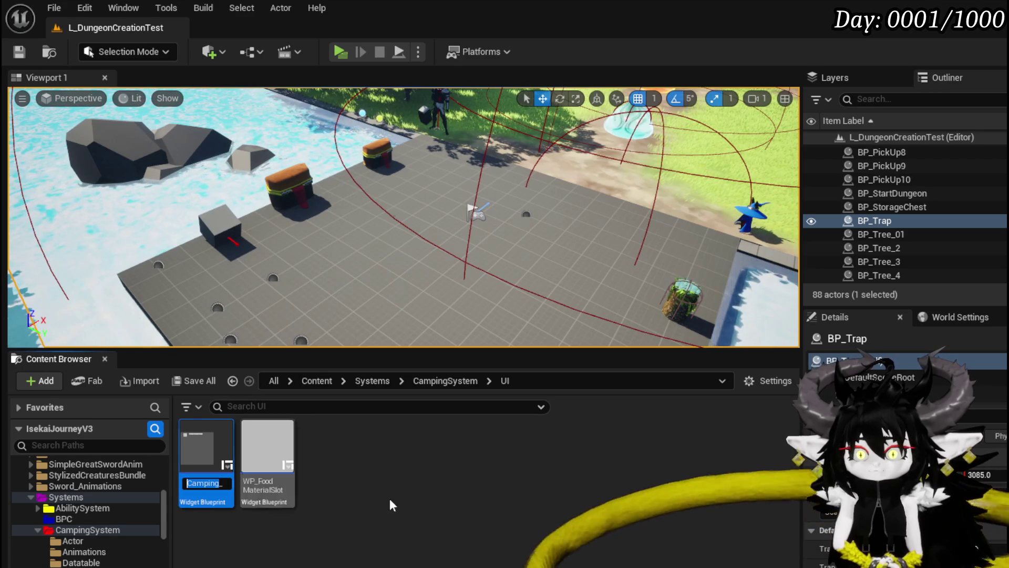
pyautogui.press('BackSpace')
pyautogui.write('Explorati')
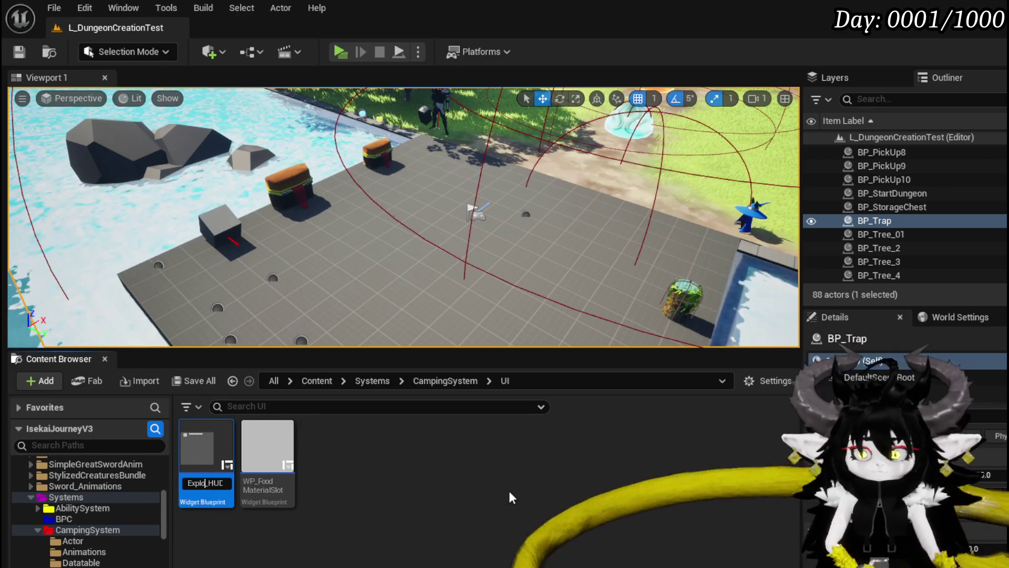
pyautogui.write('on')
pyautogui.press('Return')
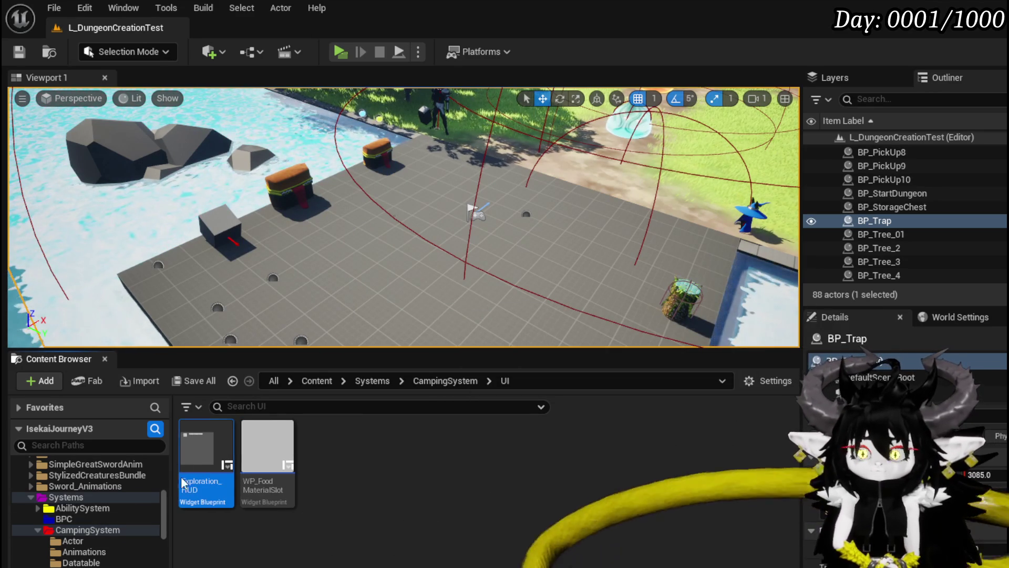
# - Add the W_ prefix to make it W_Exploration_HUD
pyautogui.rightClick(205, 463)
pyautogui.click(245, 160)
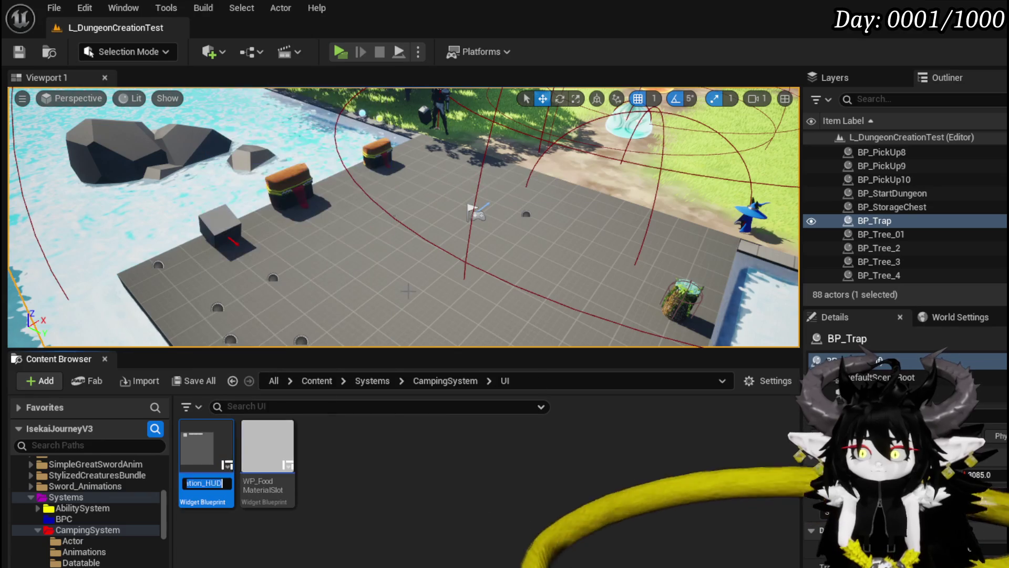
pyautogui.write('W_Explorat')
pyautogui.press('Return')
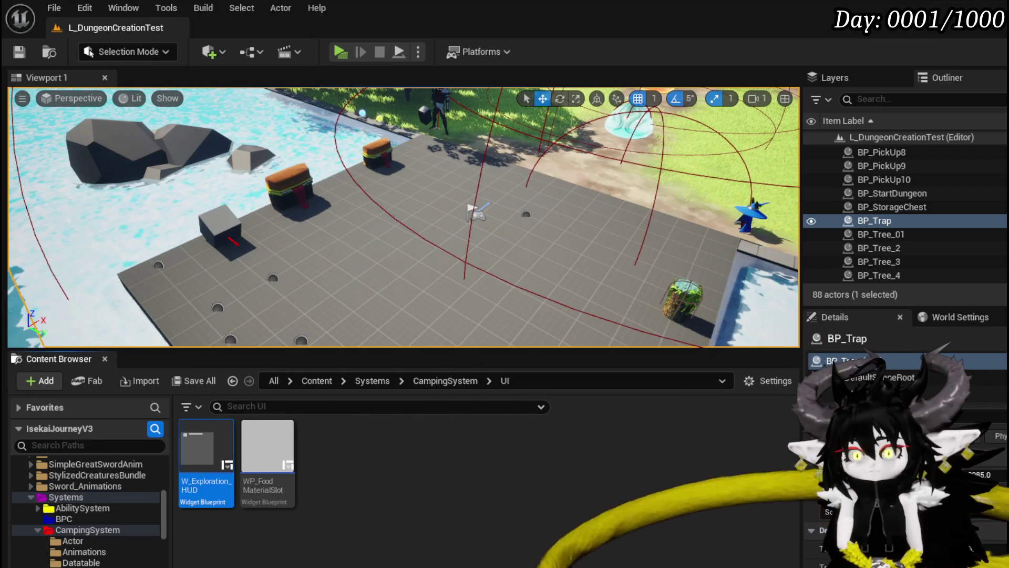
pyautogui.scroll(-5, 110, 532)
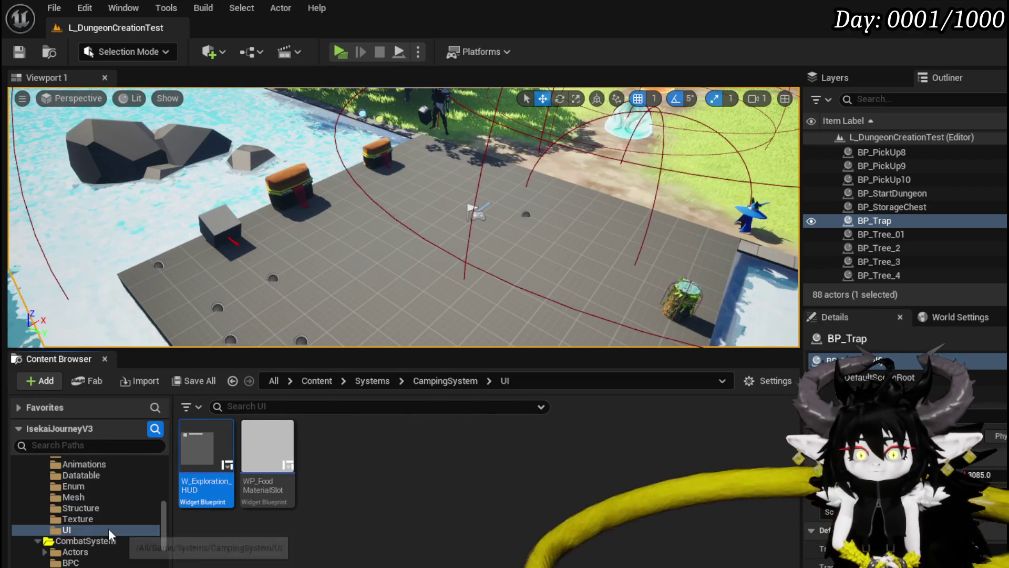
pyautogui.scroll(-8, 108, 532)
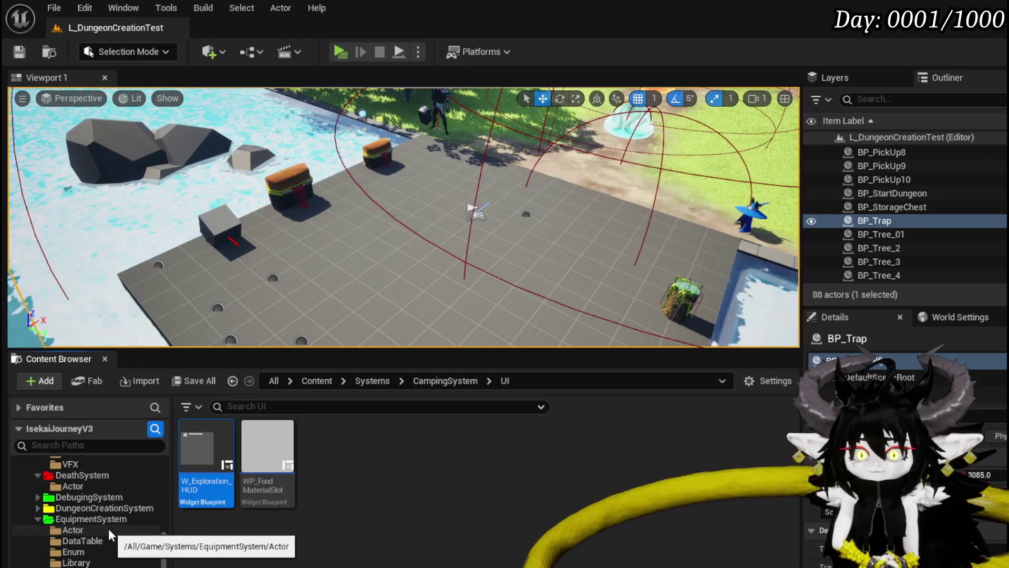
pyautogui.scroll(-8, 108, 529)
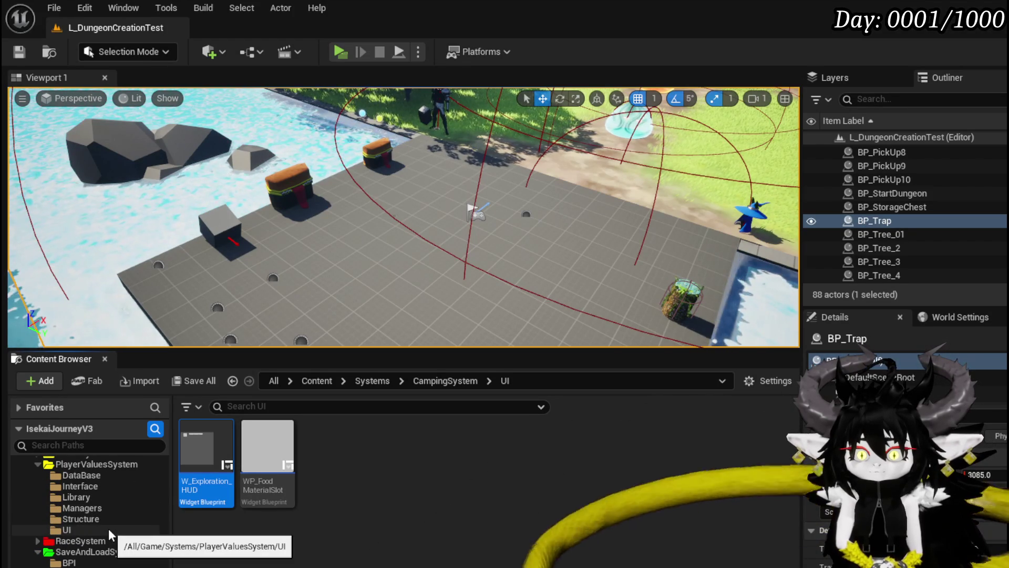
pyautogui.scroll(10, 108, 528)
pyautogui.scroll(10, 108, 529)
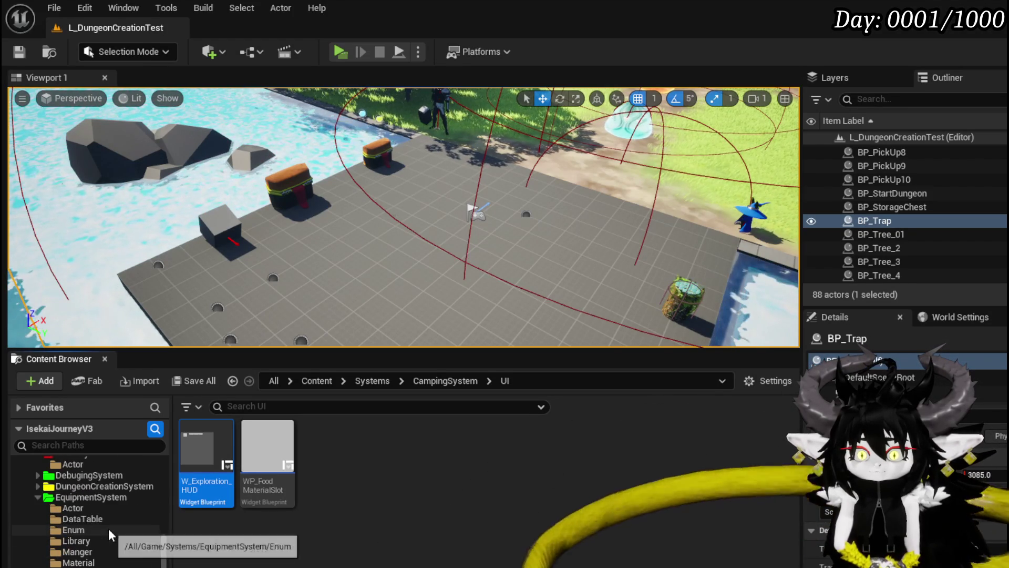
pyautogui.scroll(10, 108, 529)
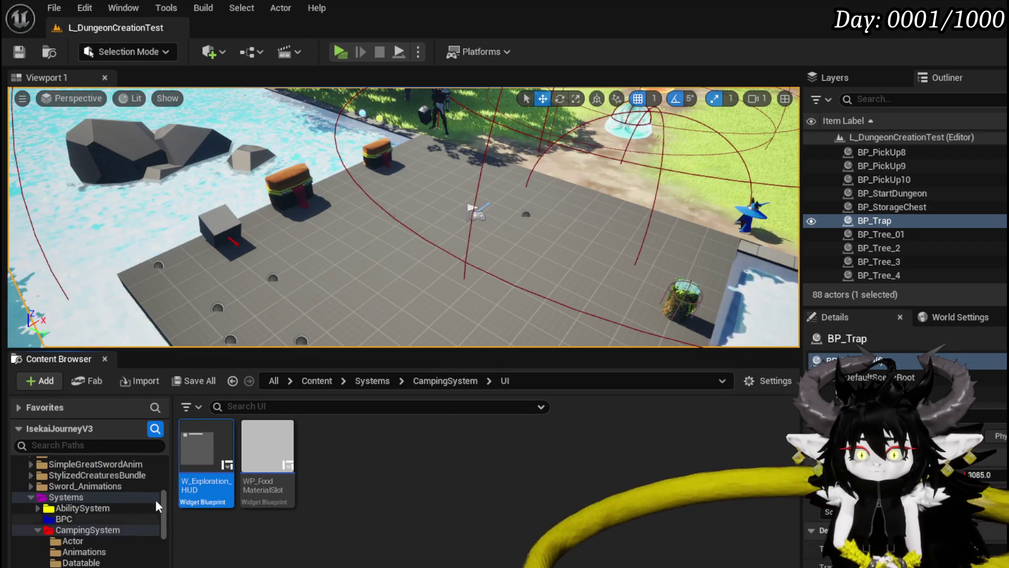
# - Delete widgets Image_55 through ScrollBox_BE from W_Exploration_HUD, then compile and save
pyautogui.doubleClick(203, 468)
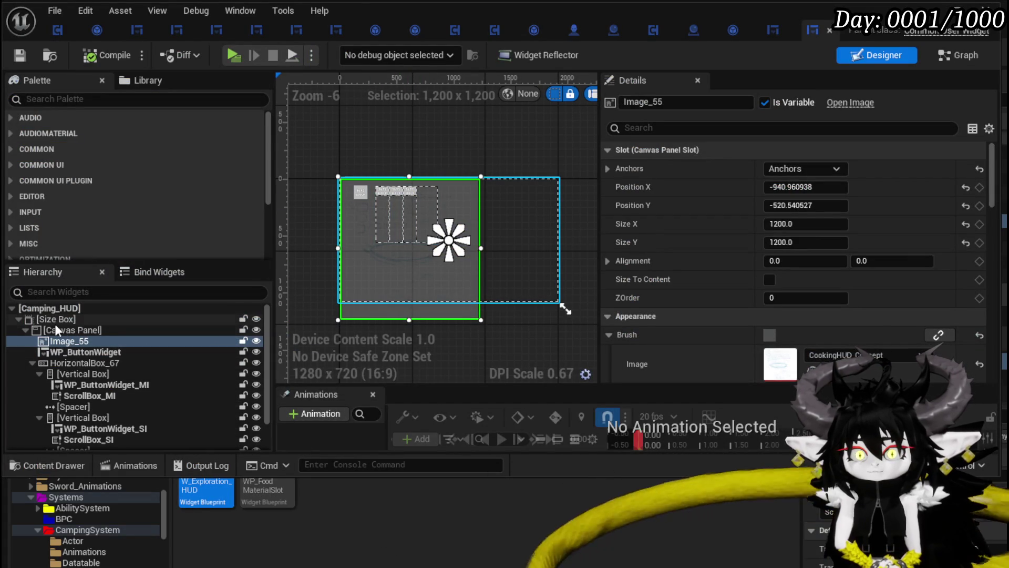
pyautogui.scroll(-2, 79, 345)
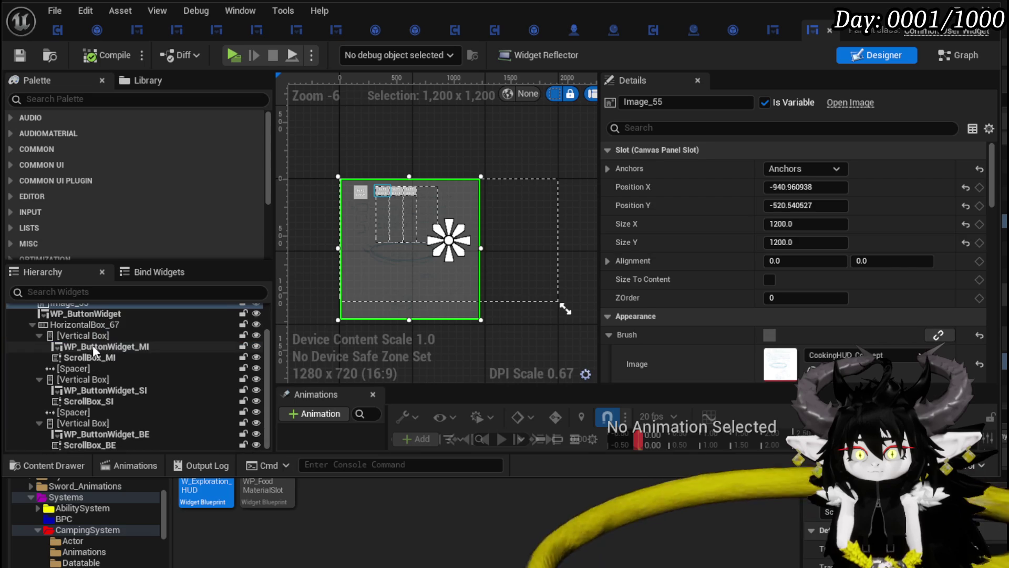
pyautogui.keyDown('shift'); pyautogui.click(111, 444); pyautogui.keyUp('shift')
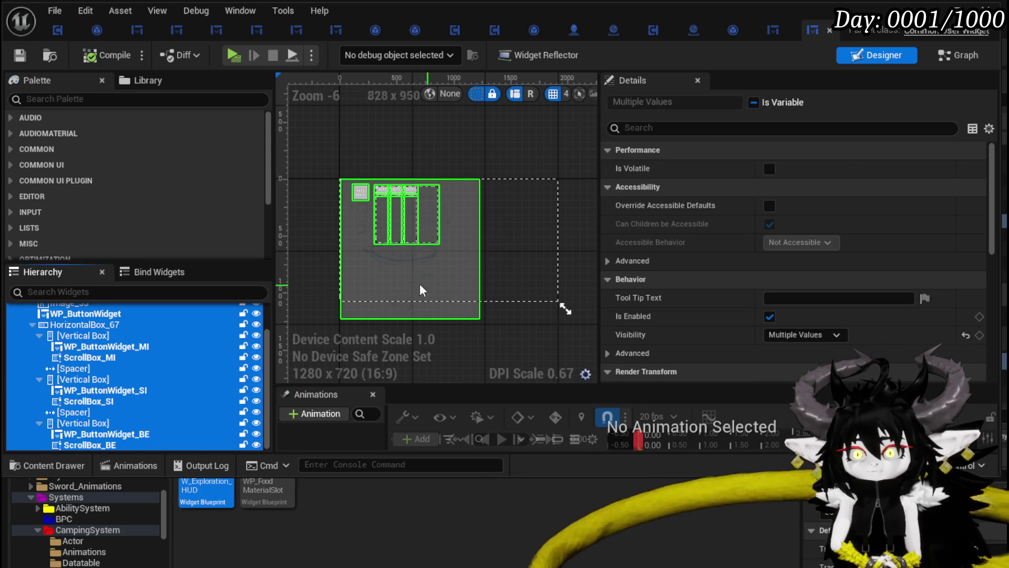
pyautogui.press('Delete')
pyautogui.click(131, 55)
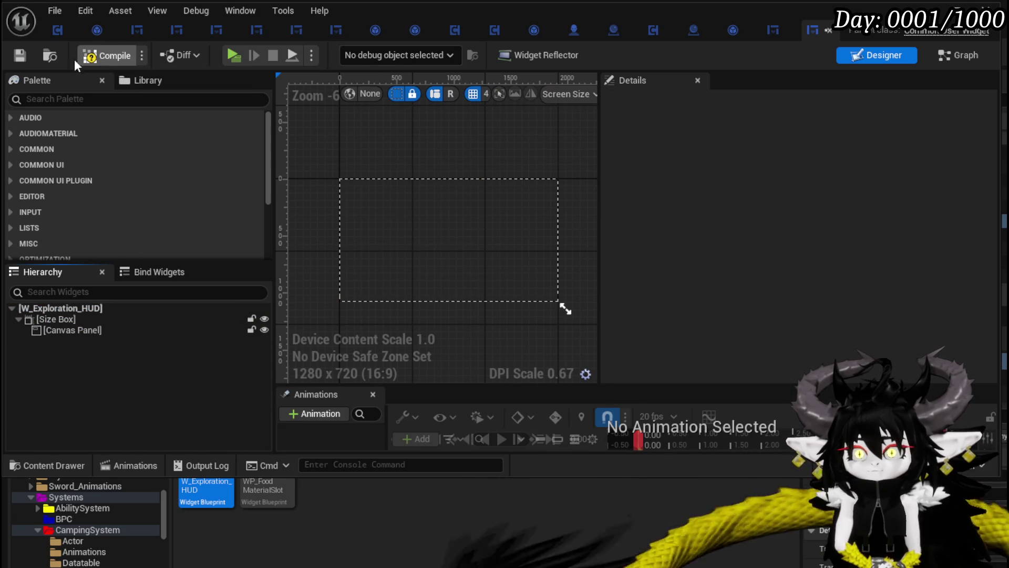
pyautogui.click(20, 55)
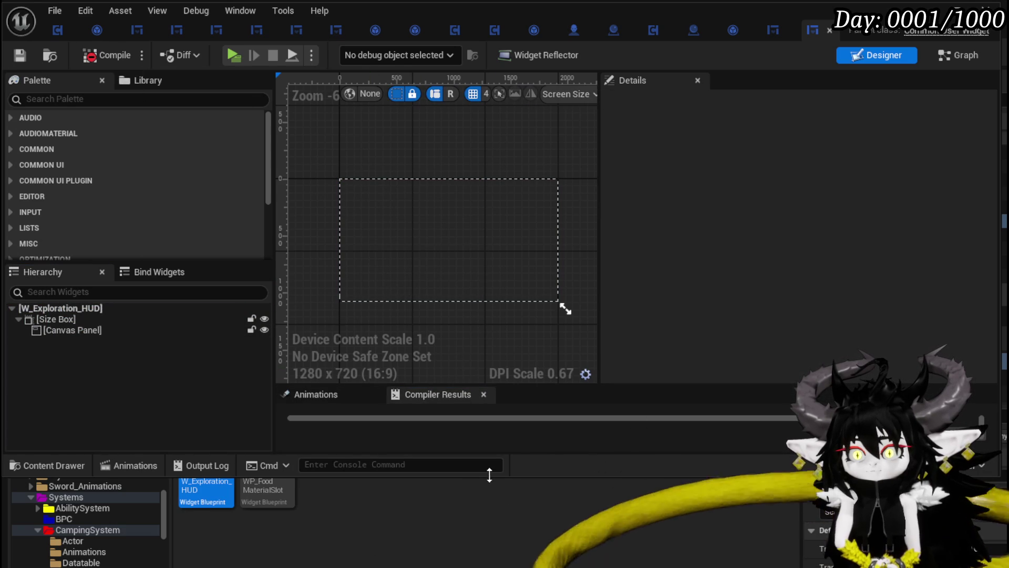
# - Enlarge the compiler results panel to read the missing-widget errors
pyautogui.moveTo(486, 454); pyautogui.dragTo(430, 515)
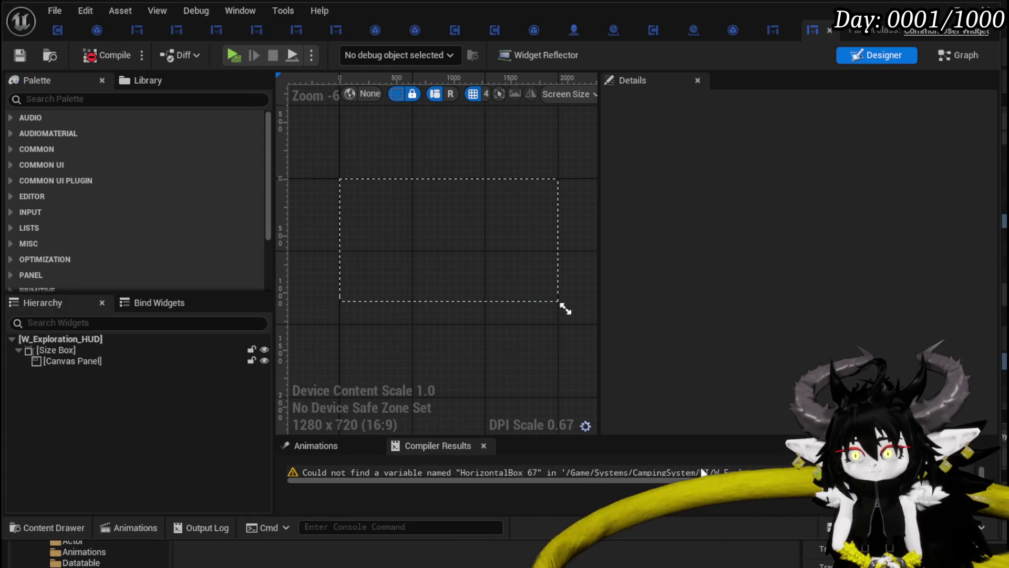
pyautogui.scroll(-3, 448, 468)
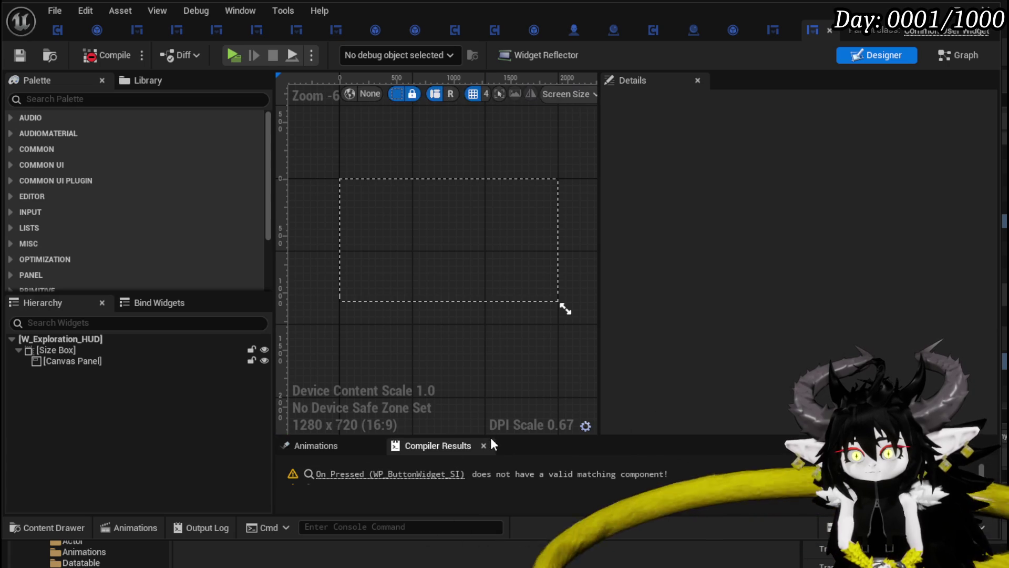
pyautogui.moveTo(491, 435); pyautogui.dragTo(486, 361)
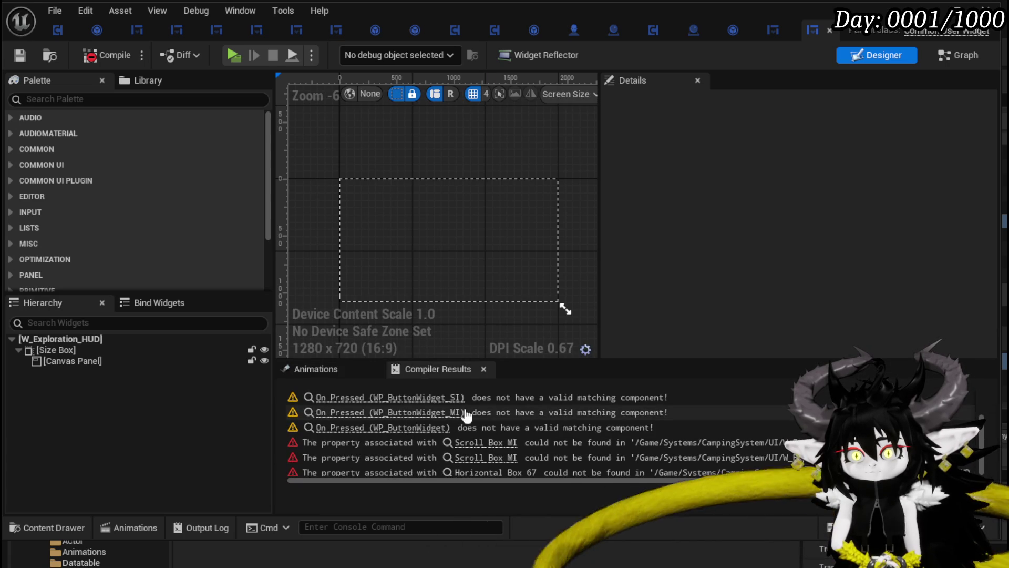
pyautogui.click(421, 398)
# - Delete every EventGraph node and recompile the blueprint
pyautogui.scroll(-10, 579, 363)
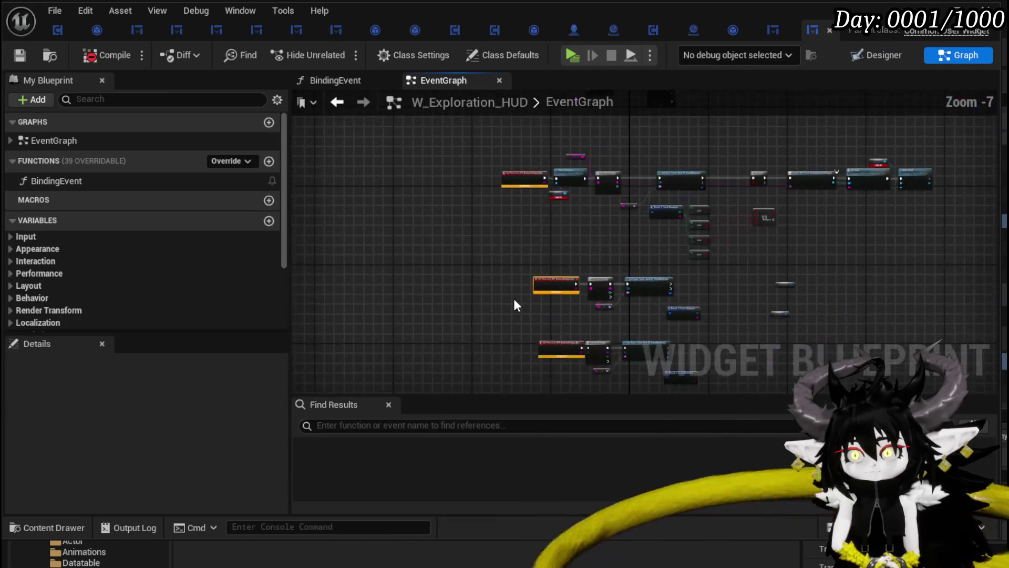
pyautogui.hotkey('ctrl', 'a')
pyautogui.press('Delete')
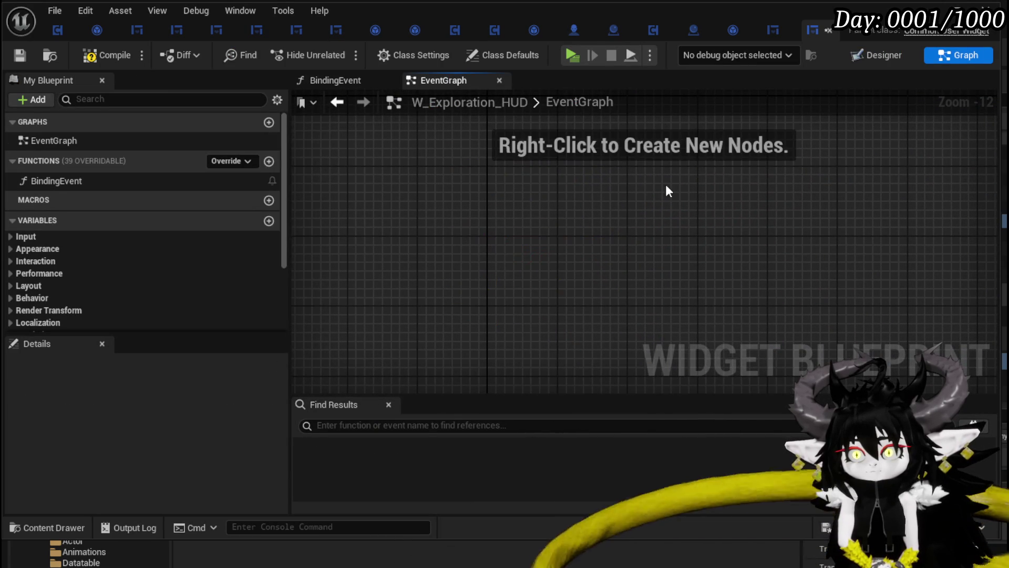
pyautogui.click(26, 55)
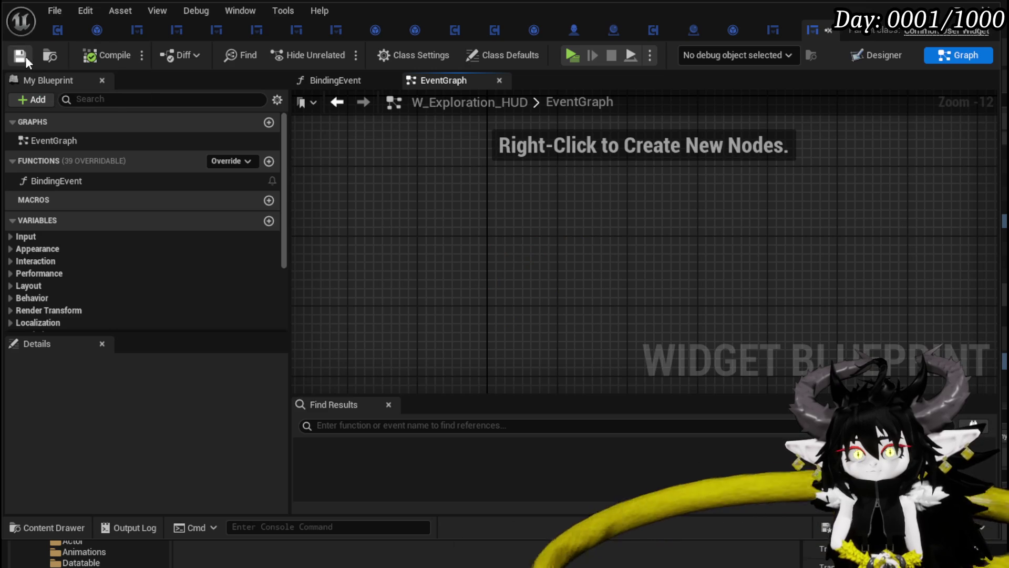
# - Move BindingEvent's SET node beside the event, then return to the Designer
pyautogui.doubleClick(132, 180)
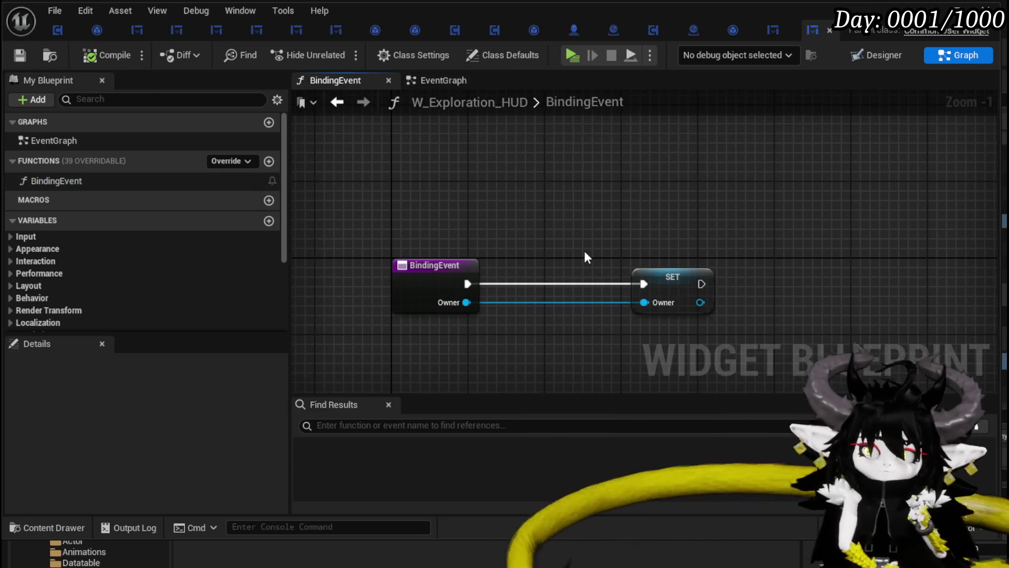
pyautogui.moveTo(689, 255); pyautogui.dragTo(558, 254)
pyautogui.click(554, 216)
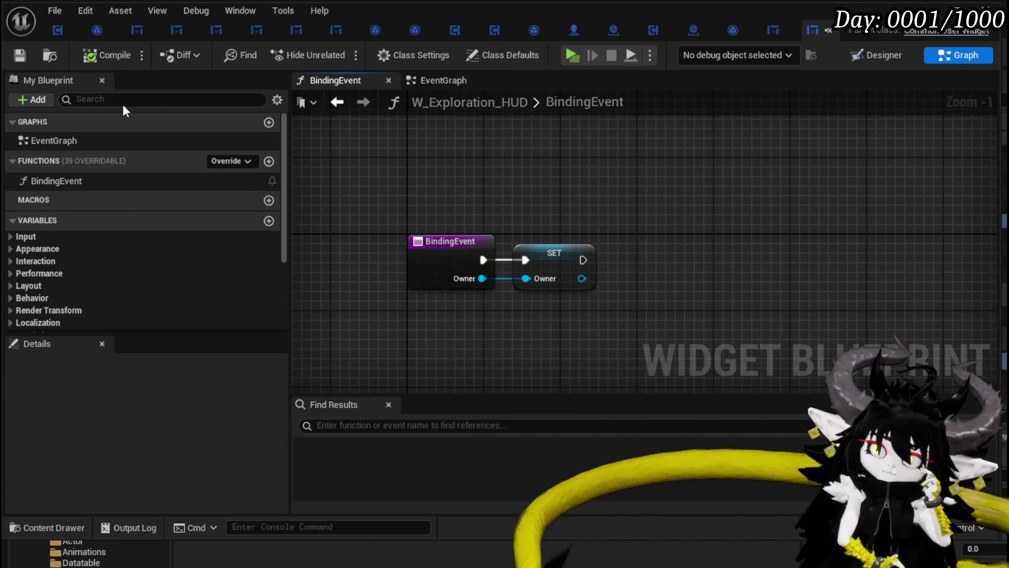
pyautogui.doubleClick(76, 142)
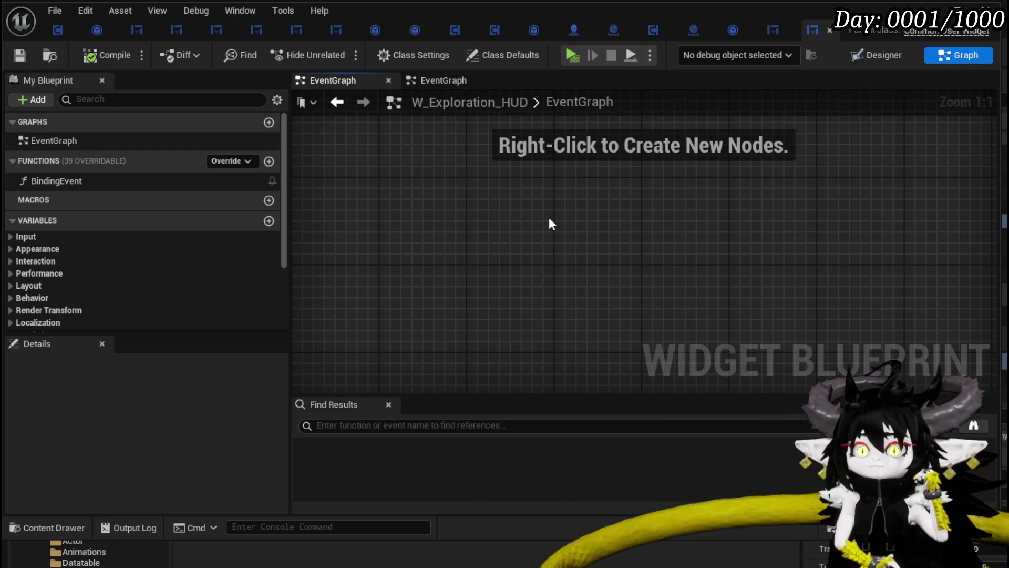
pyautogui.hotkey('shift', 'F4')
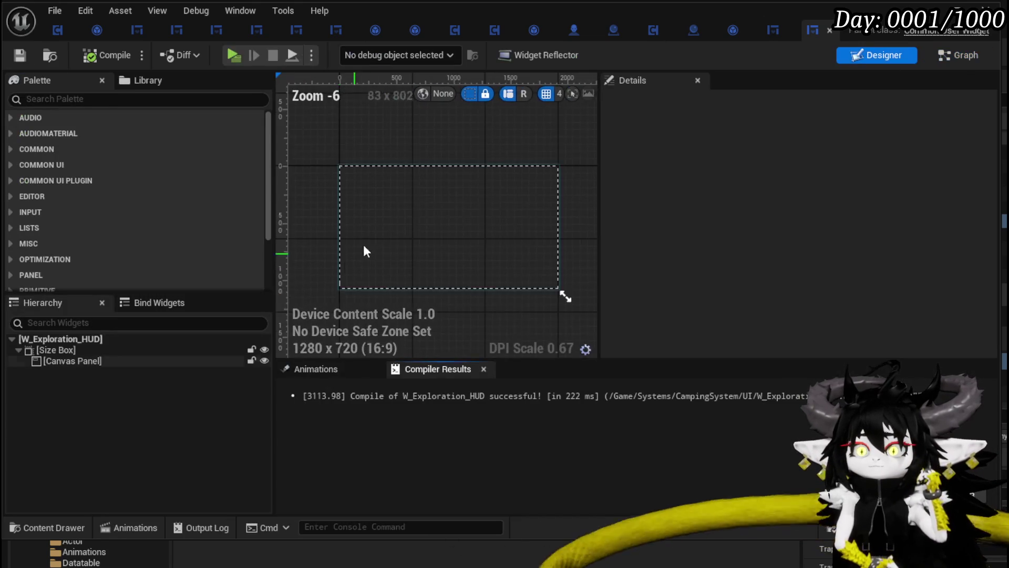
pyautogui.scroll(1, 354, 145)
pyautogui.scroll(-1, 353, 146)
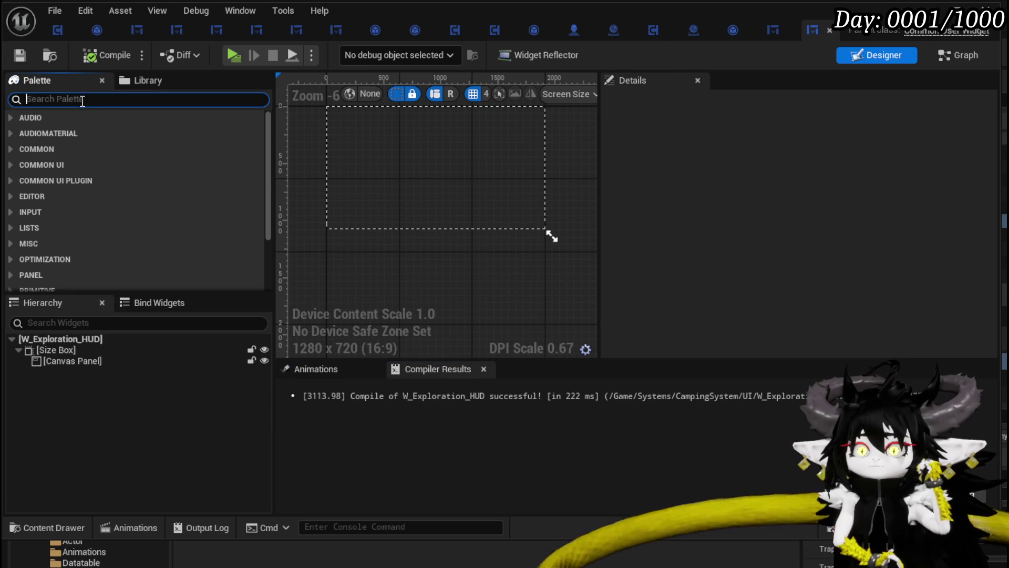
# - Place a Vertical Box in the Canvas Panel, anchor it full-height on the left, and save
pyautogui.write('Vertig')
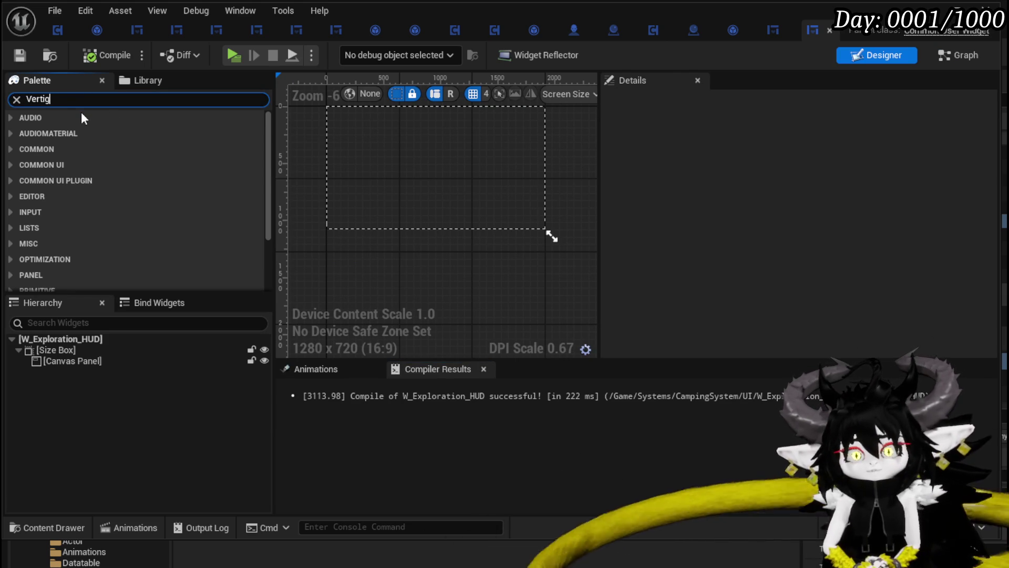
pyautogui.press('BackSpace')
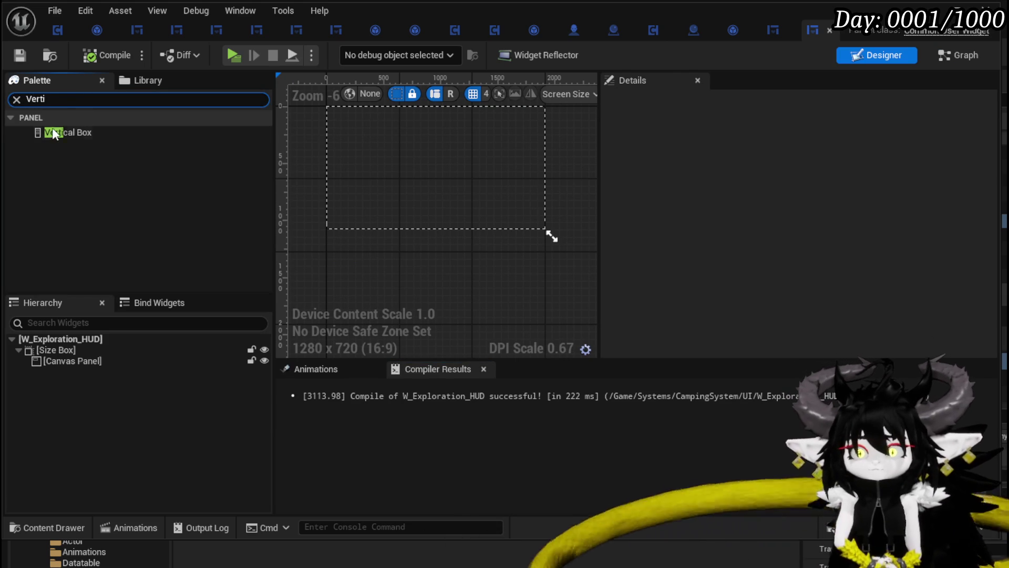
pyautogui.moveTo(54, 134); pyautogui.dragTo(413, 159)
pyautogui.moveTo(351, 135); pyautogui.dragTo(353, 135)
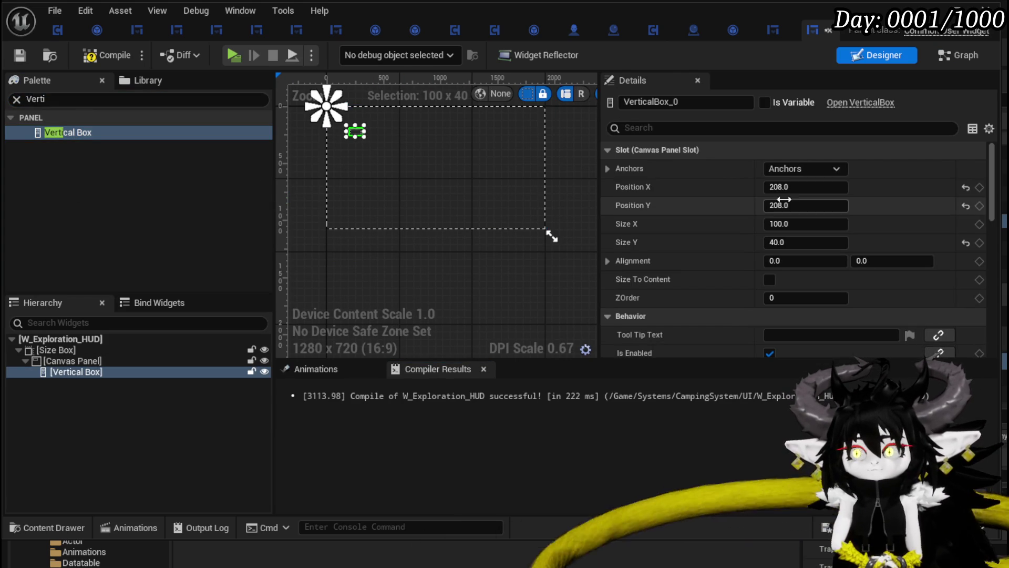
pyautogui.click(794, 169)
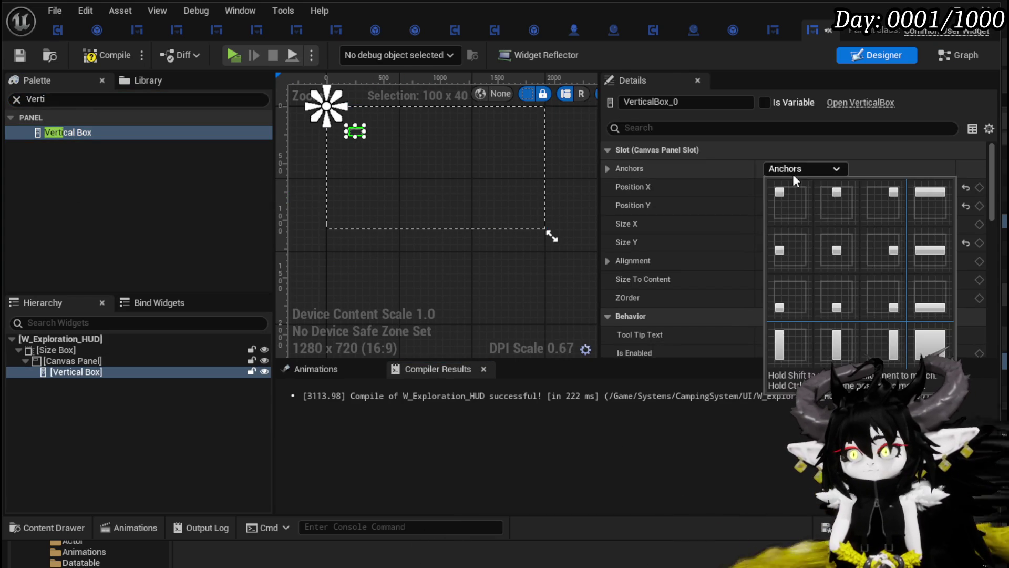
pyautogui.click(797, 338)
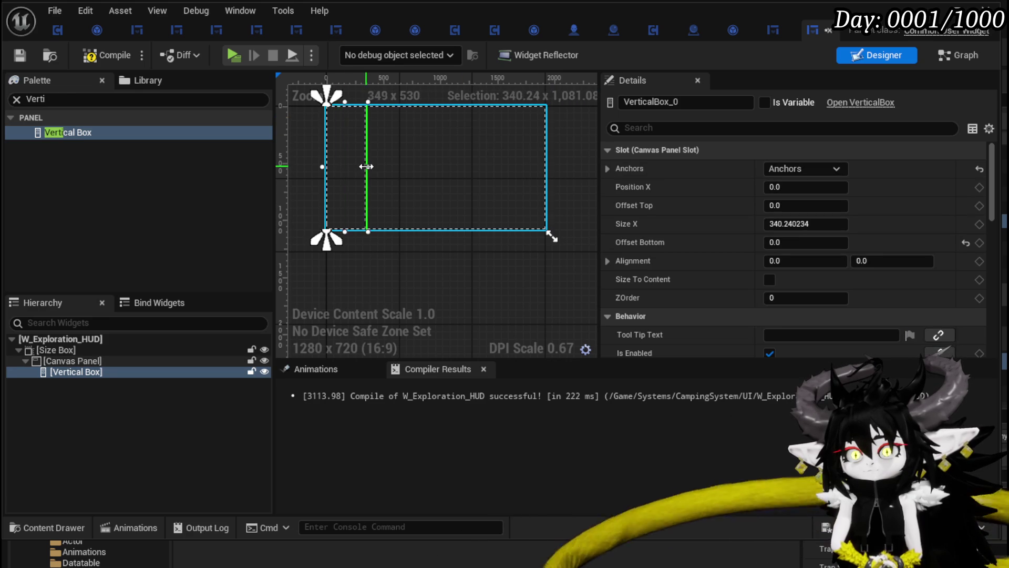
pyautogui.scroll(3, 355, 153)
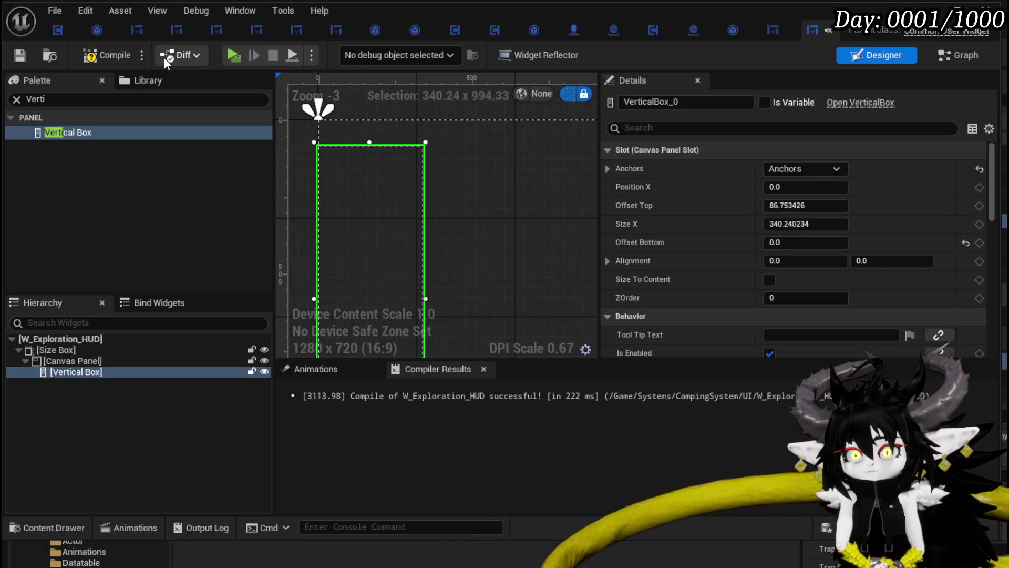
pyautogui.click(18, 56)
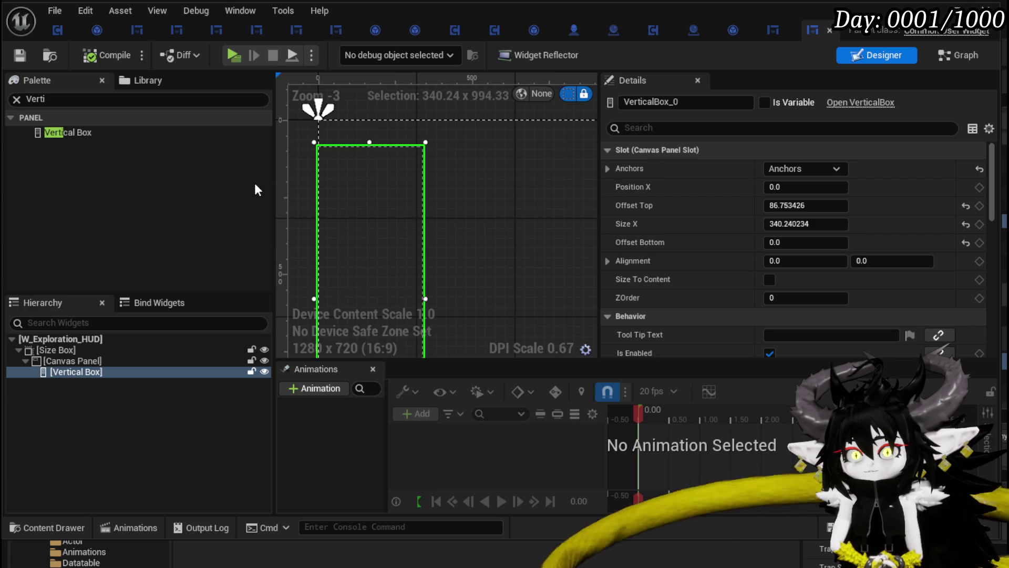
pyautogui.scroll(-3, 312, 197)
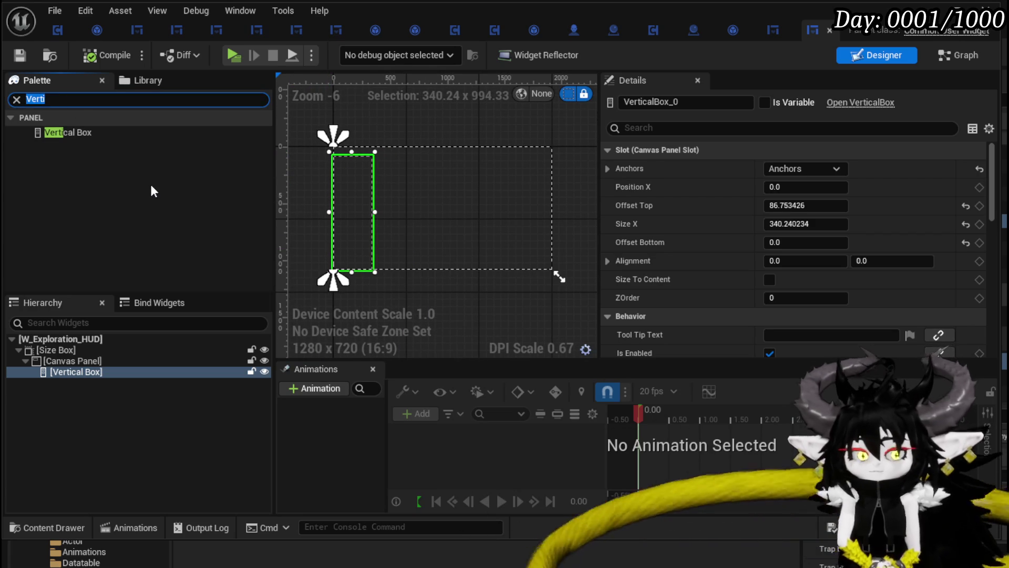
# - Add an MW Button from the Palette inside the Vertical Box
pyautogui.write('MW')
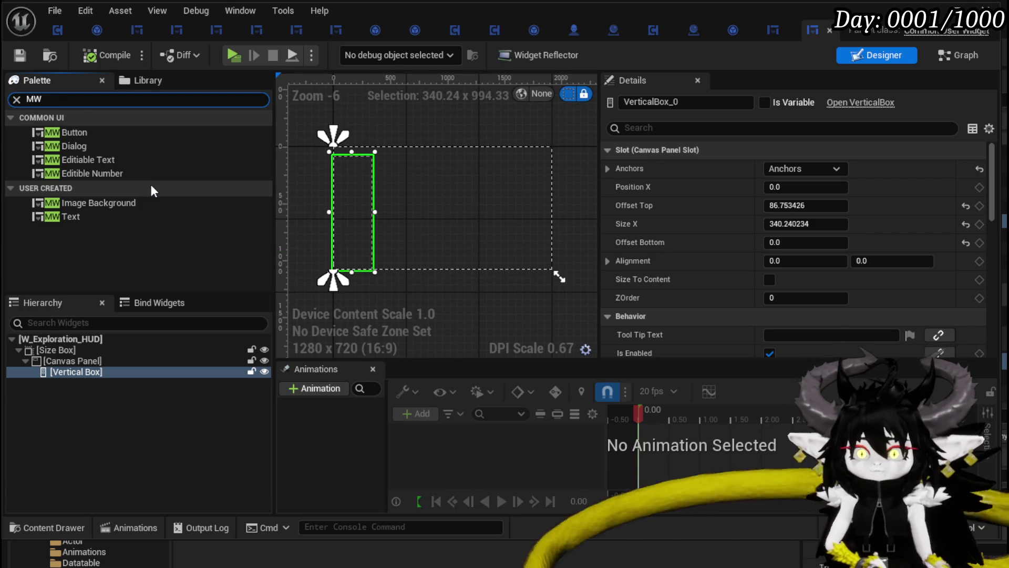
pyautogui.moveTo(92, 133); pyautogui.dragTo(289, 195)
pyautogui.moveTo(354, 192); pyautogui.dragTo(345, 191)
pyautogui.scroll(3, 345, 190)
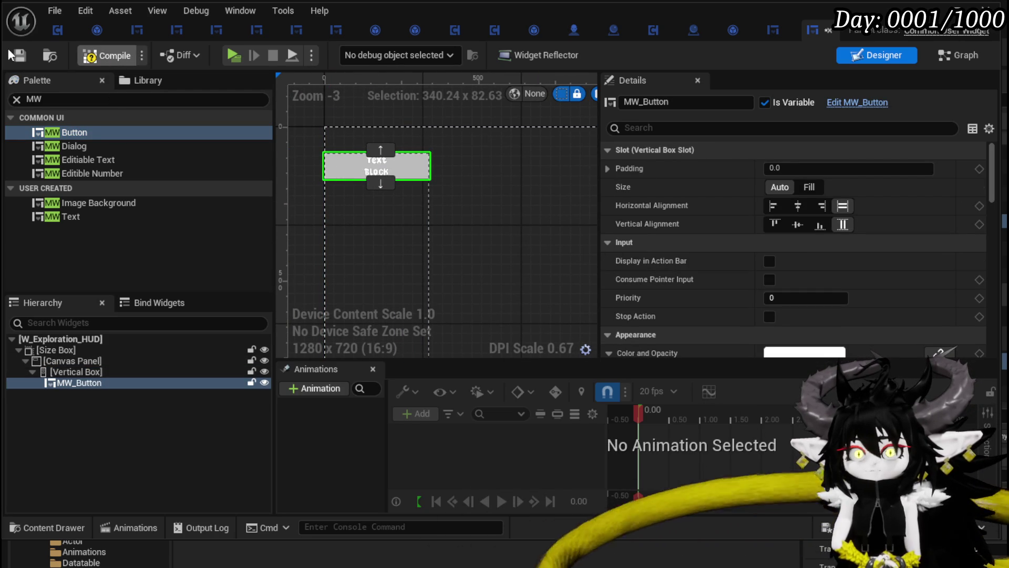
pyautogui.scroll(-3, 778, 244)
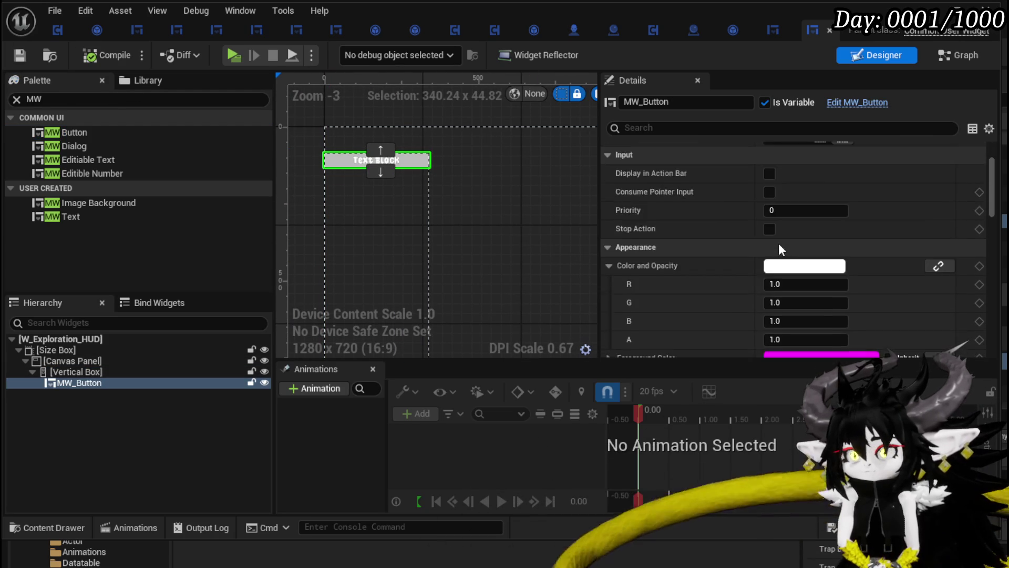
pyautogui.scroll(-10, 778, 242)
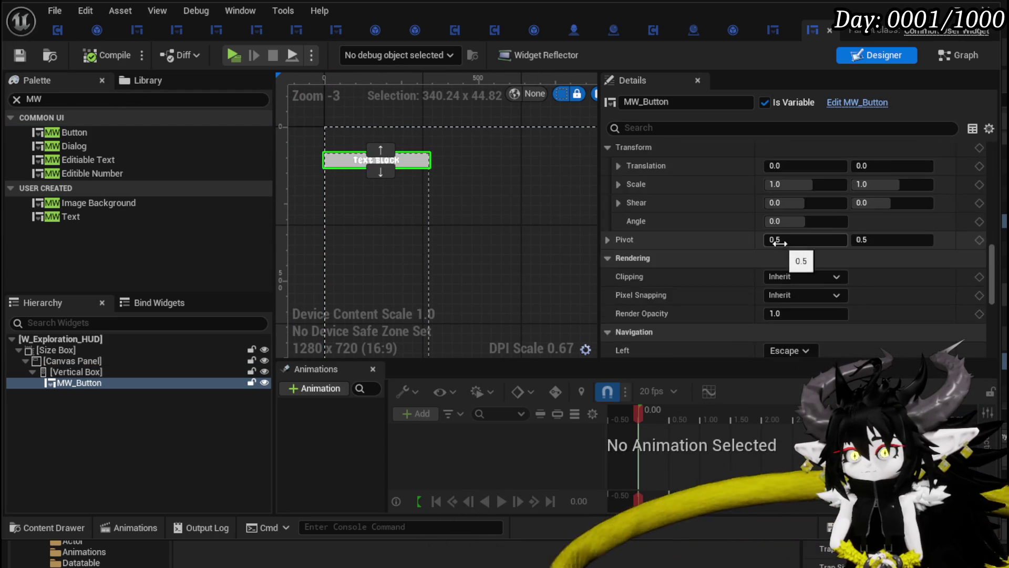
pyautogui.scroll(-8, 780, 243)
pyautogui.scroll(2, 788, 244)
pyautogui.write('B')
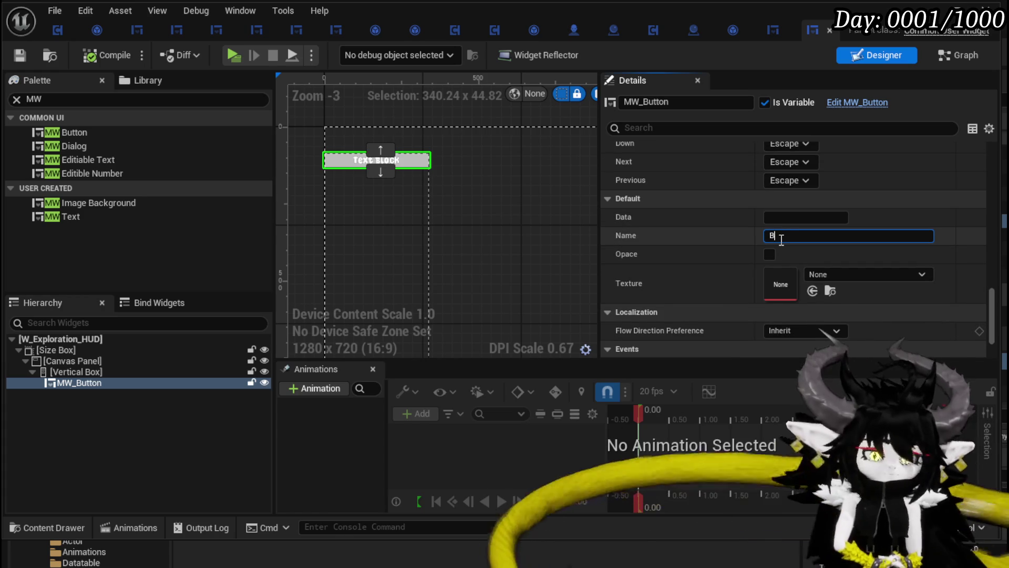
# - Set the button's Name to Black Box and save the widget
pyautogui.write('lack Box')
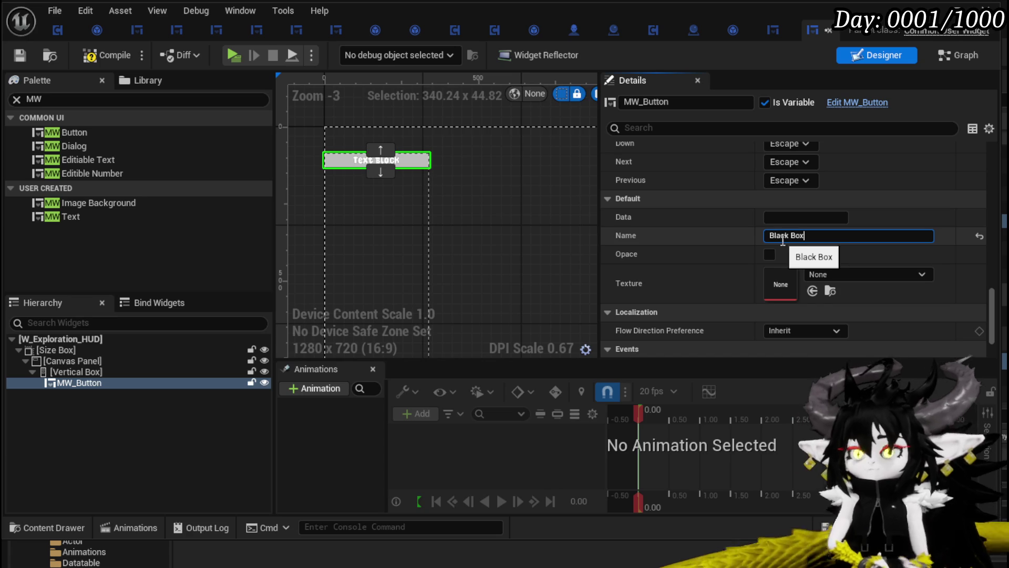
pyautogui.press('Return')
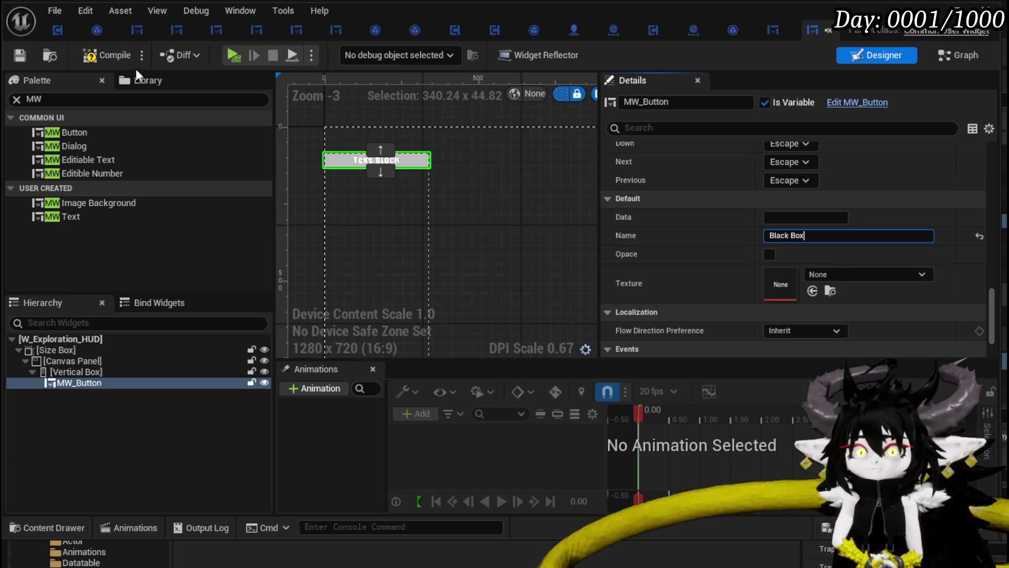
pyautogui.click(23, 54)
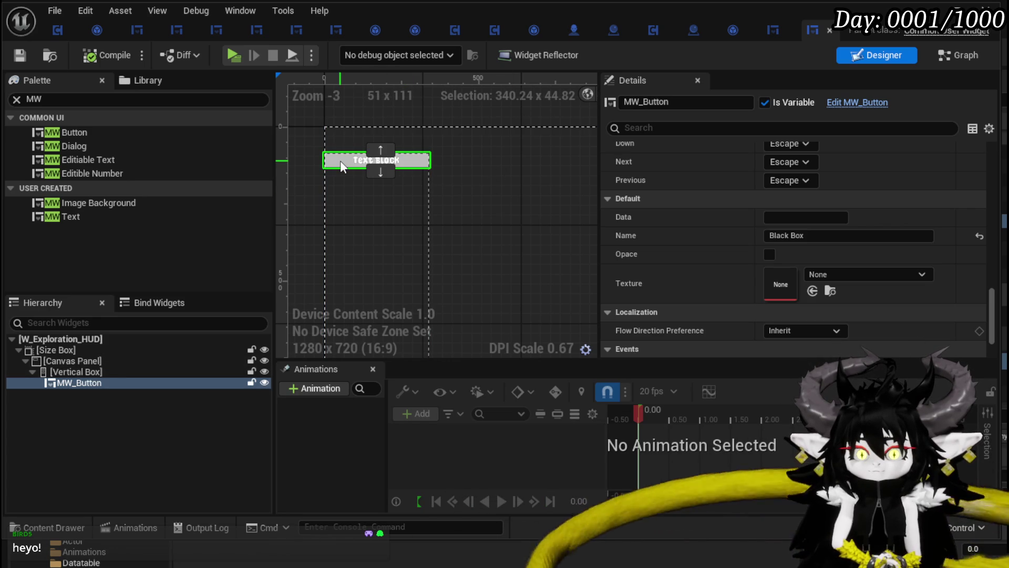
# - Scroll the Black Box button's Details panel to its Events section
pyautogui.scroll(3, 340, 160)
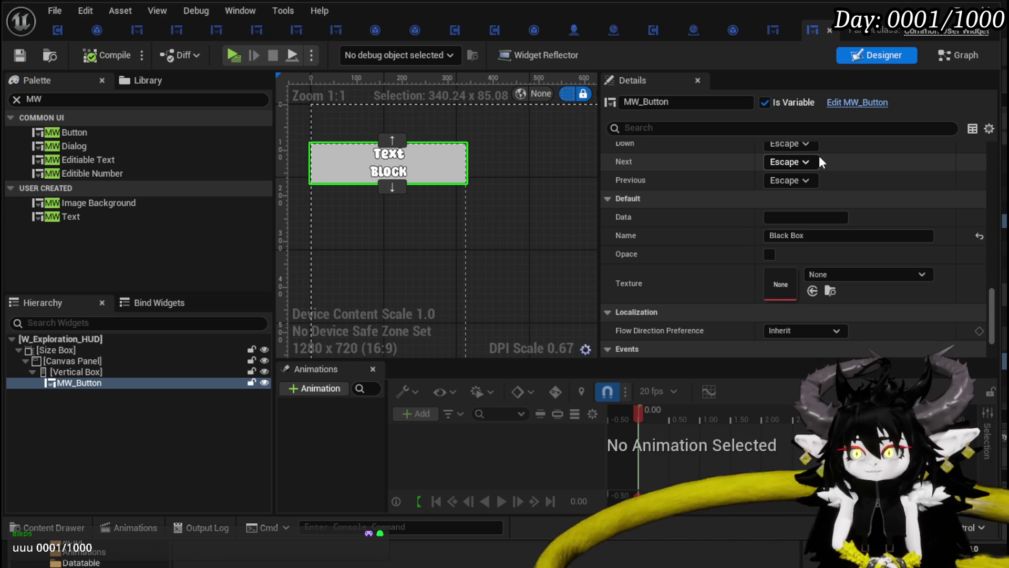
pyautogui.moveTo(995, 323); pyautogui.dragTo(995, 337)
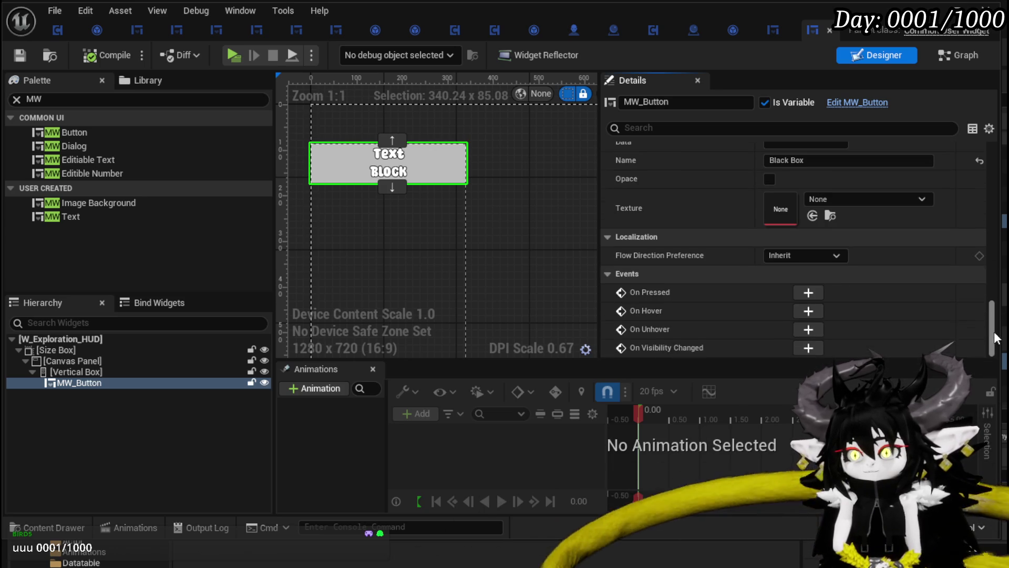
# - Add the button's On Pressed event to the EventGraph and compile the HUD blueprint
pyautogui.click(809, 293)
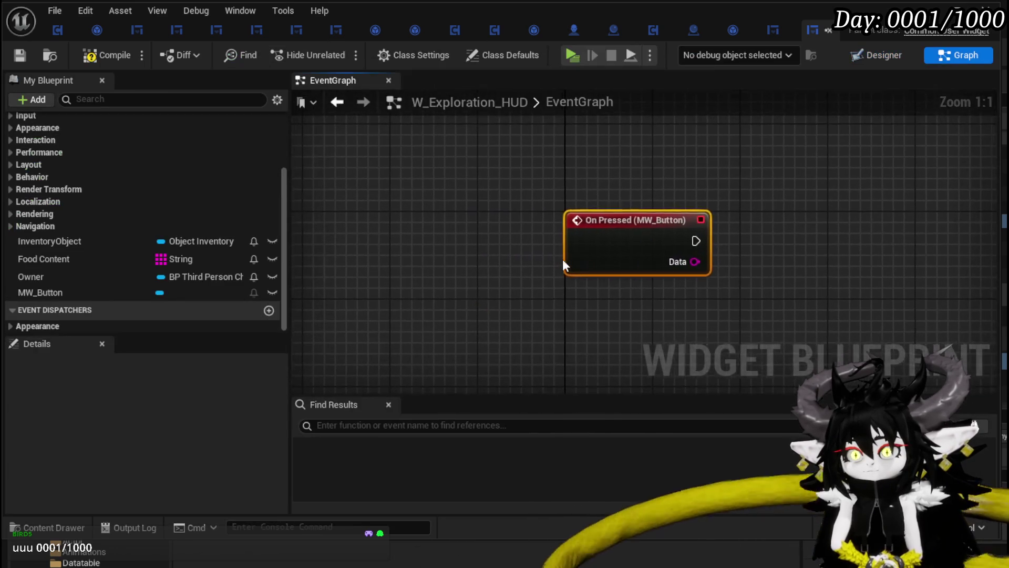
pyautogui.click(107, 55)
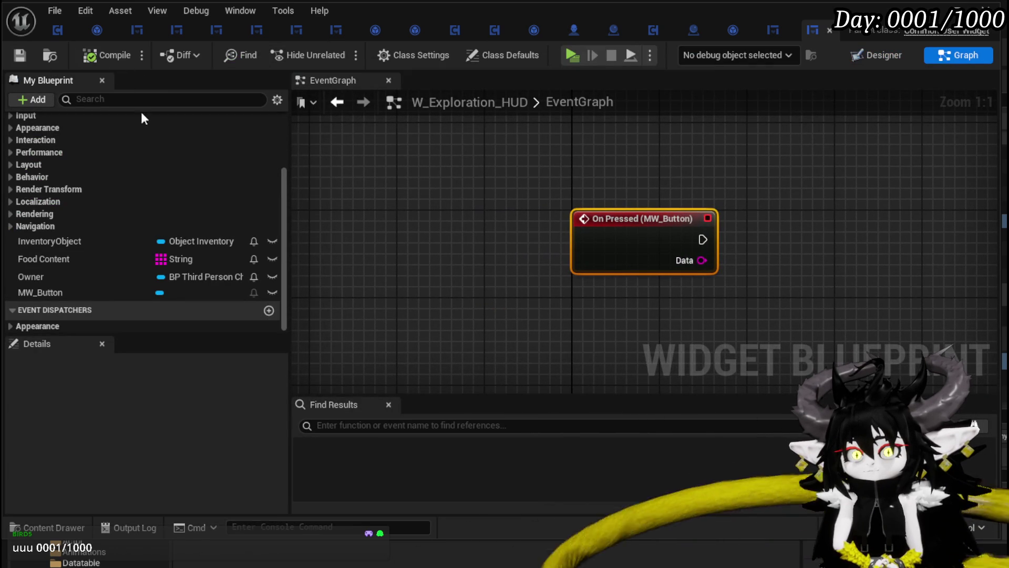
pyautogui.moveTo(786, 230); pyautogui.dragTo(508, 227)
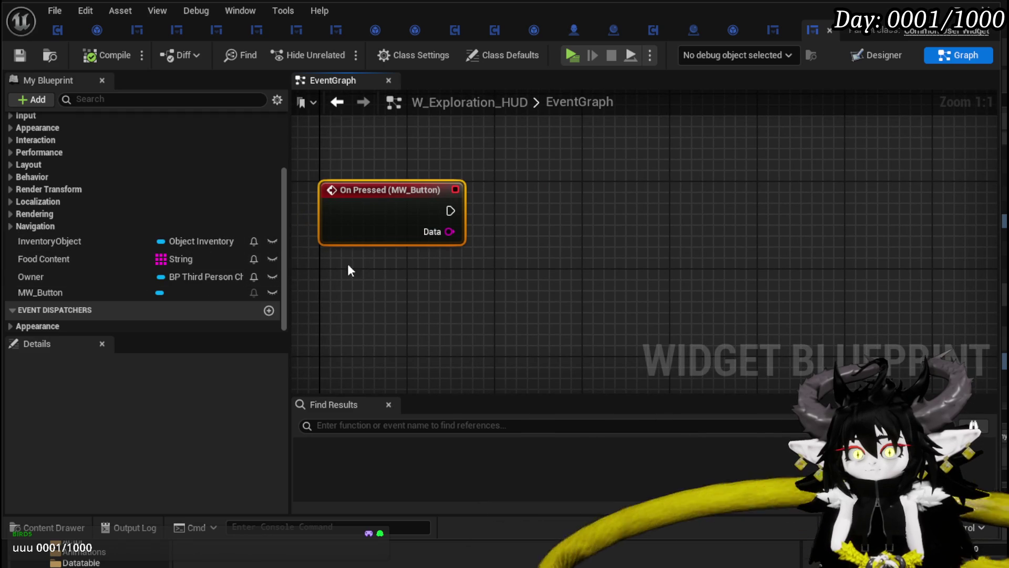
pyautogui.scroll(5, 213, 263)
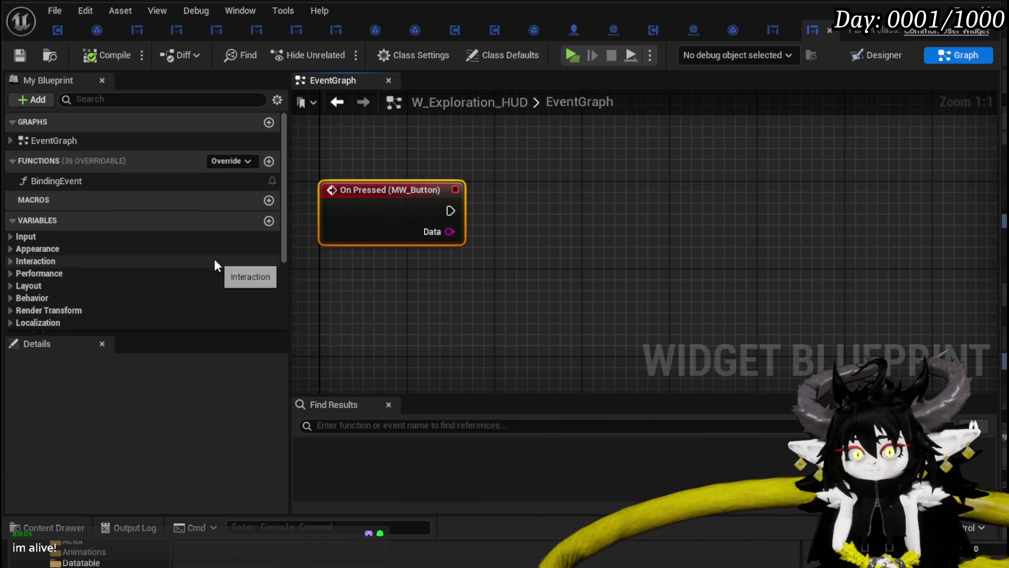
pyautogui.scroll(-3, 215, 264)
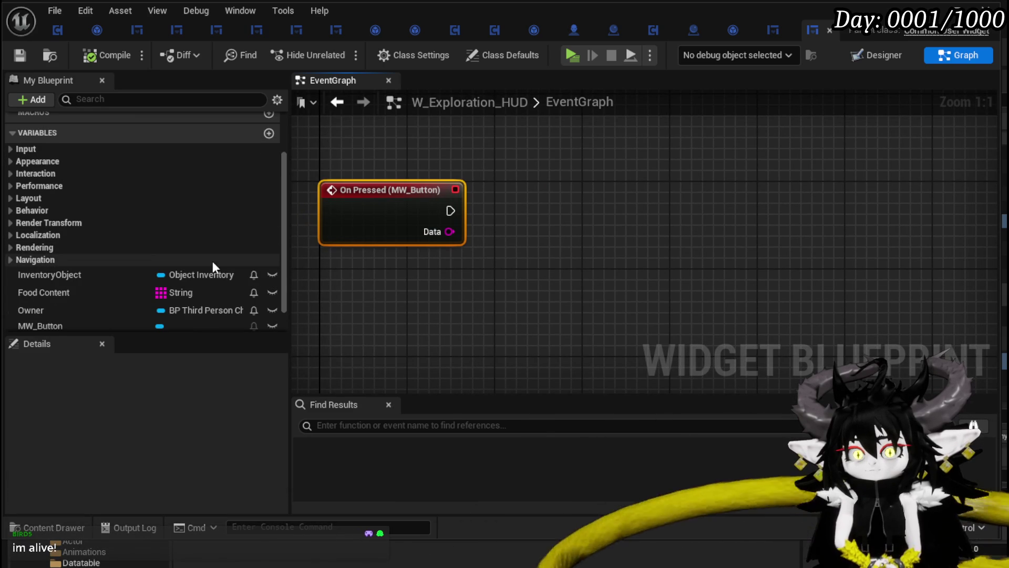
# - Delete the unused InventoryObject variable, recompile, check BindingEvent, then go back to EventGraph
pyautogui.click(102, 276)
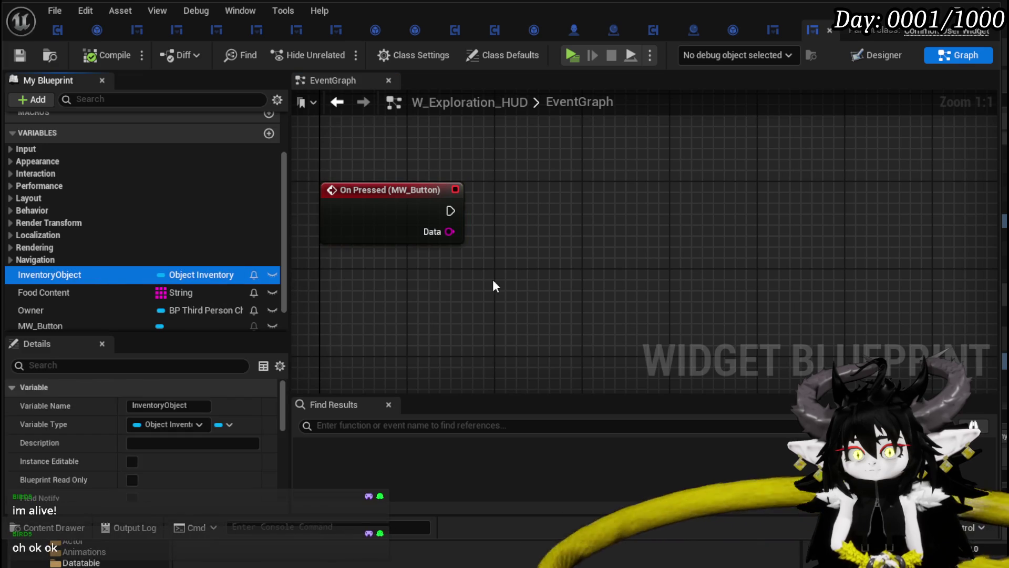
pyautogui.press('Delete')
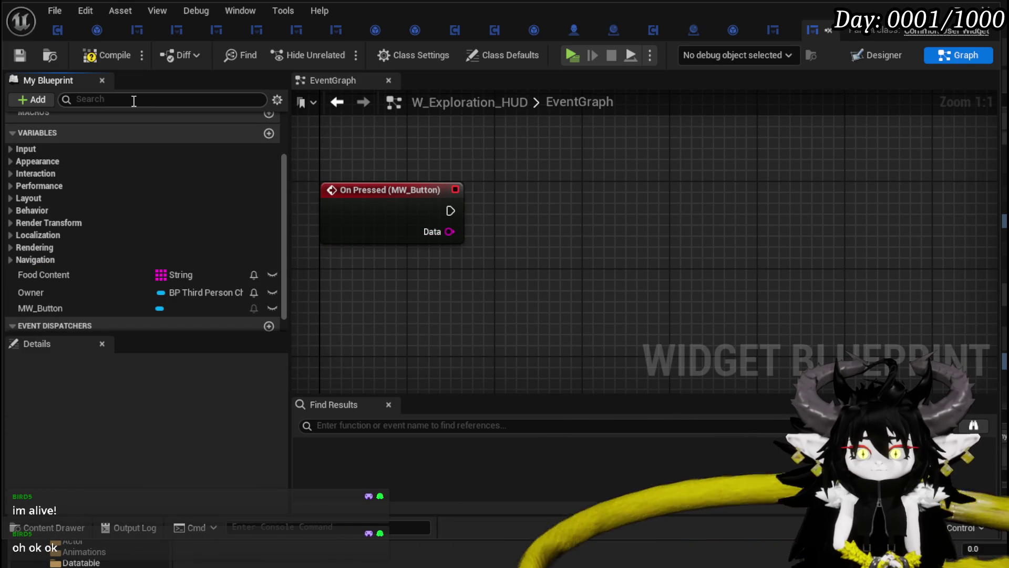
pyautogui.click(115, 56)
pyautogui.scroll(3, 210, 189)
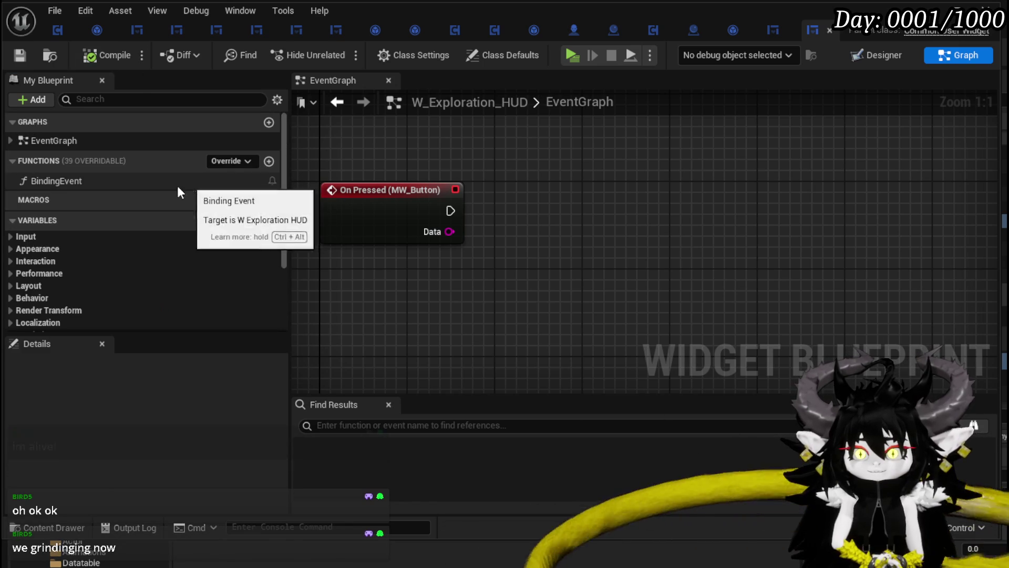
pyautogui.doubleClick(83, 185)
pyautogui.scroll(-3, 122, 189)
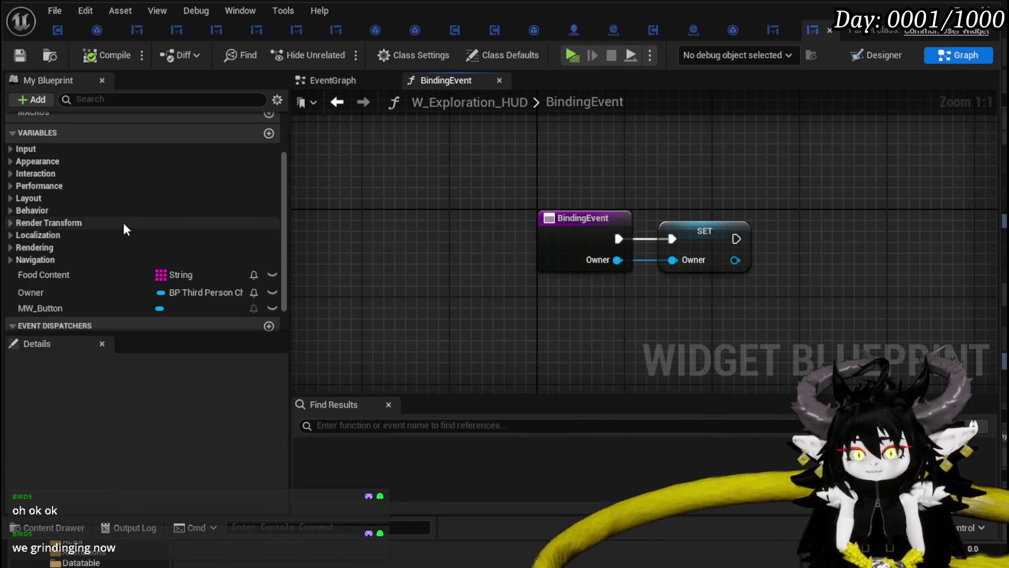
pyautogui.click(326, 82)
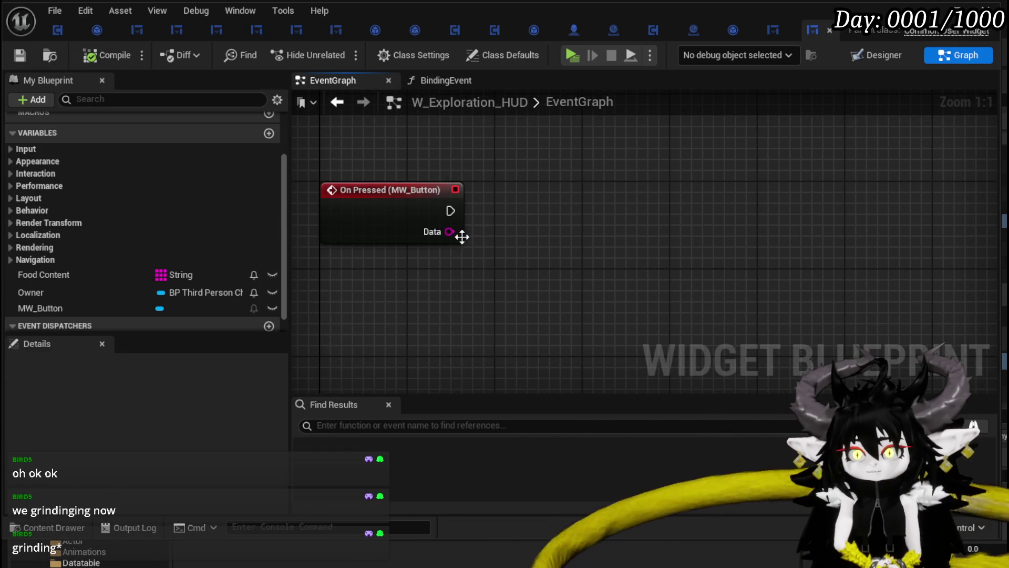
# - Place an Owner getter and chain Get BPC MC Inventory and Get Item Map from it
pyautogui.moveTo(101, 291)
pyautogui.mouseDown()
pyautogui.moveTo(458, 131)
pyautogui.moveTo(352, 124)
pyautogui.mouseUp()
pyautogui.click(386, 149)
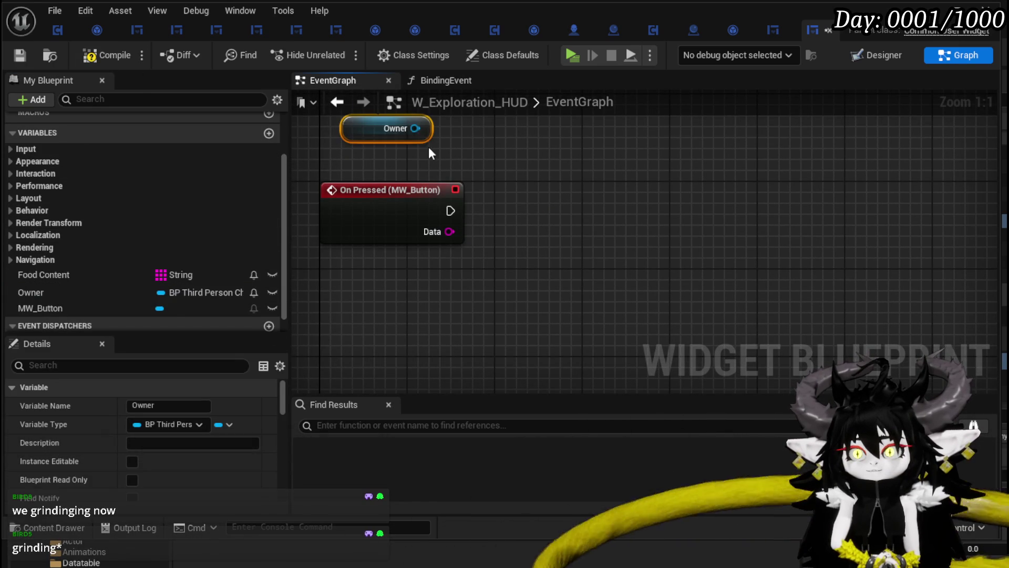
pyautogui.moveTo(415, 128); pyautogui.dragTo(529, 166)
pyautogui.write('get inventor')
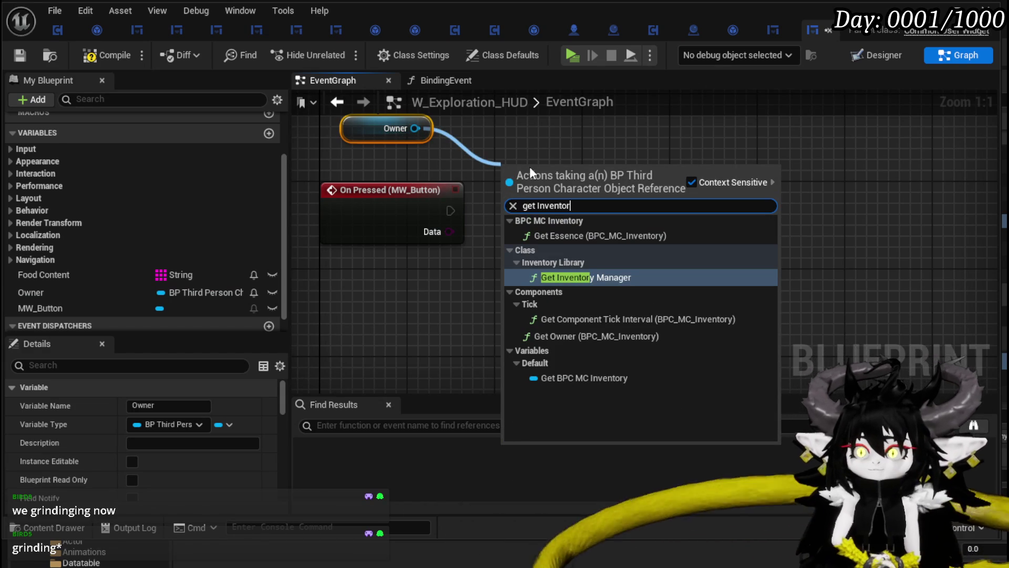
pyautogui.click(583, 378)
pyautogui.moveTo(644, 173); pyautogui.dragTo(673, 261)
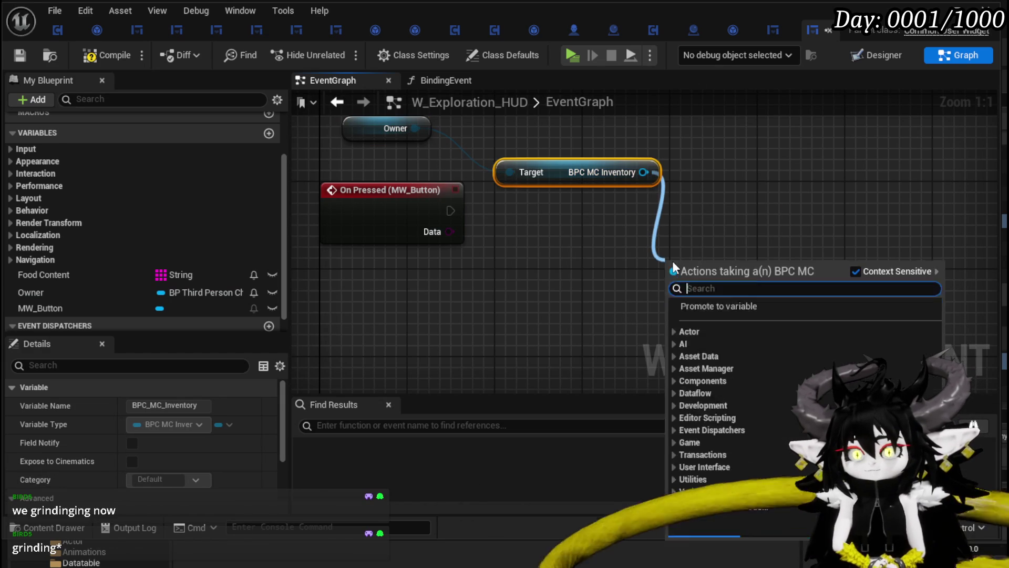
pyautogui.write('Item M')
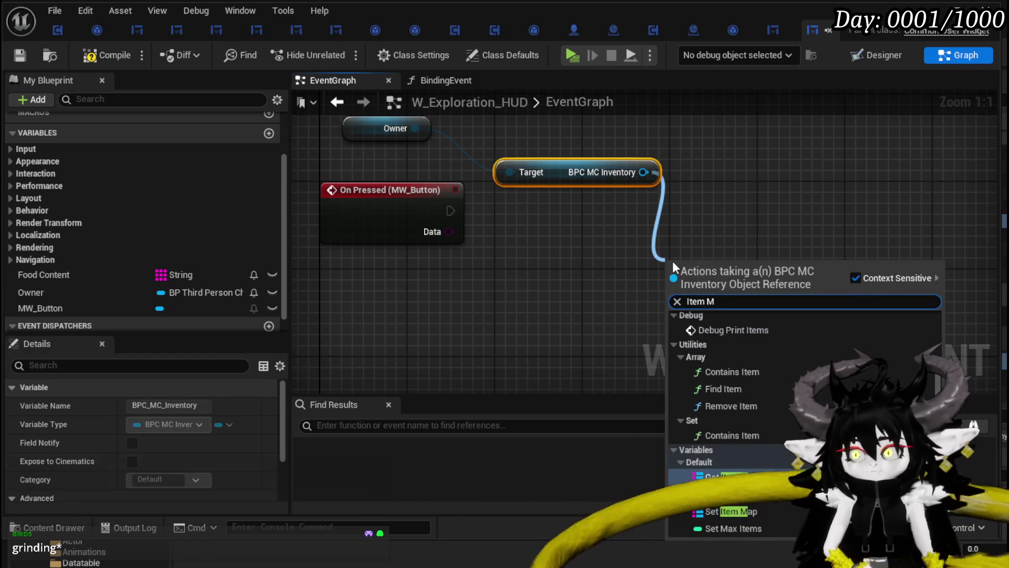
pyautogui.press('Return')
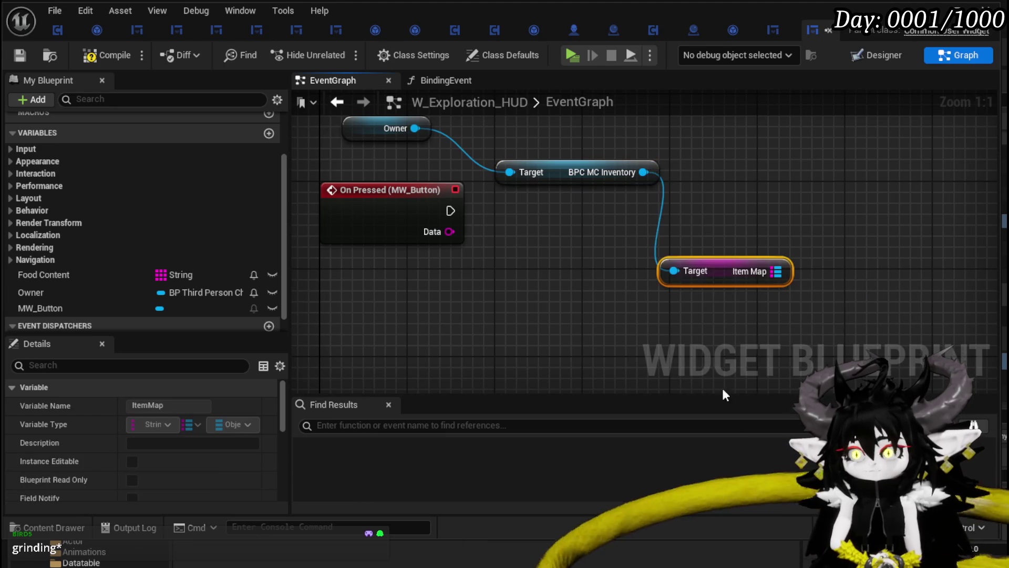
pyautogui.moveTo(721, 271)
pyautogui.mouseDown()
pyautogui.moveTo(665, 216)
pyautogui.moveTo(615, 278)
pyautogui.moveTo(582, 213)
pyautogui.moveTo(558, 209)
pyautogui.mouseUp()
# - Add a Find node off the Item Map output
pyautogui.moveTo(627, 219); pyautogui.dragTo(705, 239)
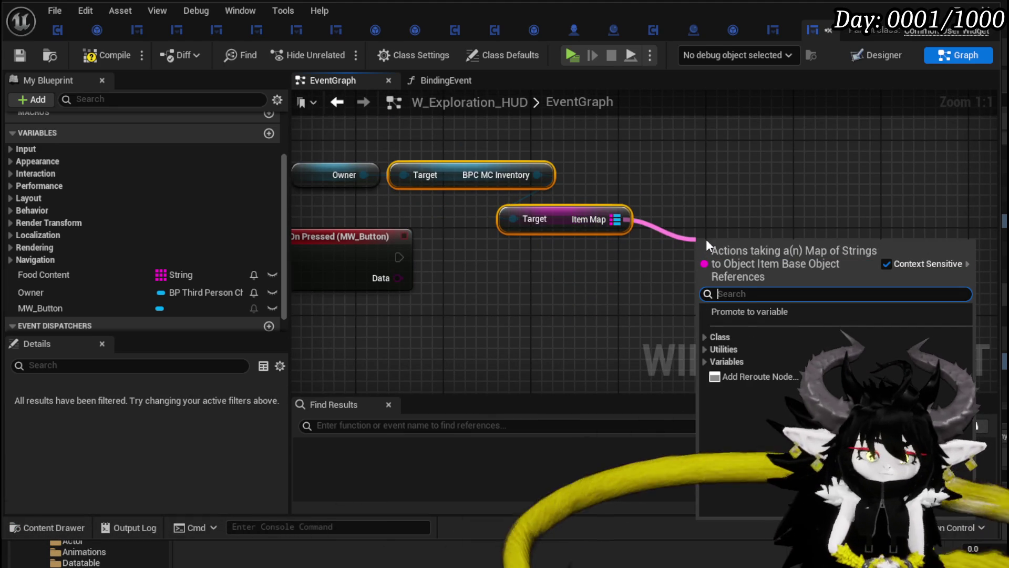
pyautogui.write('Lo')
pyautogui.press('BackSpace')
pyautogui.press('BackSpace')
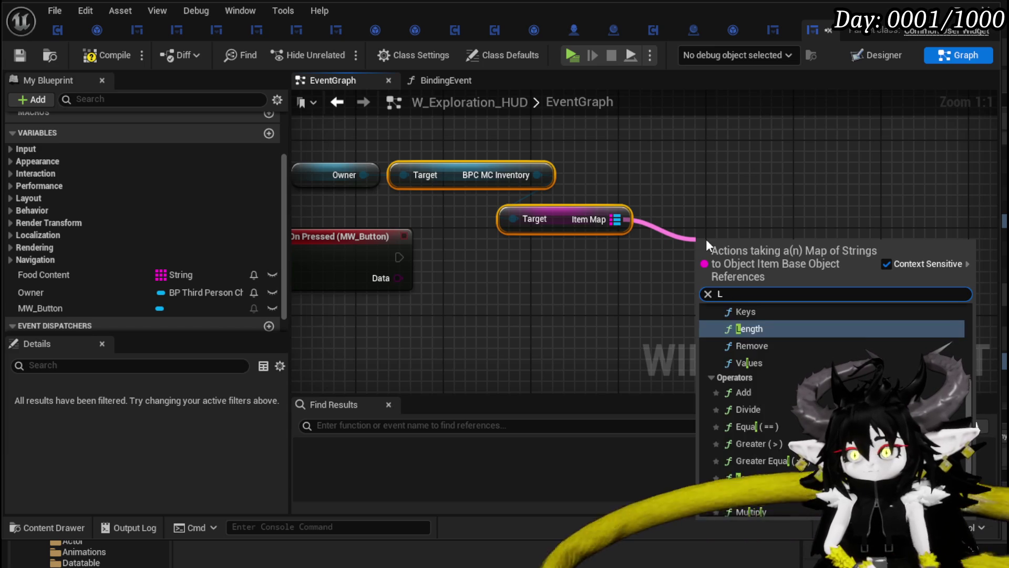
pyautogui.write('find')
pyautogui.press('Return')
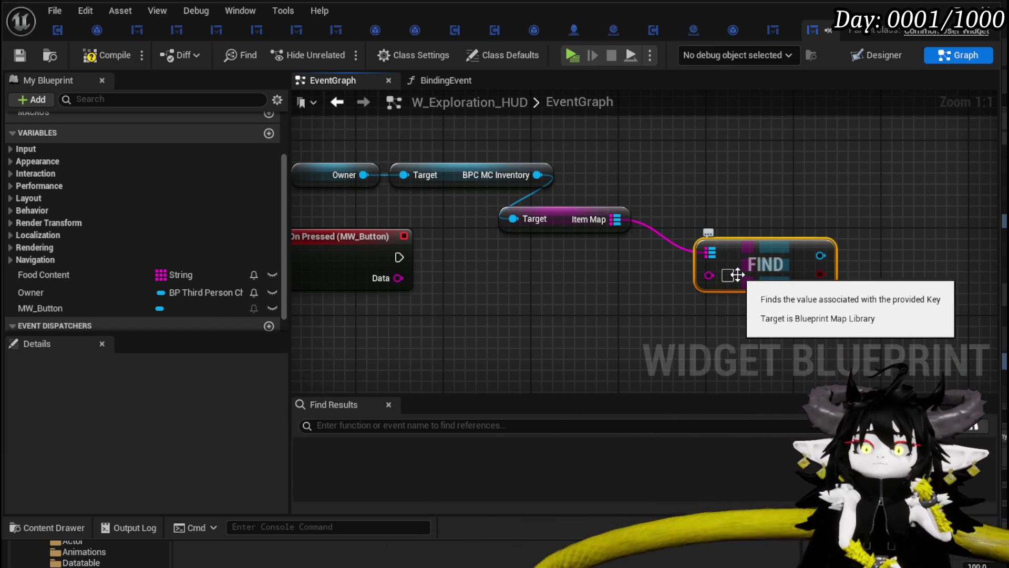
# - Wire On Pressed into a Branch whose Condition is Find's result, using key Black_Box
pyautogui.moveTo(399, 257)
pyautogui.mouseDown()
pyautogui.moveTo(764, 260)
pyautogui.moveTo(911, 240)
pyautogui.moveTo(779, 245)
pyautogui.mouseUp()
pyautogui.moveTo(779, 245)
pyautogui.mouseDown()
pyautogui.moveTo(757, 240)
pyautogui.moveTo(658, 266)
pyautogui.mouseUp()
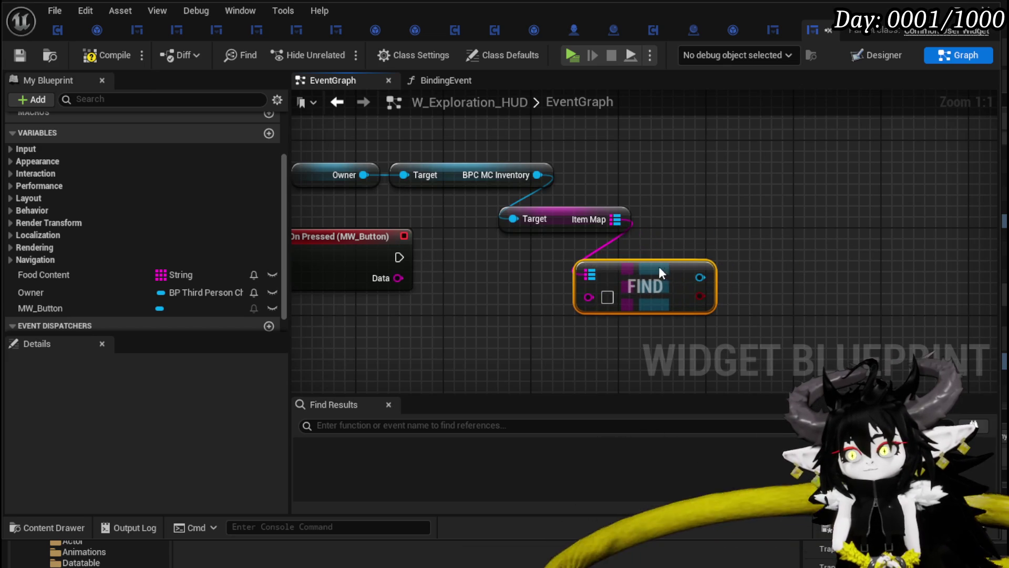
pyautogui.moveTo(698, 298); pyautogui.dragTo(761, 227)
pyautogui.moveTo(399, 258)
pyautogui.mouseDown()
pyautogui.moveTo(695, 232)
pyautogui.moveTo(787, 238)
pyautogui.moveTo(802, 259)
pyautogui.moveTo(658, 260)
pyautogui.mouseUp()
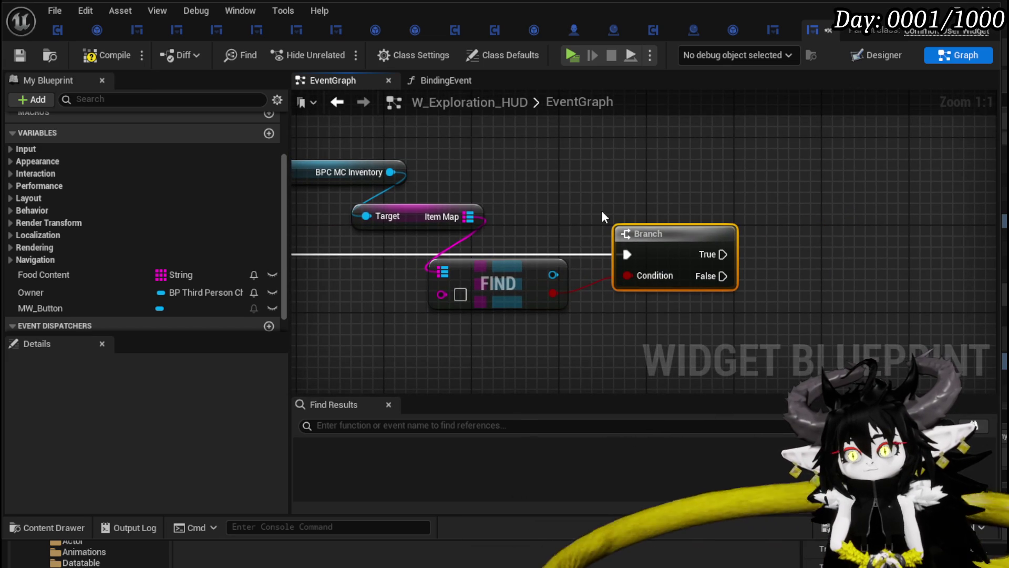
pyautogui.moveTo(601, 210); pyautogui.dragTo(701, 196)
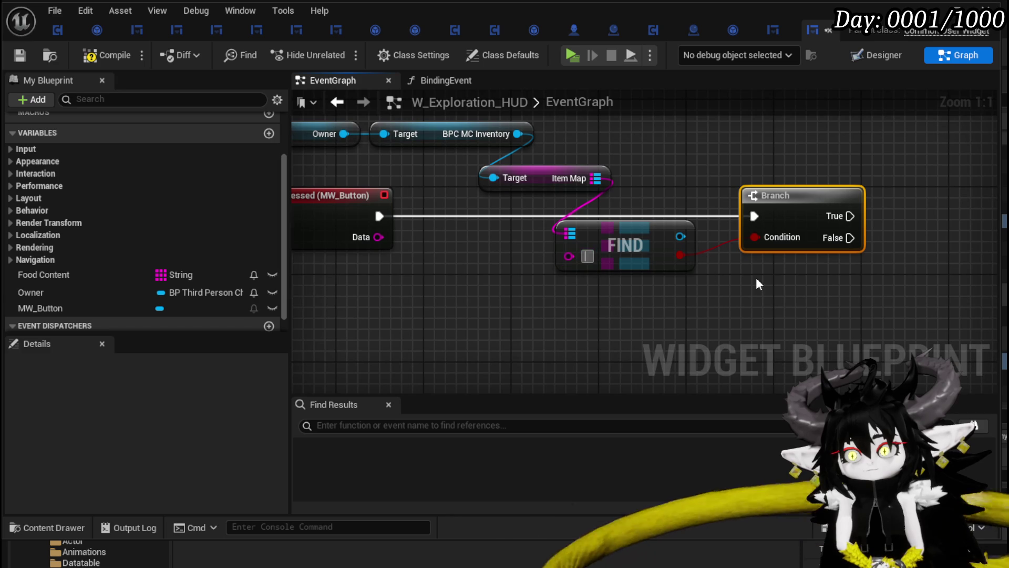
pyautogui.write('Black_')
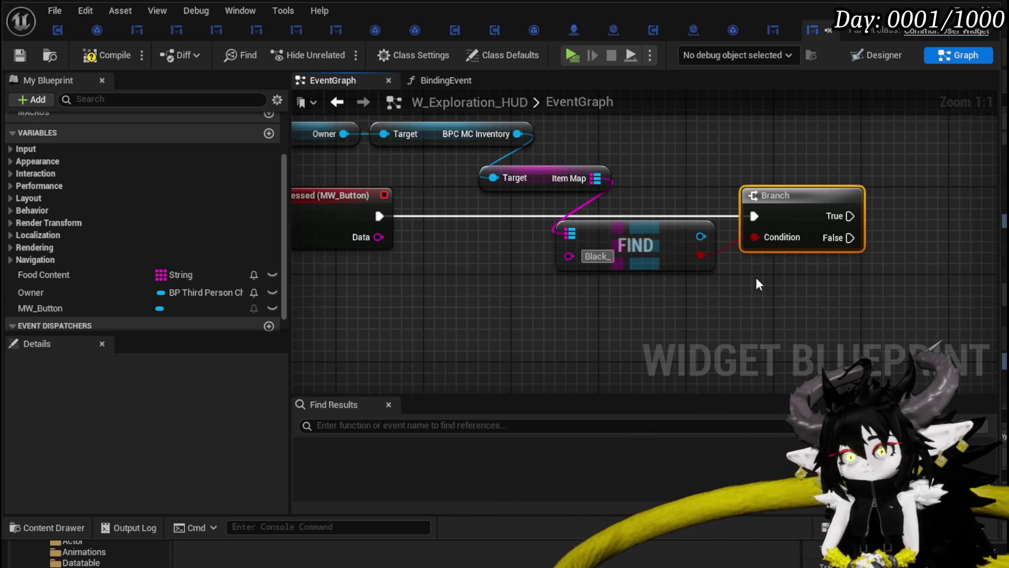
pyautogui.write('Box')
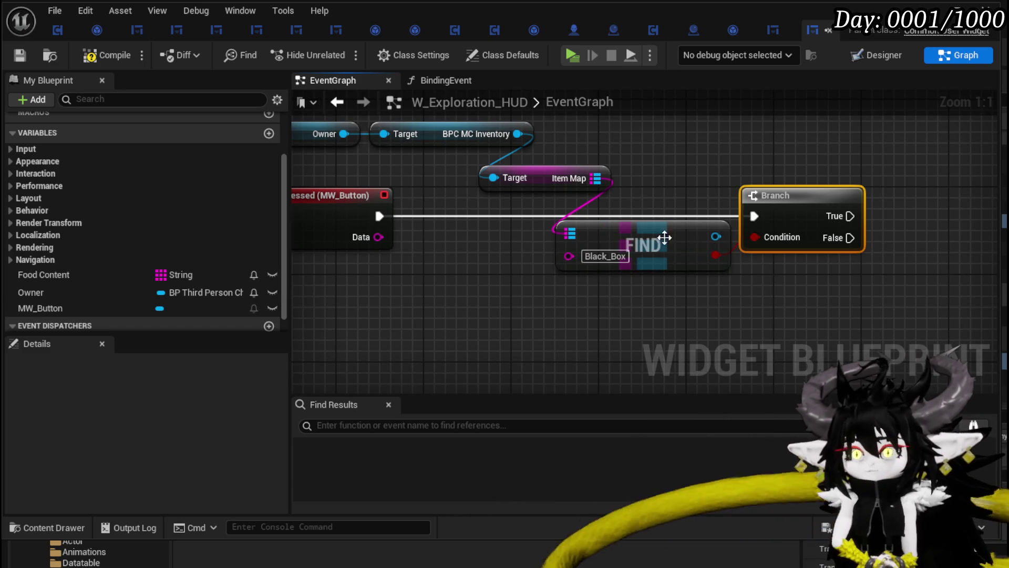
pyautogui.moveTo(665, 237)
pyautogui.mouseDown()
pyautogui.moveTo(632, 235)
pyautogui.moveTo(589, 258)
pyautogui.mouseUp()
pyautogui.moveTo(805, 193)
pyautogui.mouseDown()
pyautogui.moveTo(632, 210)
pyautogui.moveTo(866, 174)
pyautogui.mouseUp()
# - Add a Print String after Branch True that prints 'Found Black Box'
pyautogui.write('print str')
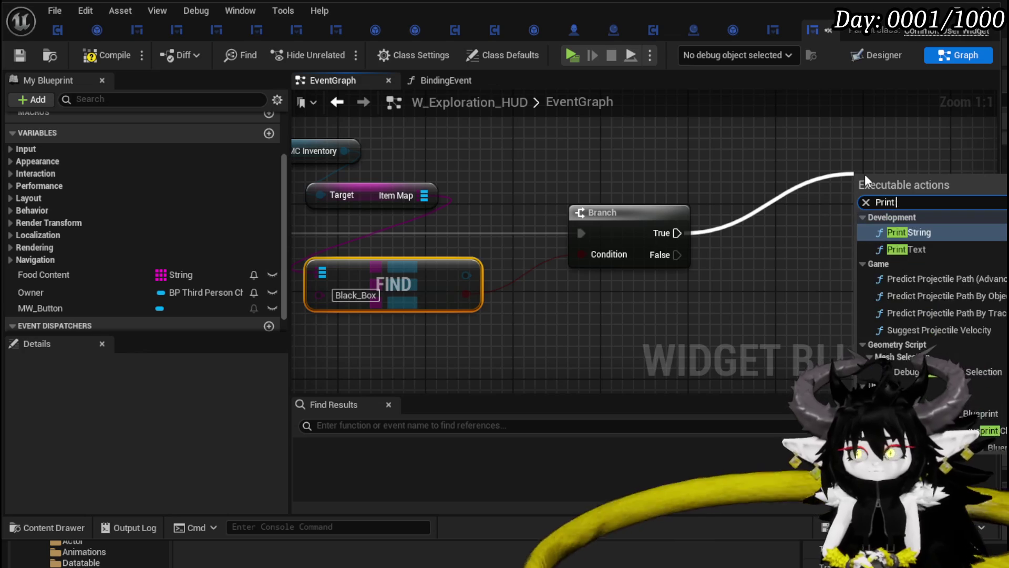
pyautogui.press('Return')
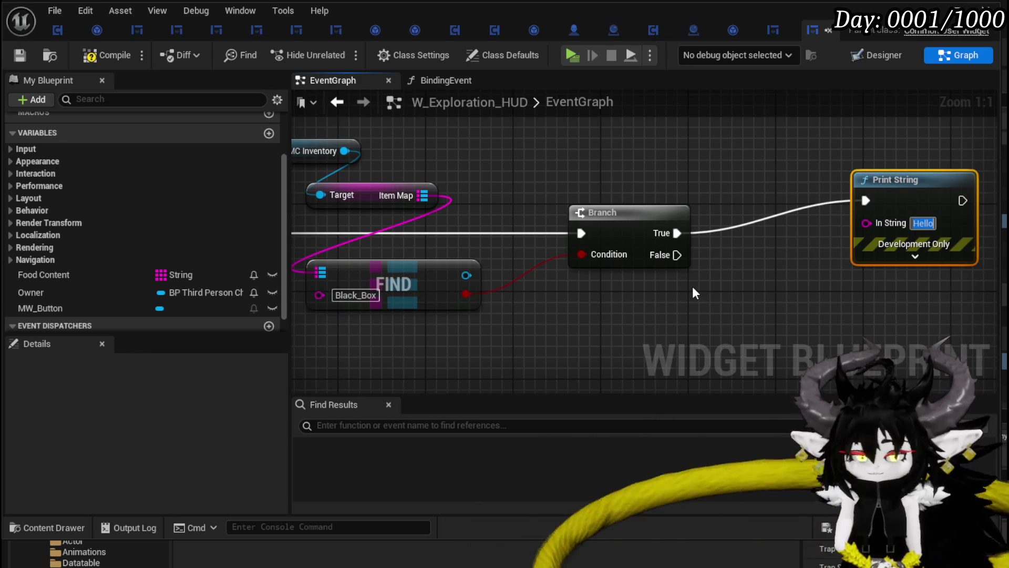
pyautogui.write('Found Black')
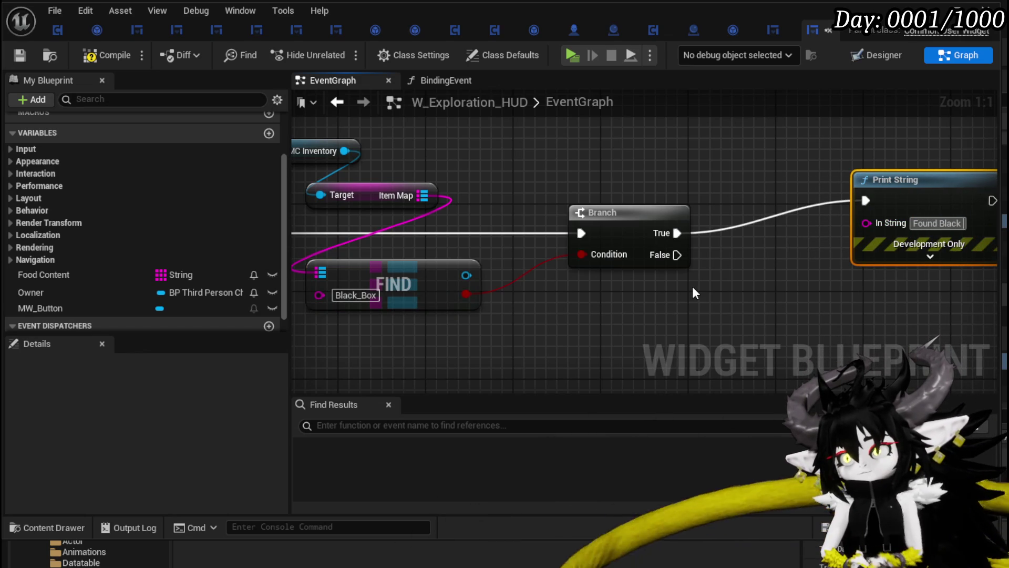
pyautogui.write(' Box')
pyautogui.press('Return')
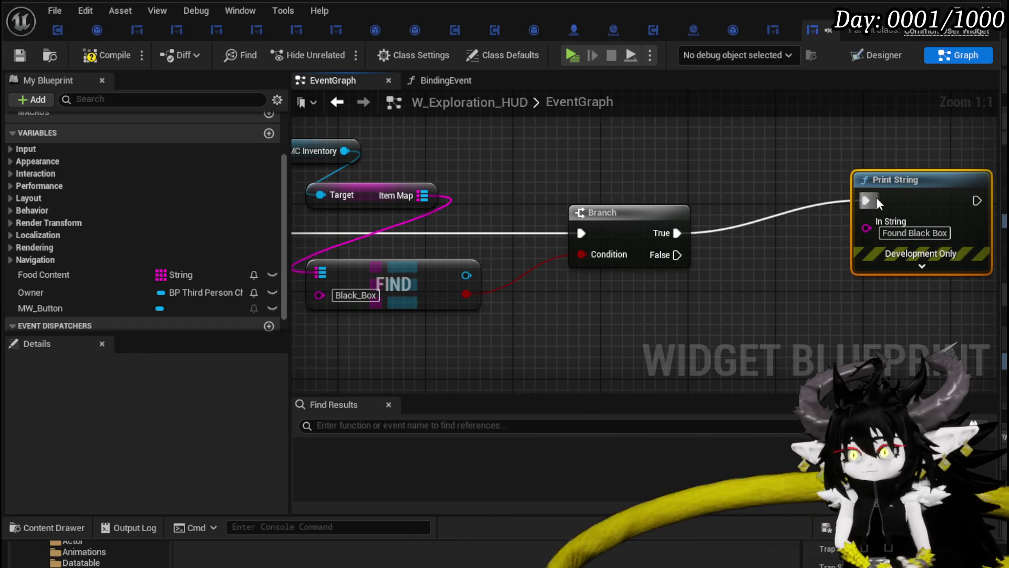
pyautogui.moveTo(876, 197); pyautogui.dragTo(862, 152)
pyautogui.moveTo(579, 165); pyautogui.dragTo(726, 176)
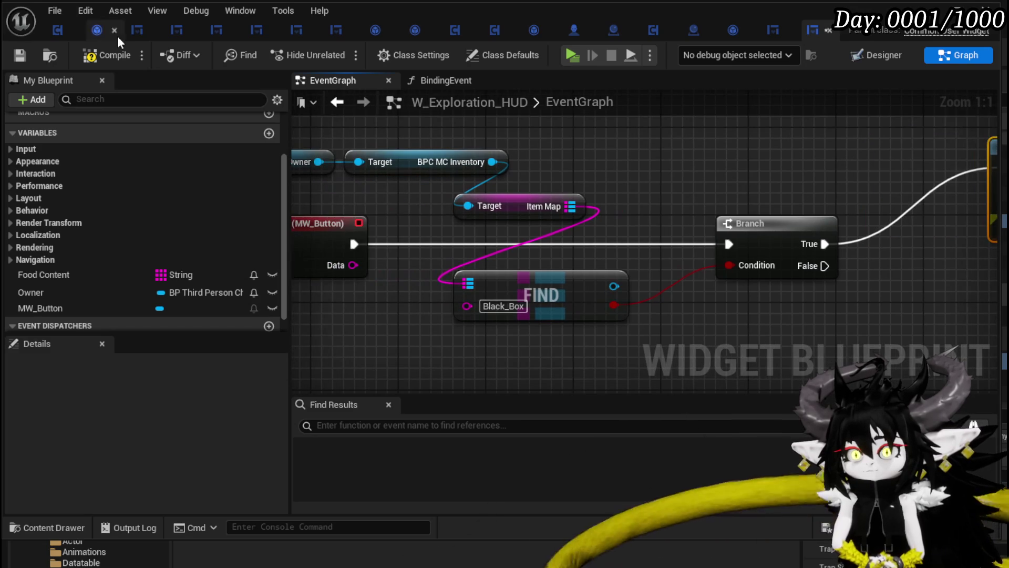
pyautogui.scroll(-3, 641, 158)
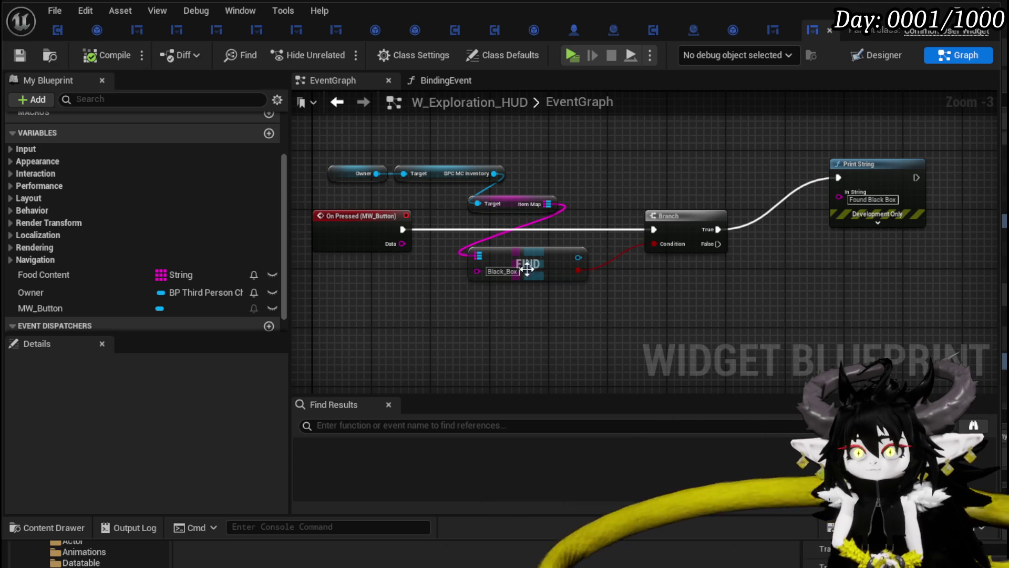
# - Inspect and reselect the Black_Box key text on the Find node
pyautogui.click(489, 271)
pyautogui.click(489, 271)
pyautogui.scroll(3, 483, 295)
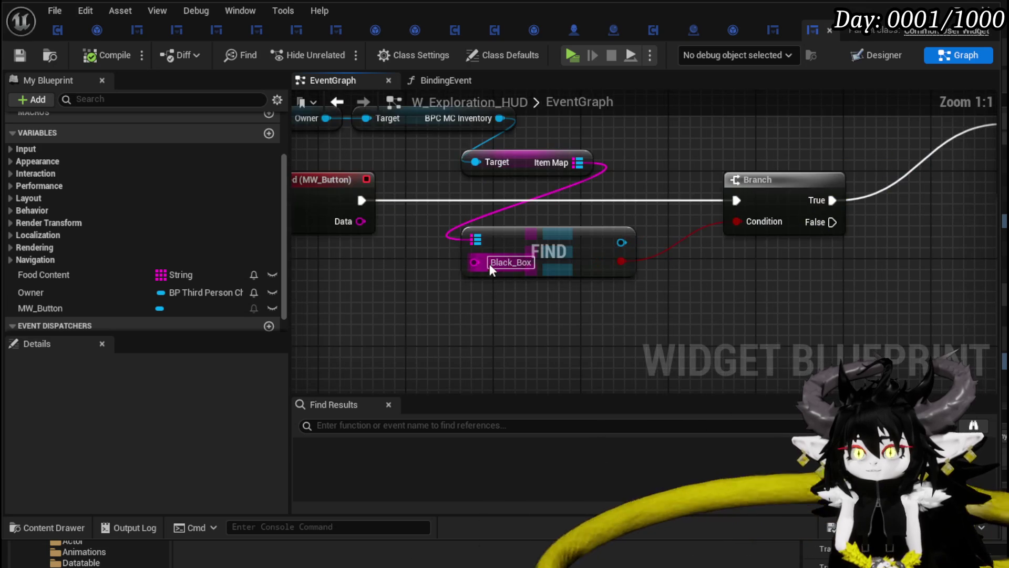
pyautogui.click(494, 263)
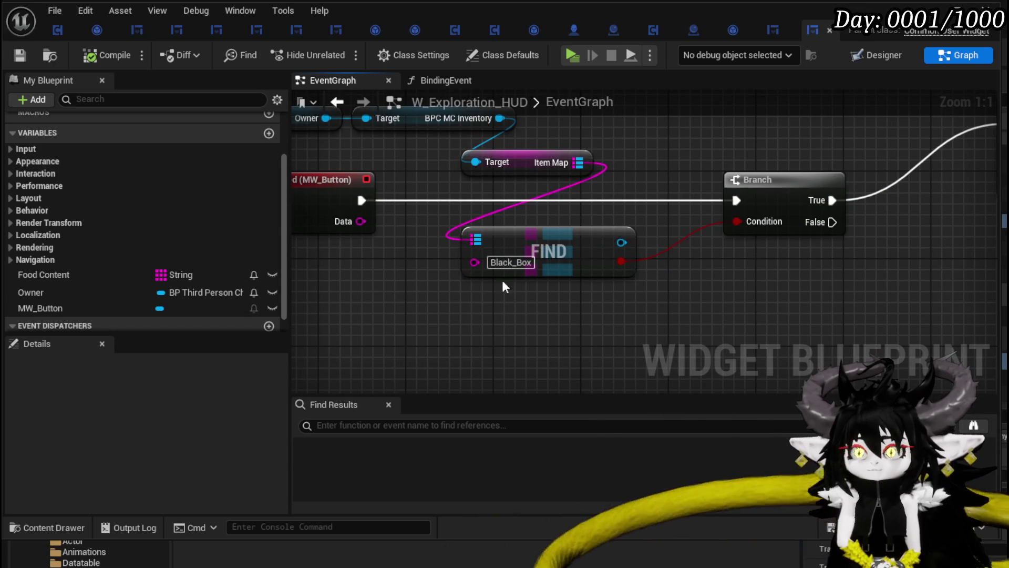
pyautogui.click(505, 263)
pyautogui.scroll(-4, 579, 316)
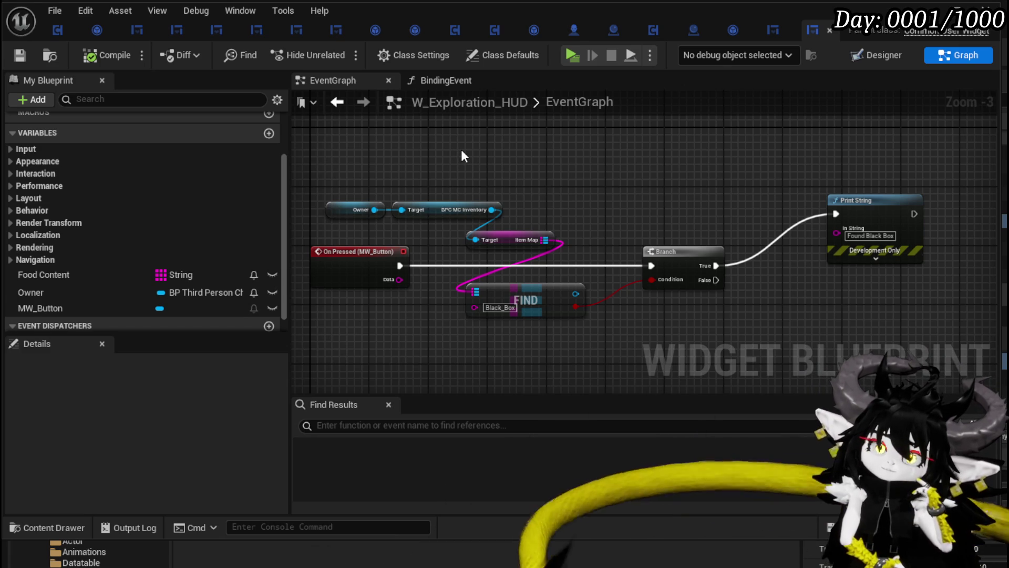
# - Switch back to the level editor and open the InventorySystem Database folder in the Content Browser
pyautogui.click(57, 30)
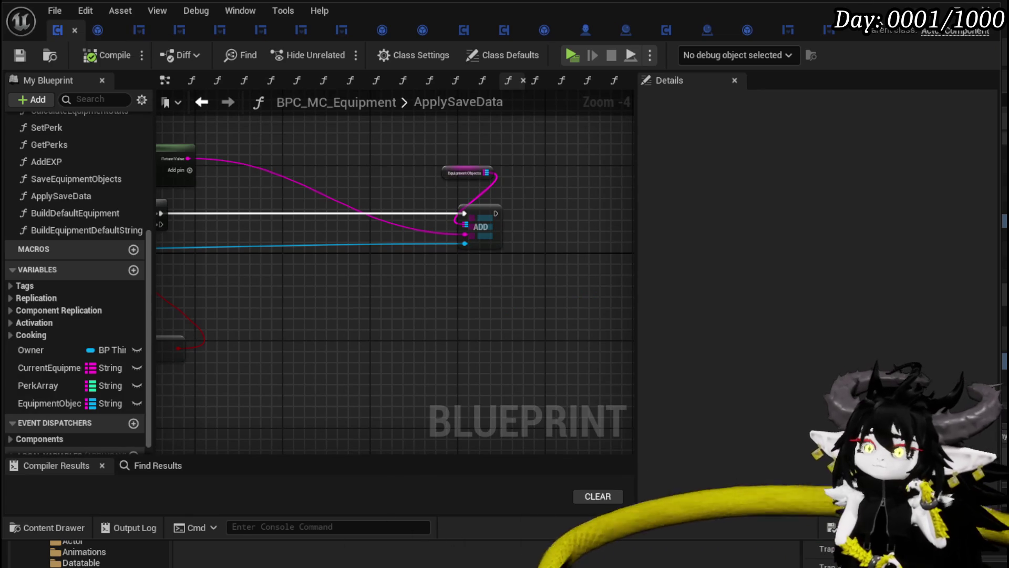
pyautogui.click(829, 31)
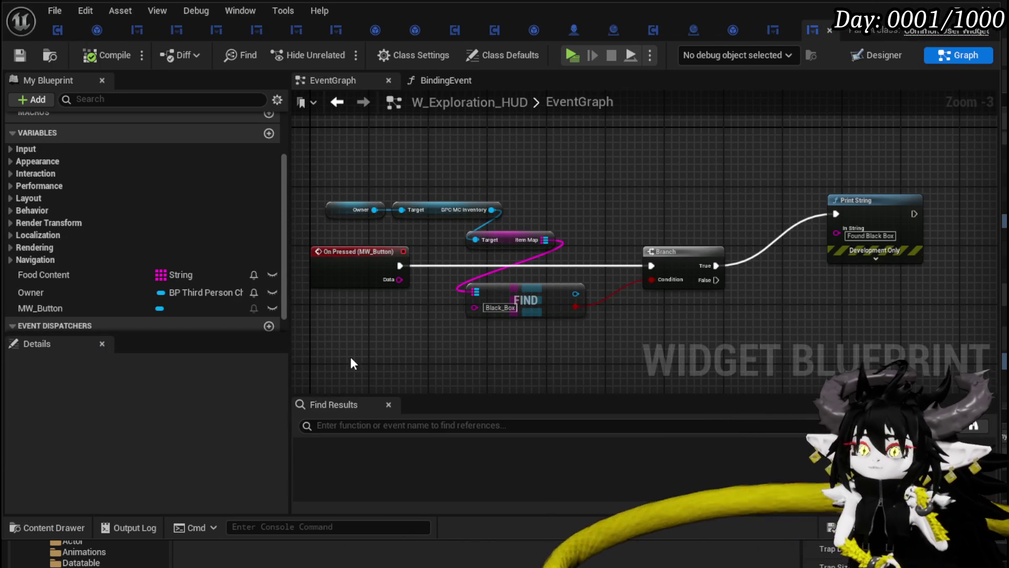
pyautogui.hotkey('alt', 'Tab')
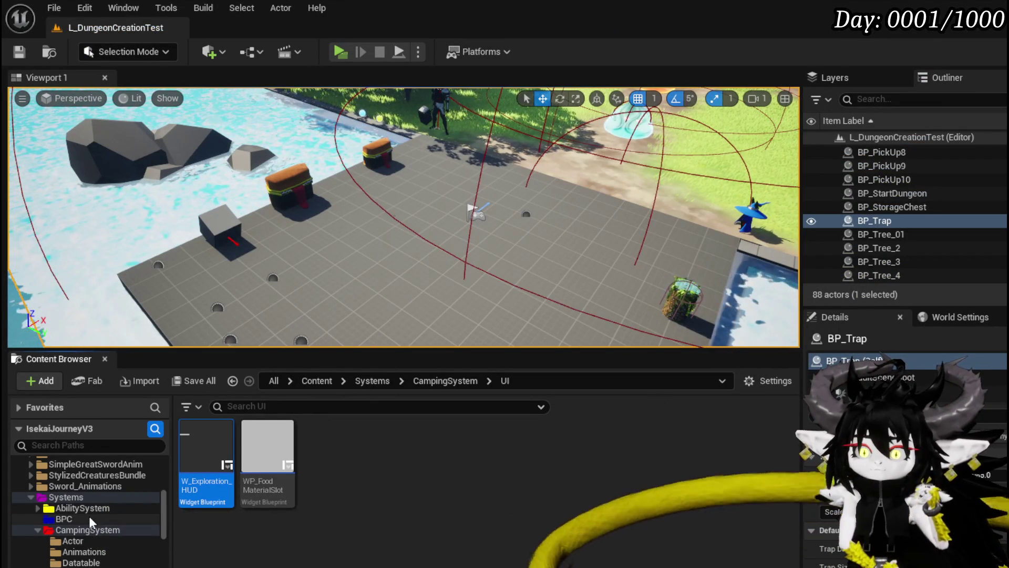
pyautogui.scroll(-5, 84, 525)
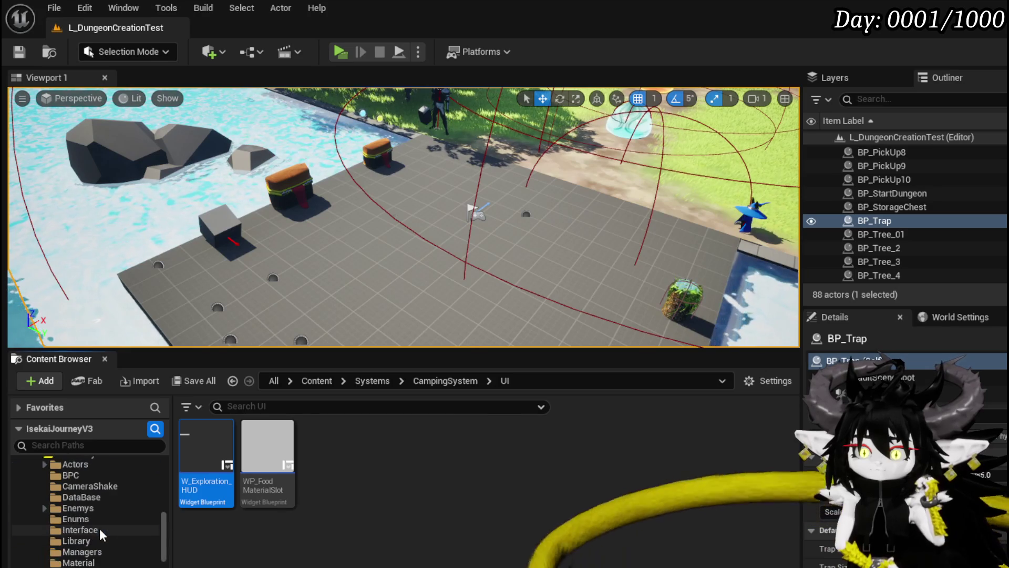
pyautogui.scroll(-5, 99, 528)
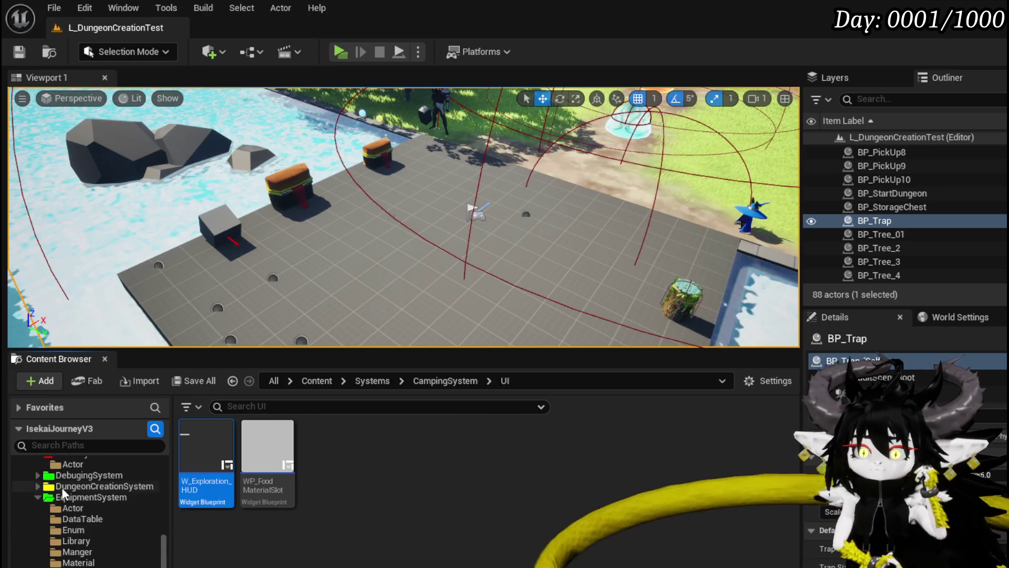
pyautogui.scroll(-5, 81, 503)
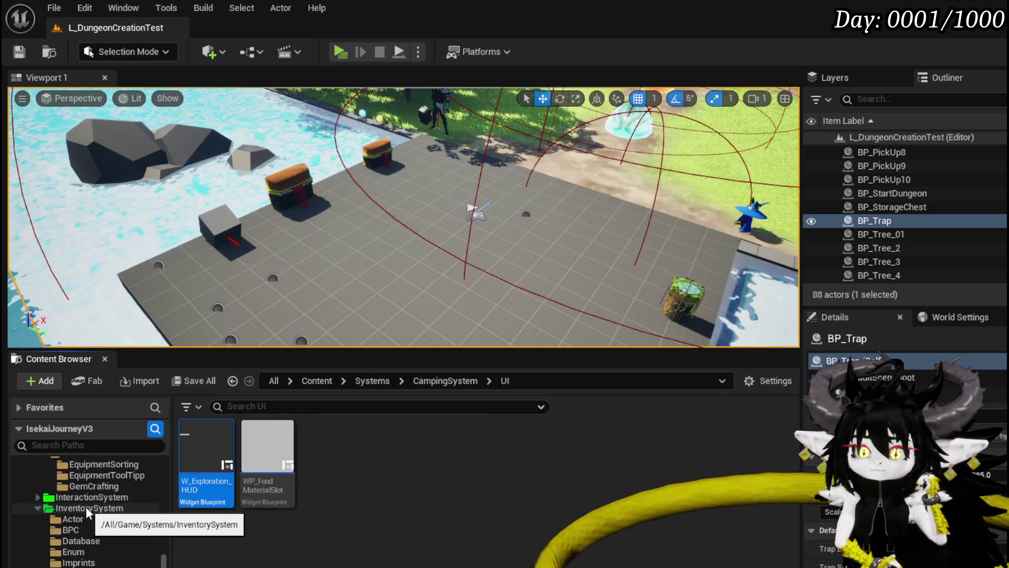
pyautogui.scroll(-2, 91, 525)
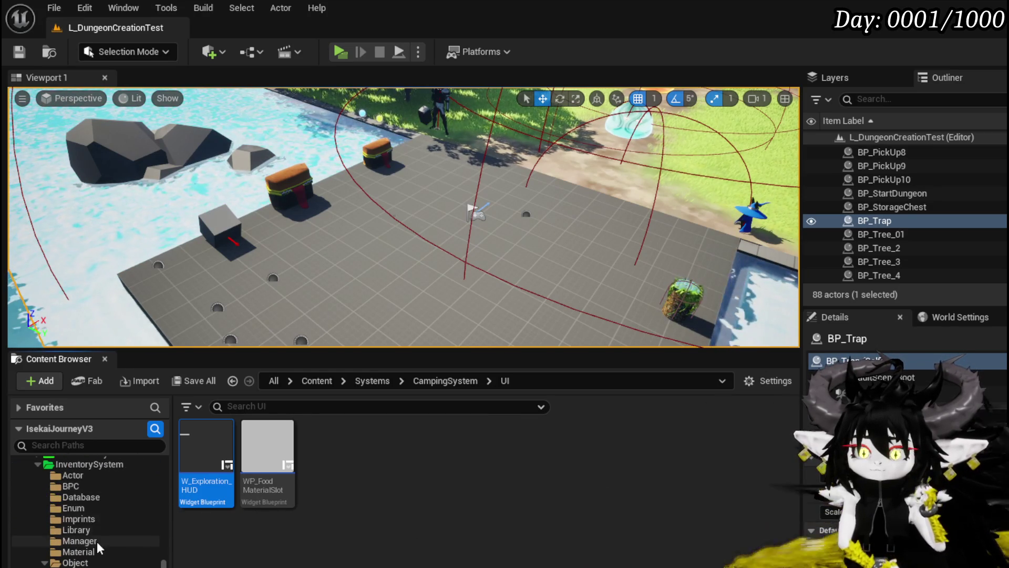
pyautogui.click(85, 496)
# - Open DT_ItemInfo and add a new row named Black Box
pyautogui.doubleClick(210, 468)
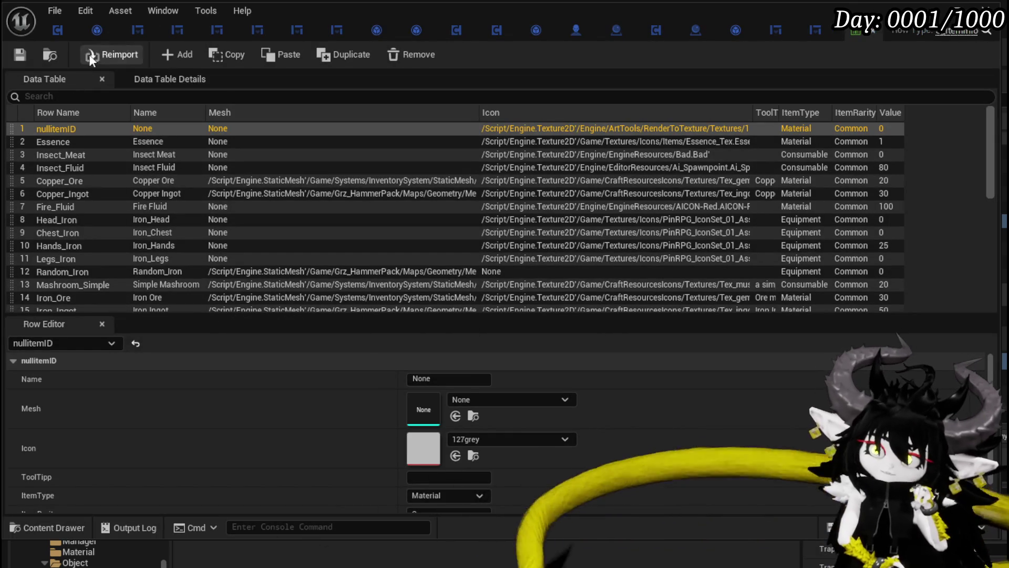
pyautogui.click(170, 55)
pyautogui.write('Black')
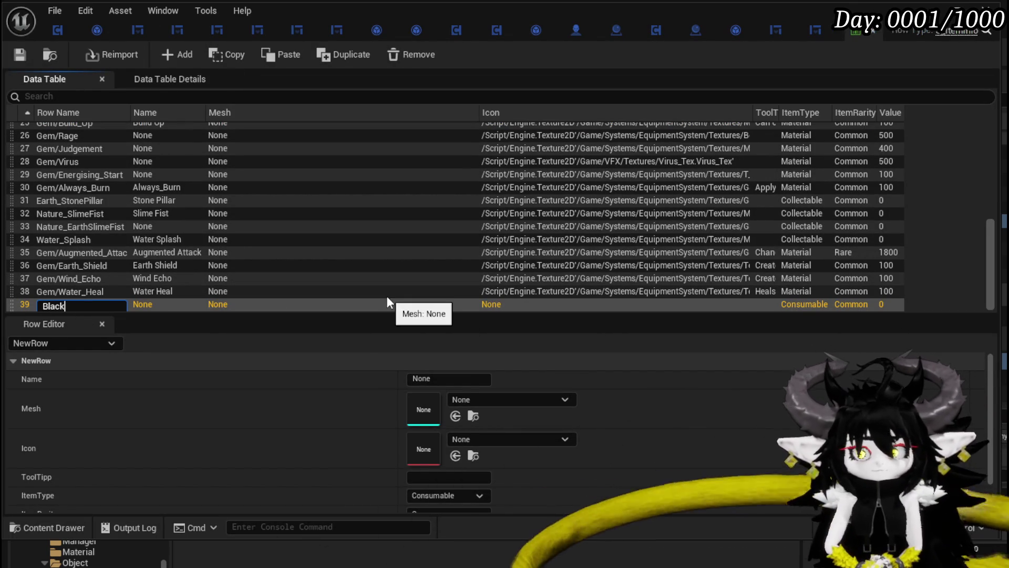
pyautogui.write('_Box')
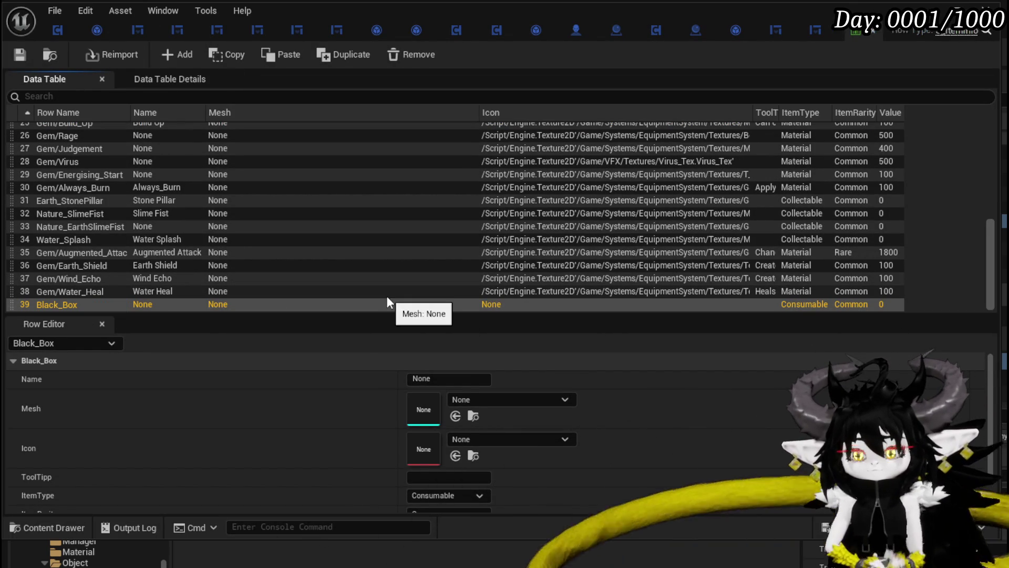
pyautogui.write('Black BOx')
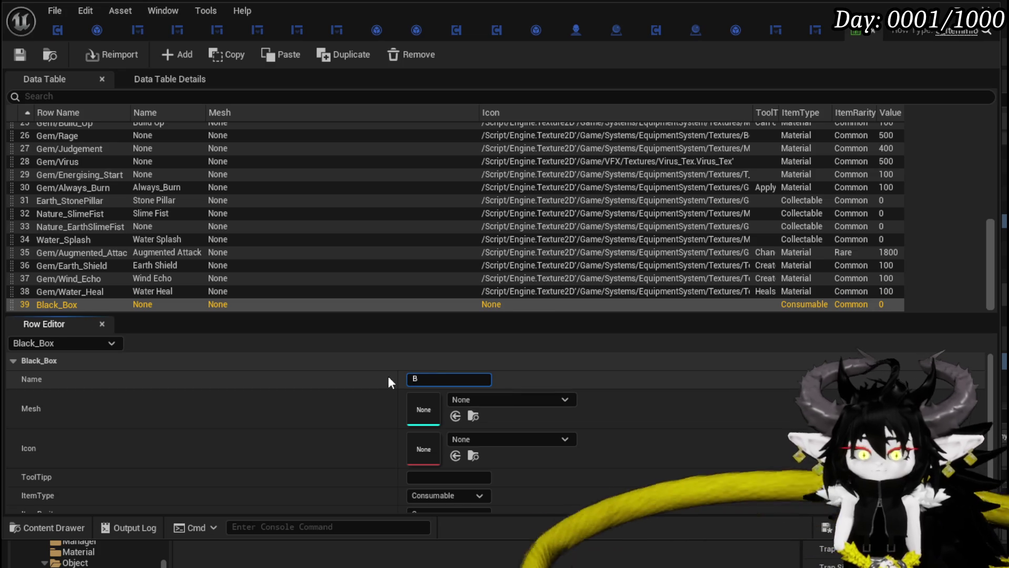
pyautogui.press('Return')
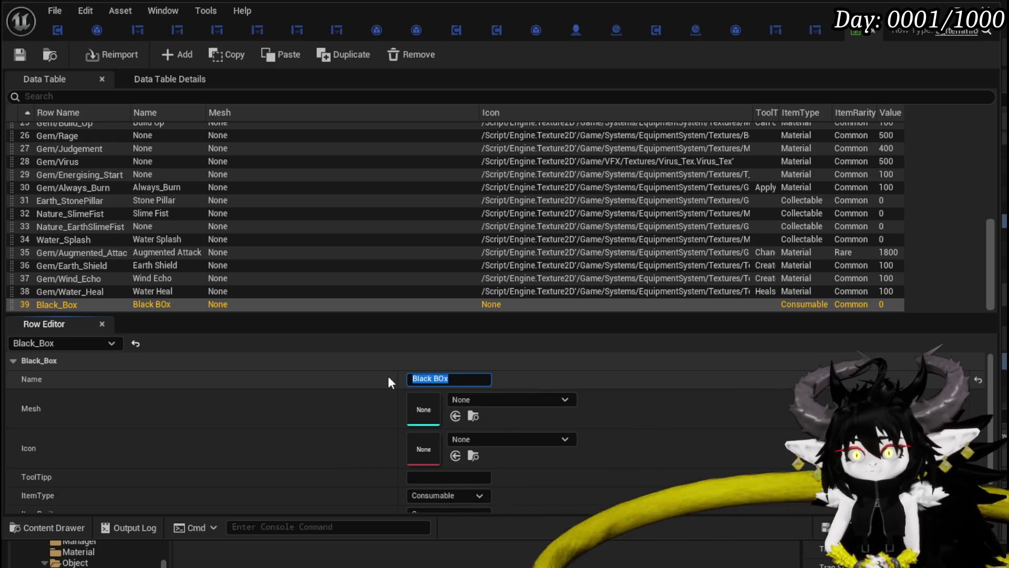
pyautogui.write('Black B')
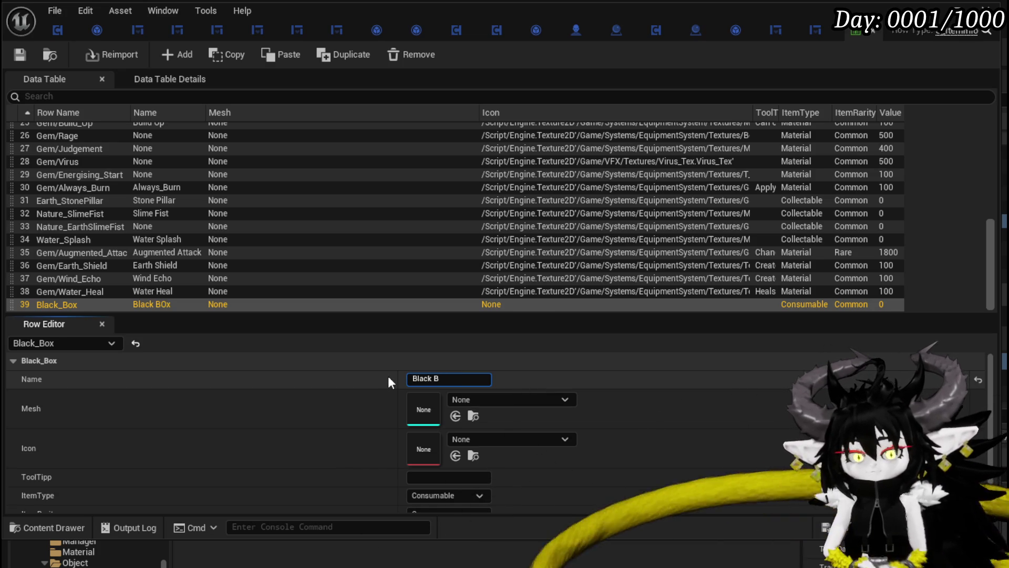
pyautogui.write('ox')
pyautogui.press('Return')
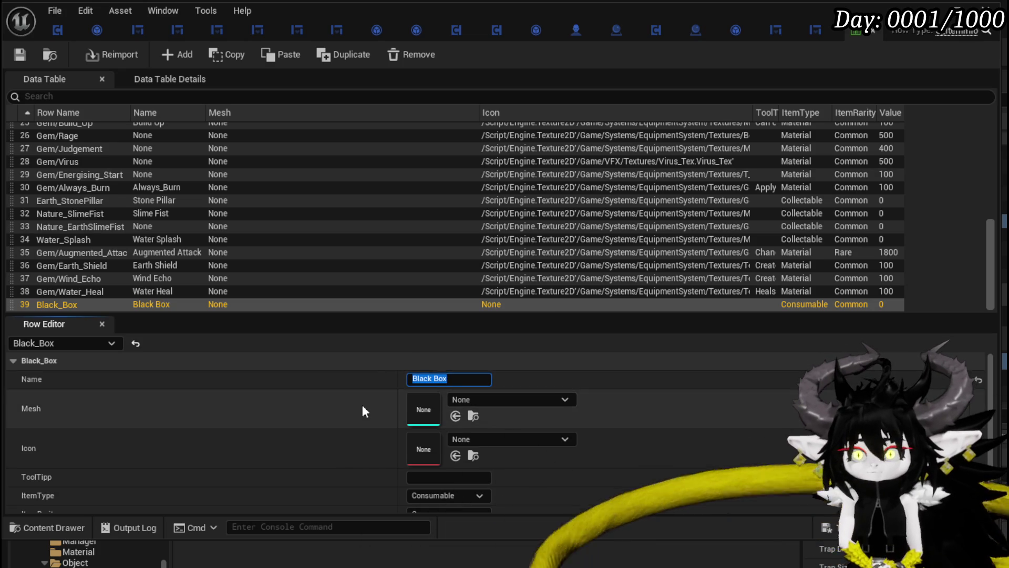
# - Set the row's icon to S_TriggerBox, keep ItemType Consumable, and enter Value 5000
pyautogui.scroll(-1, 371, 409)
pyautogui.click(472, 413)
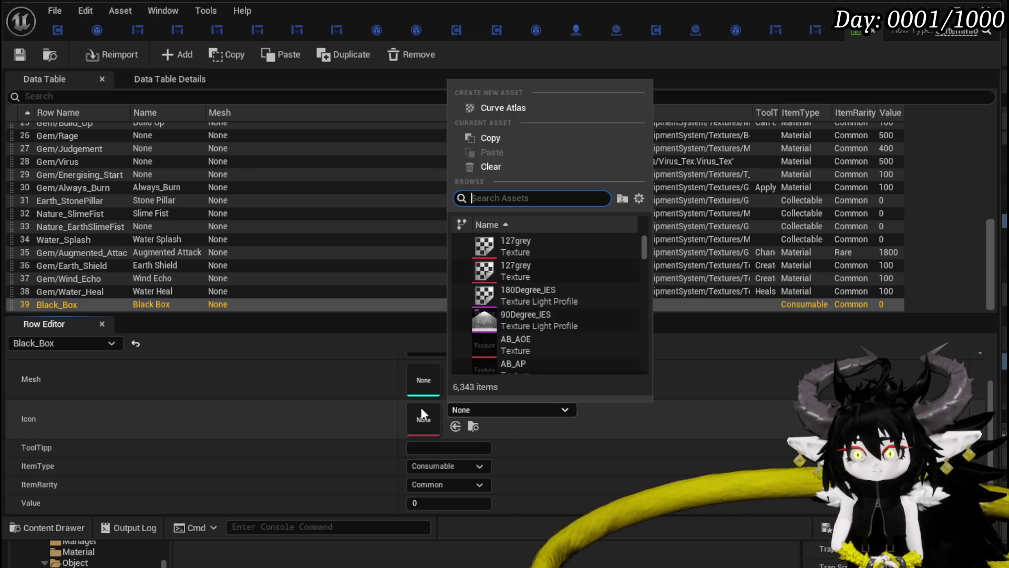
pyautogui.write('Box')
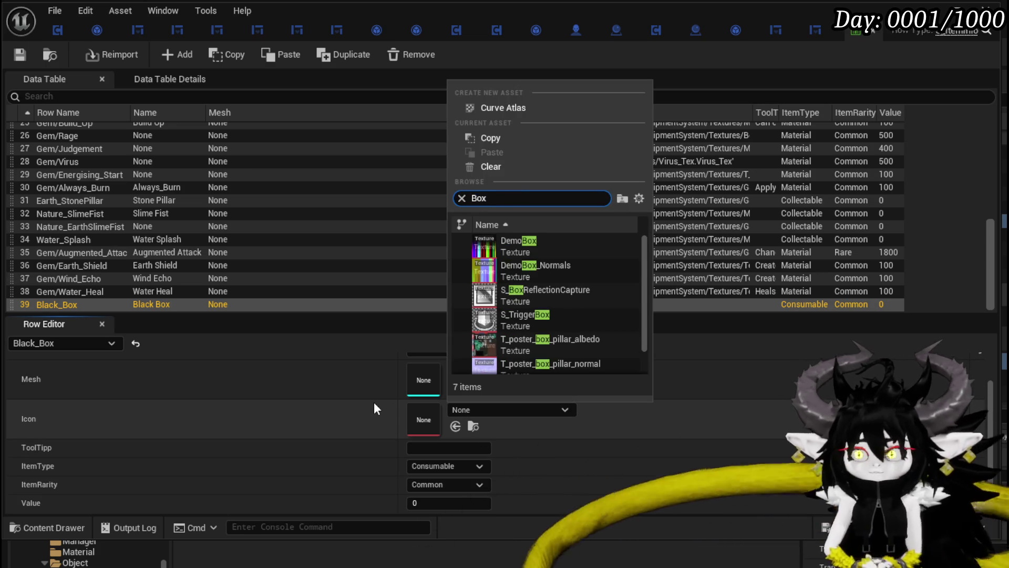
pyautogui.click(588, 314)
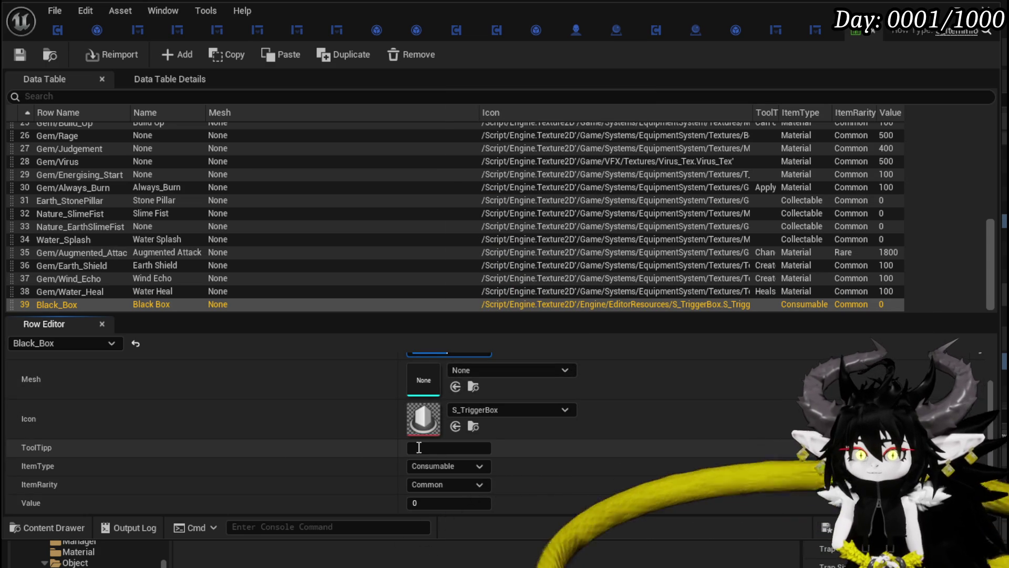
pyautogui.click(427, 466)
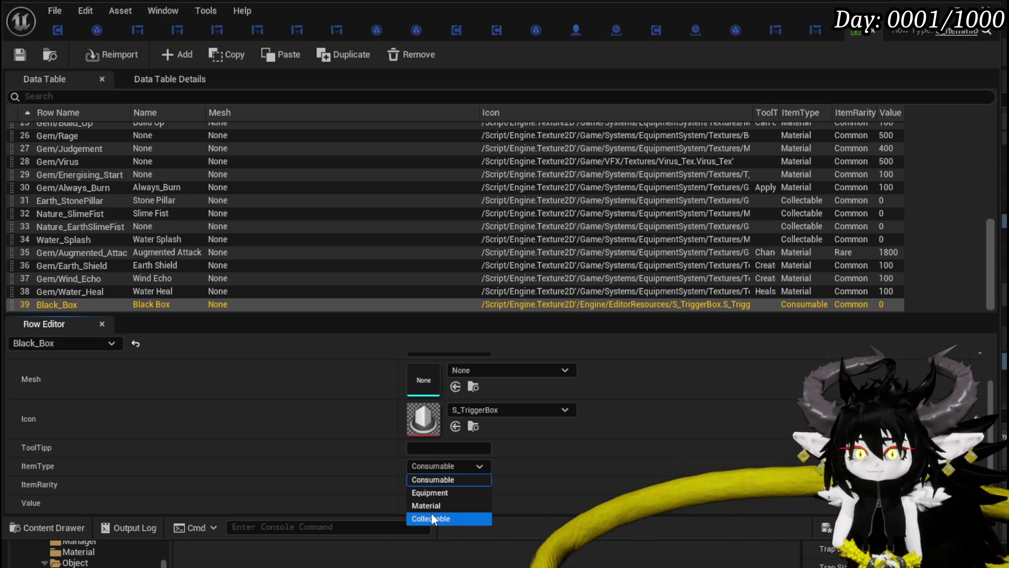
pyautogui.click(436, 483)
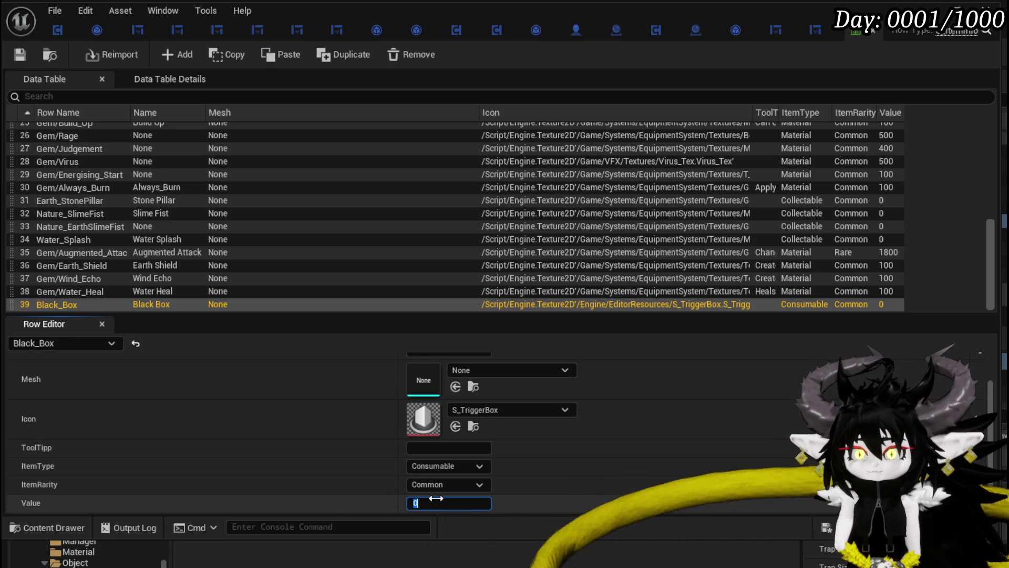
pyautogui.write('5000')
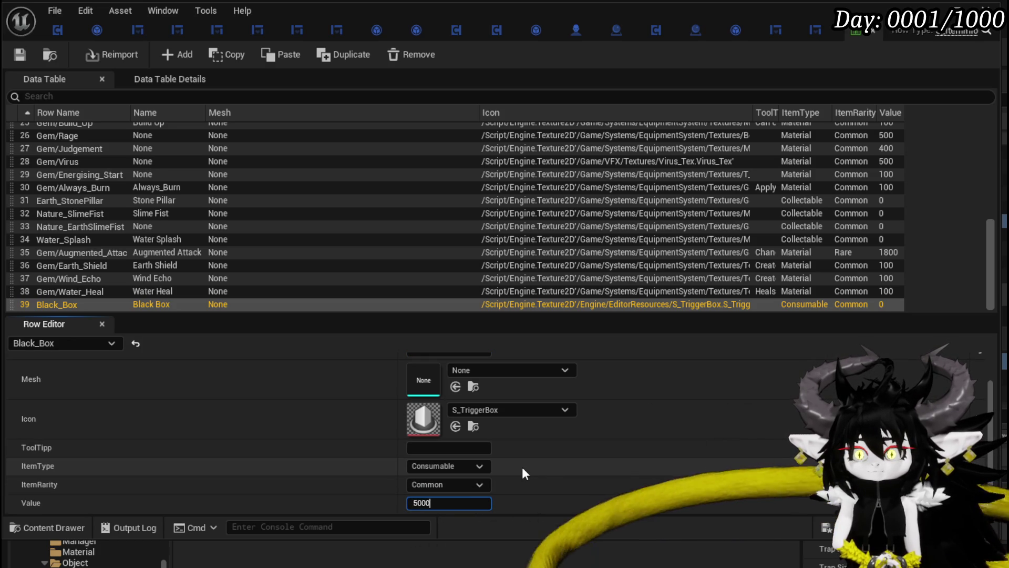
pyautogui.press('Return')
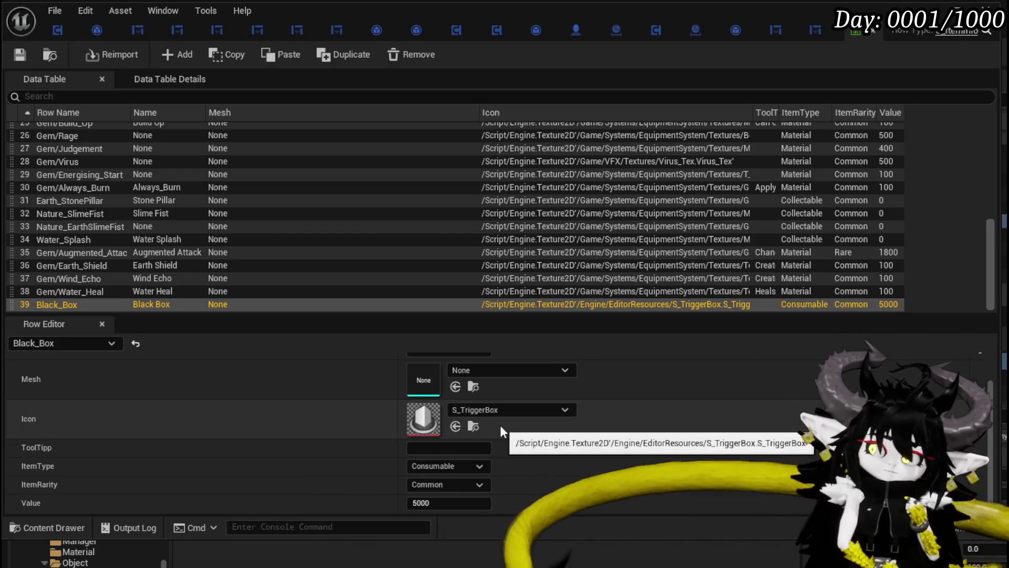
# - Assign the BlackBox mesh to the row and edit the Black_Box row name
pyautogui.scroll(2, 500, 425)
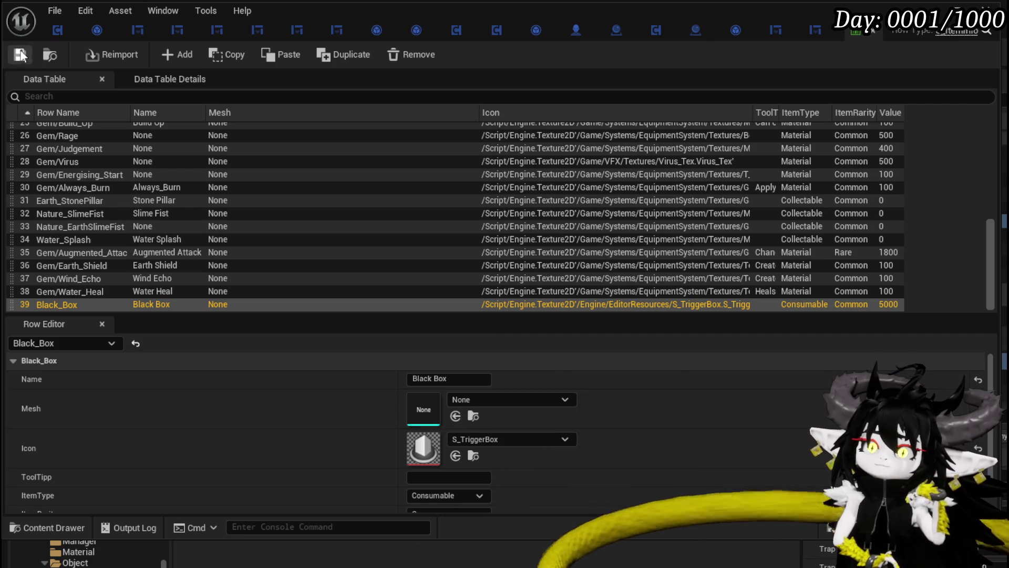
pyautogui.click(480, 399)
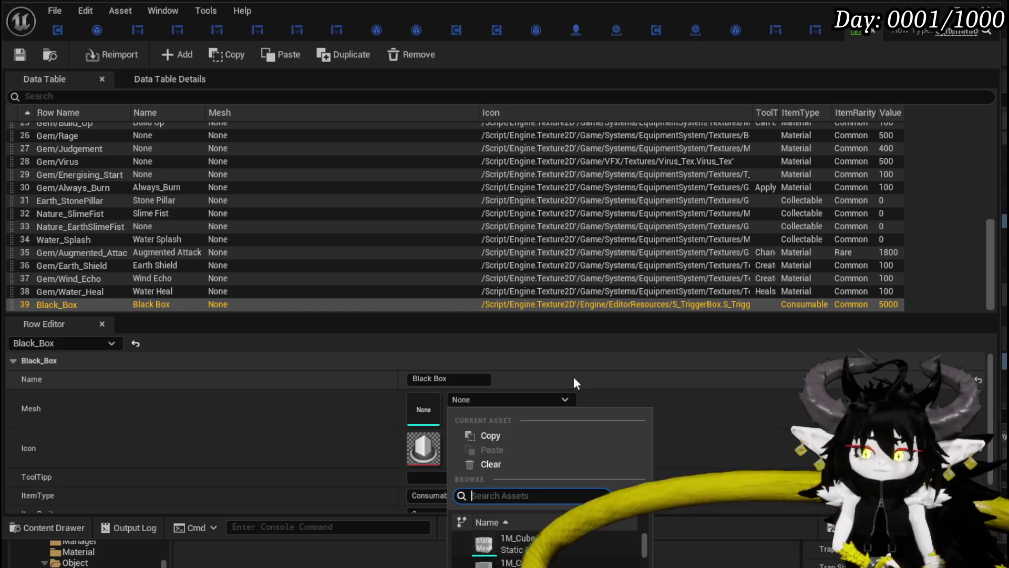
pyautogui.write('Black')
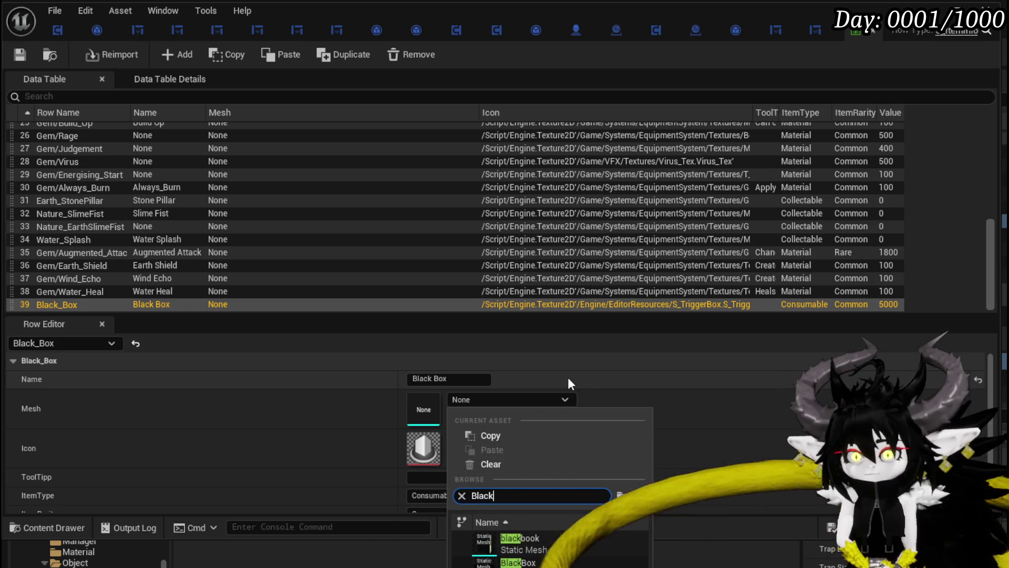
pyautogui.click(529, 562)
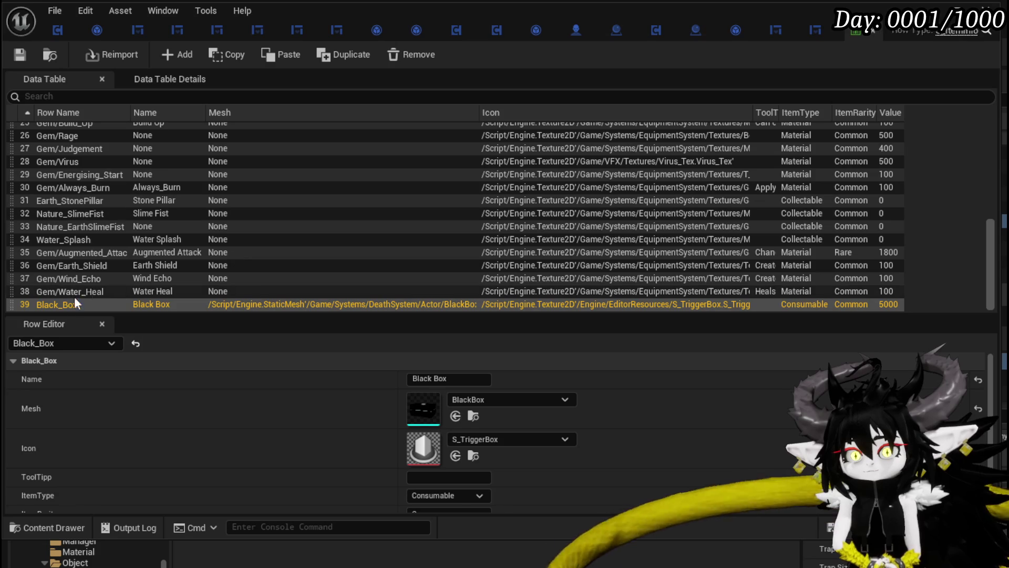
pyautogui.doubleClick(64, 306)
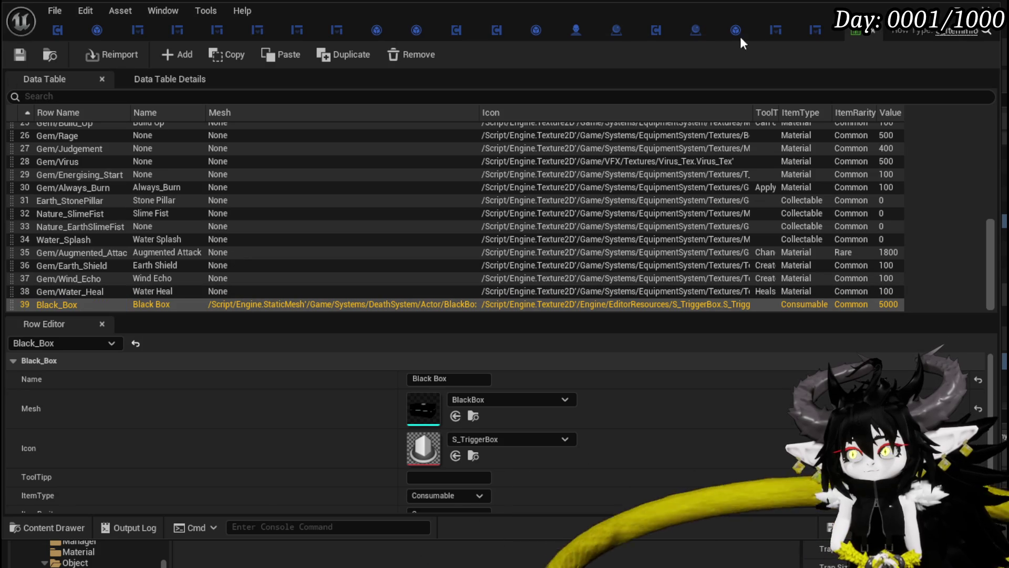
# - Move BP_PickUp3 left on the dungeon floor and save L_DungeonCreationTest
pyautogui.hotkey('alt', 'Tab')
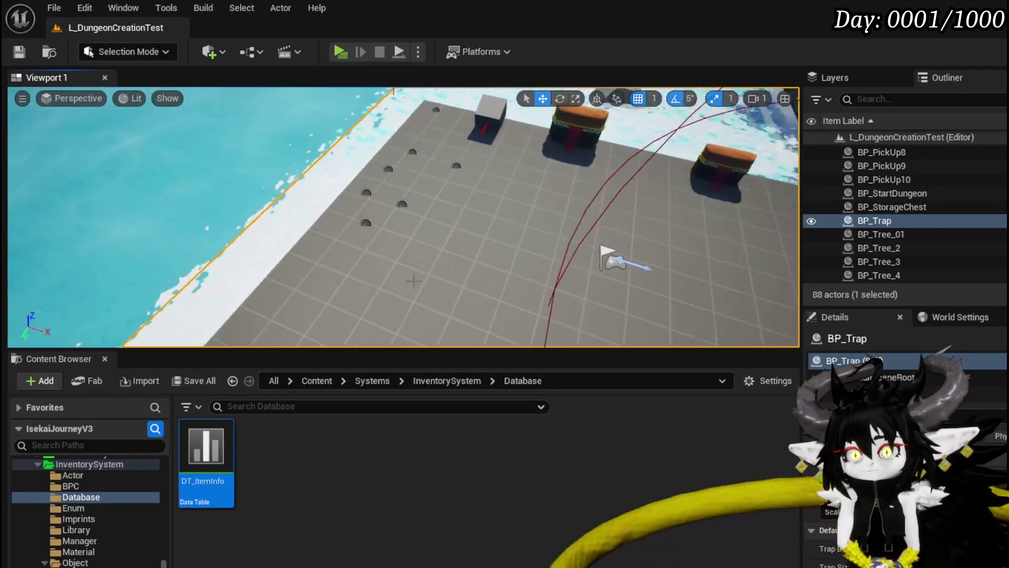
pyautogui.click(418, 223)
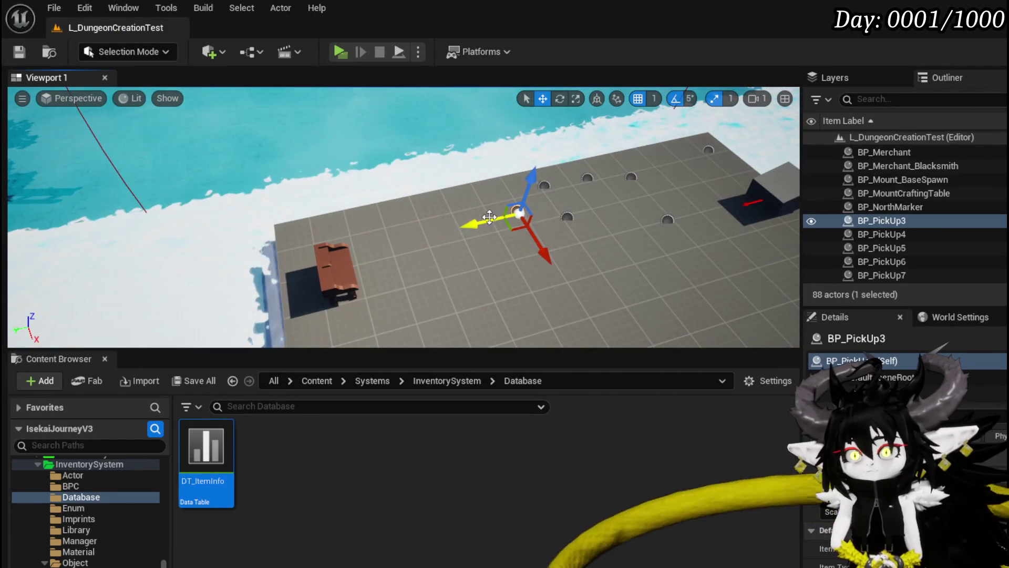
pyautogui.moveTo(489, 217)
pyautogui.mouseDown()
pyautogui.moveTo(500, 243)
pyautogui.moveTo(501, 232)
pyautogui.mouseUp()
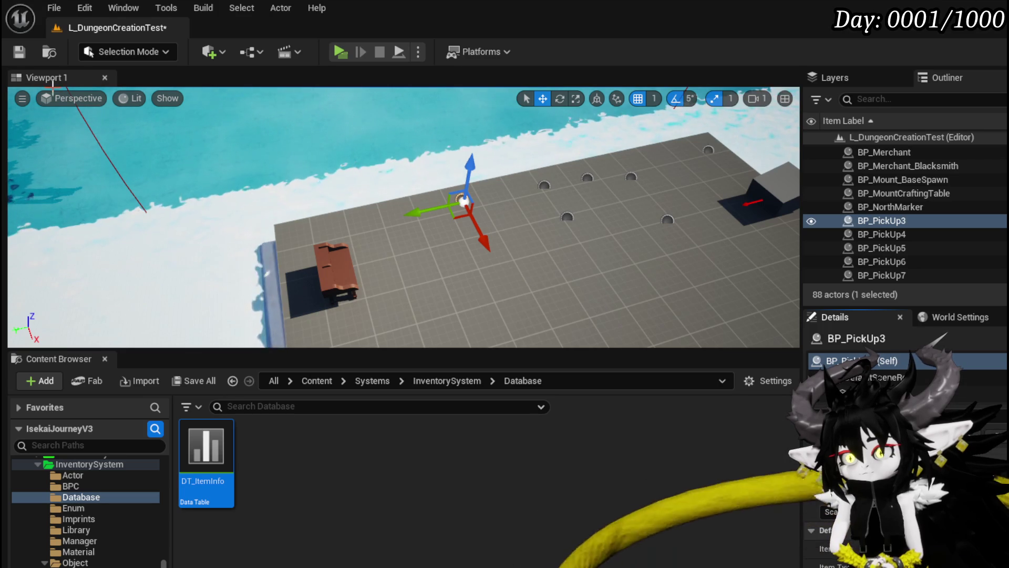
pyautogui.click(26, 51)
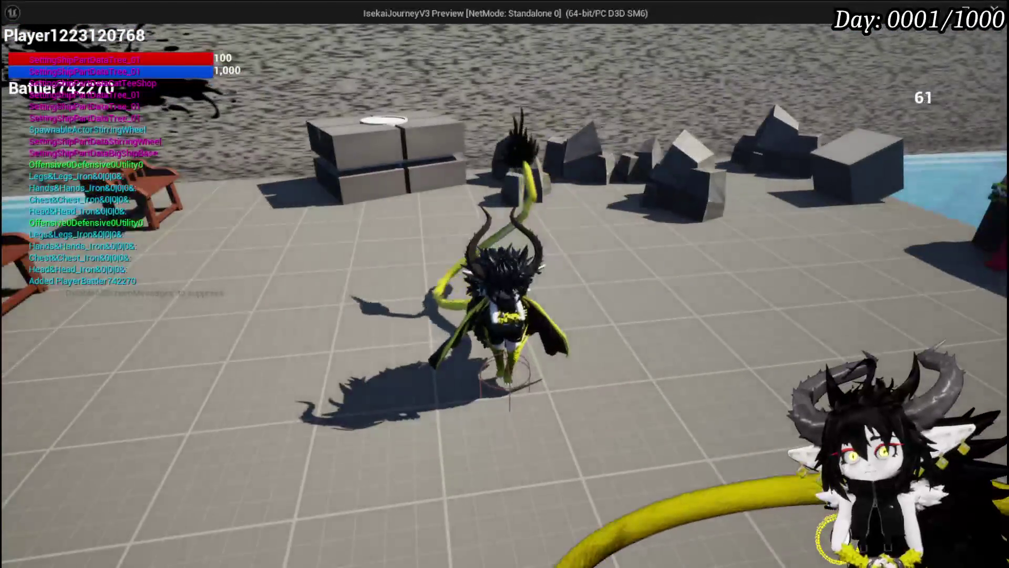
# - In play, check the Equipment Materials grid and the Exploration section for Black Box, then stop
pyautogui.press('w')
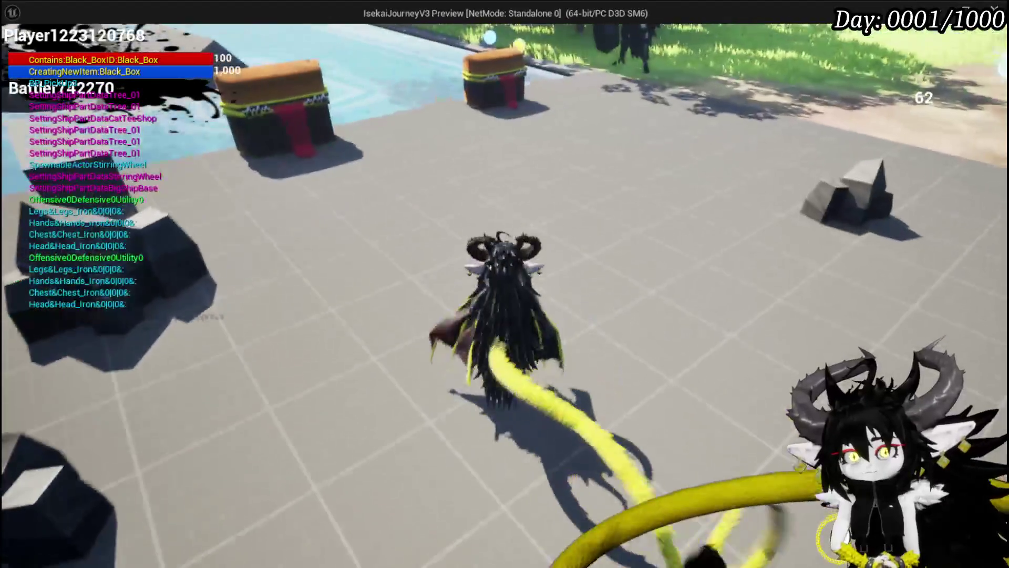
pyautogui.press('Tab')
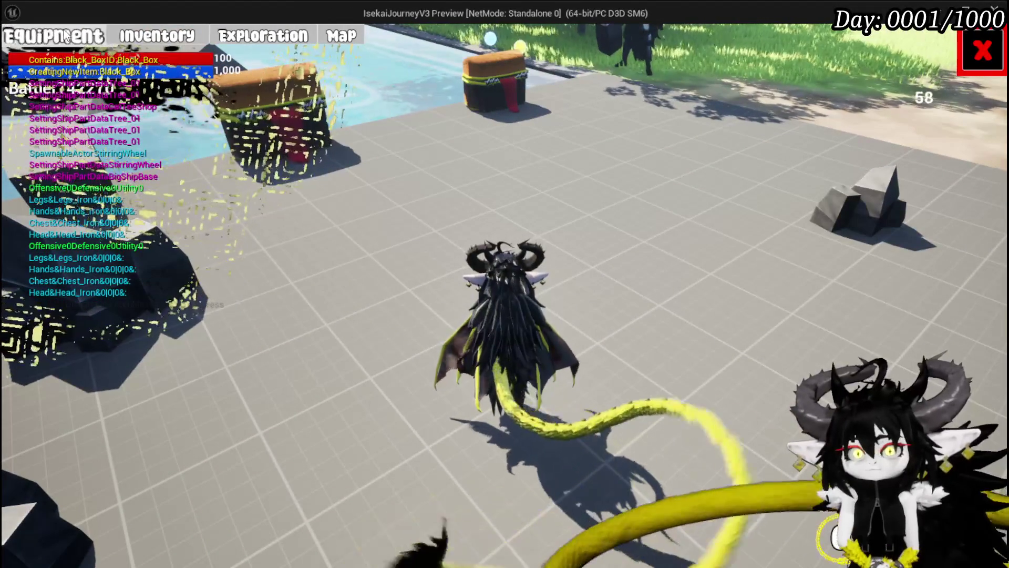
pyautogui.click(66, 36)
pyautogui.click(505, 134)
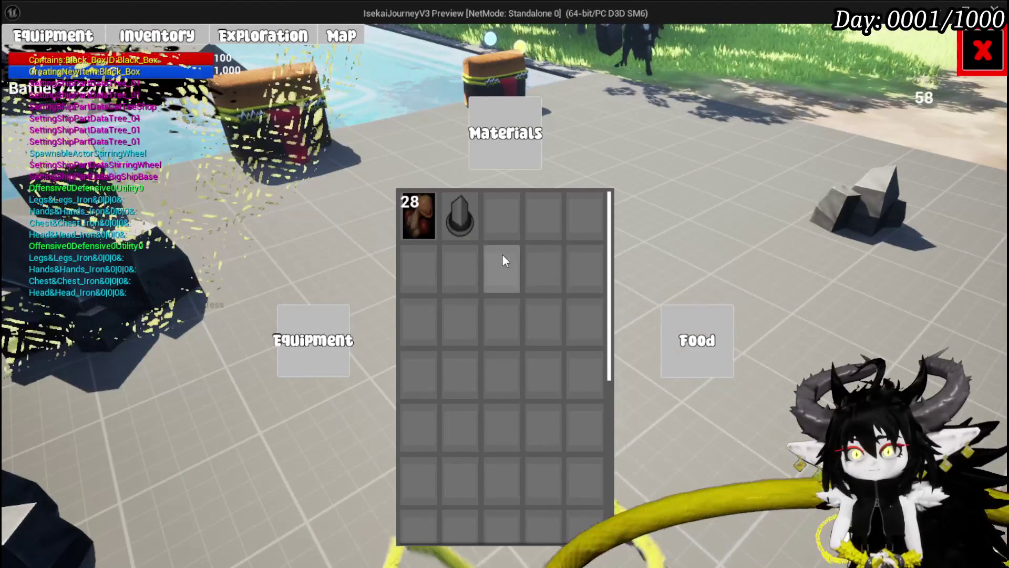
pyautogui.click(263, 34)
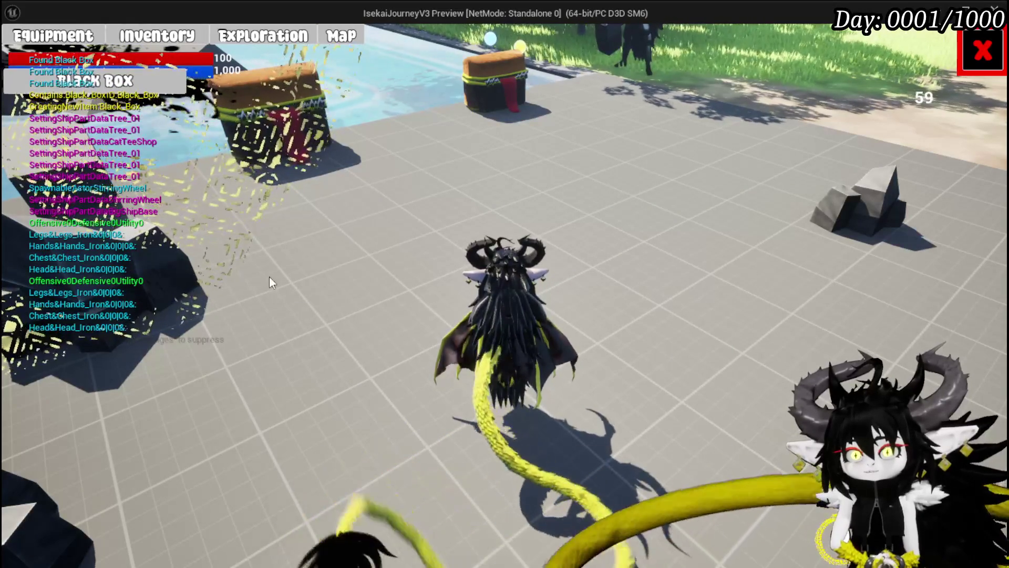
pyautogui.press('Escape')
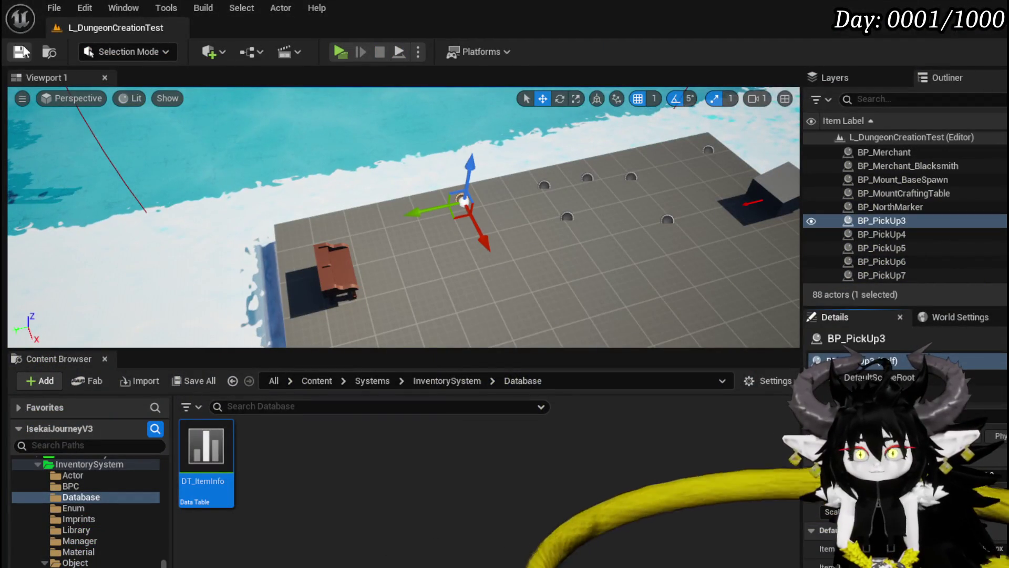
# - Save the level and start a new play session from the dungeon level editor
pyautogui.click(21, 51)
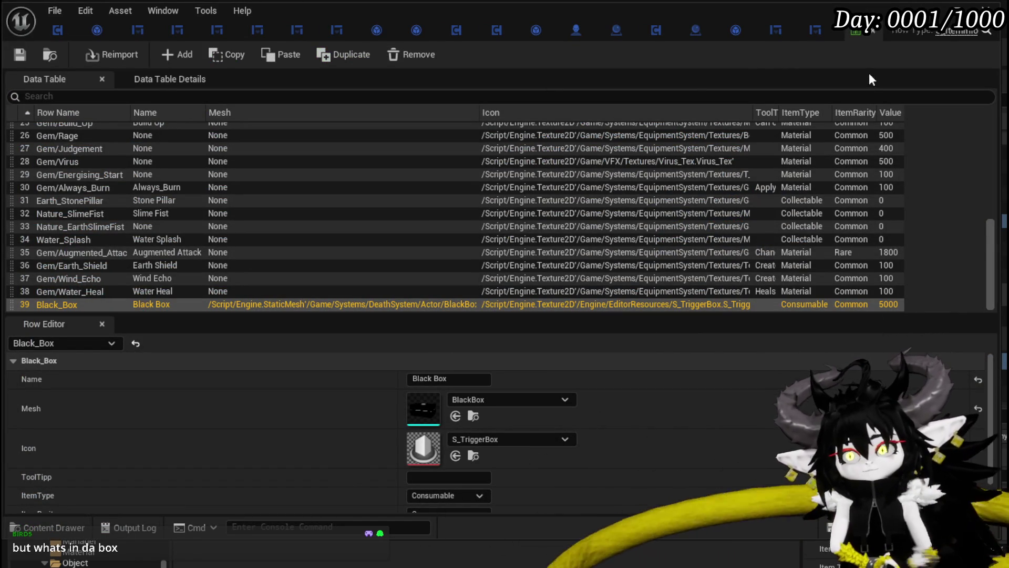
pyautogui.click(376, 30)
pyautogui.click(340, 52)
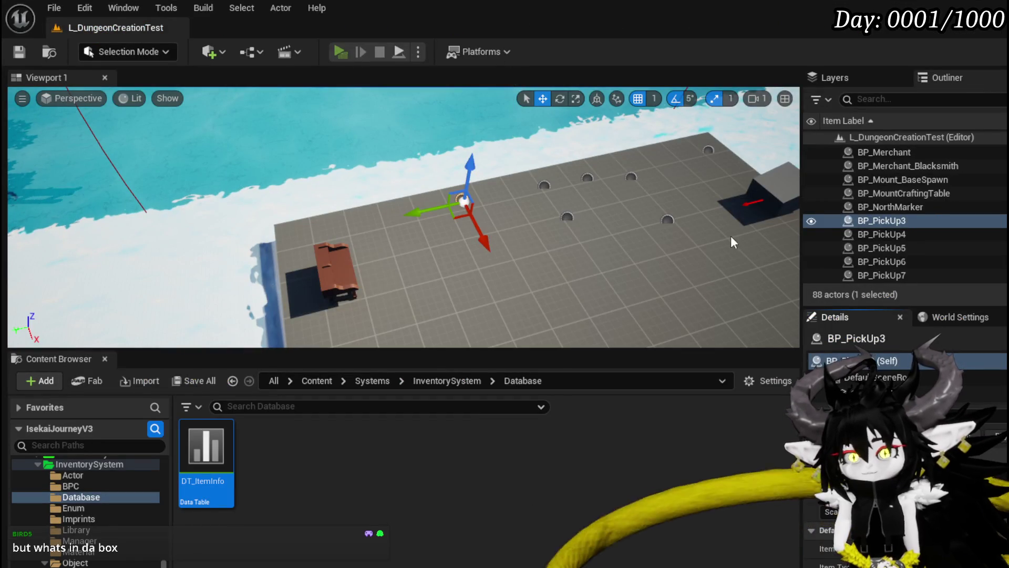
# - Walk onto the stone cube and double jump toward the wall and dark platform
pyautogui.press('w')
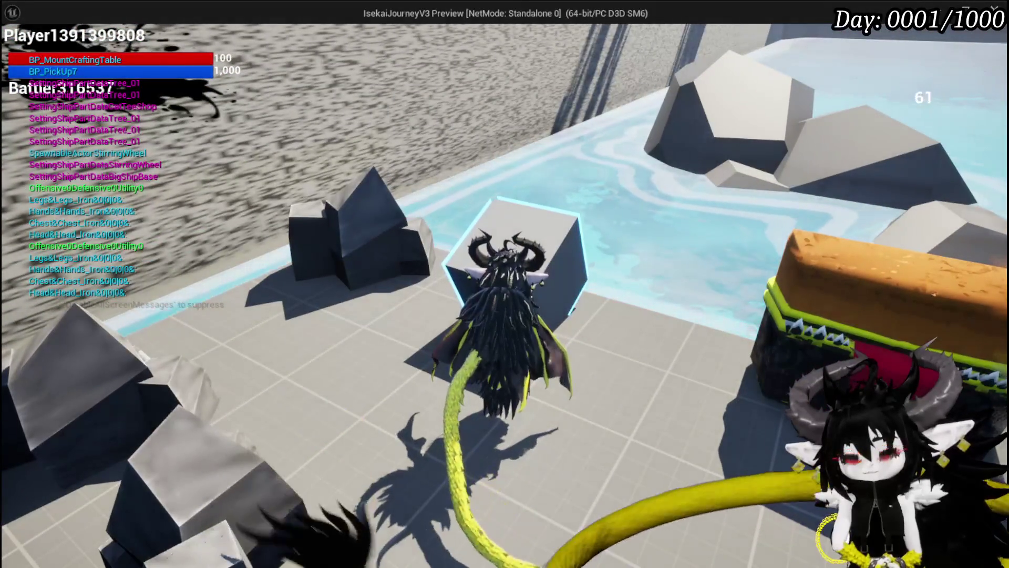
pyautogui.press('space')
pyautogui.press('space')
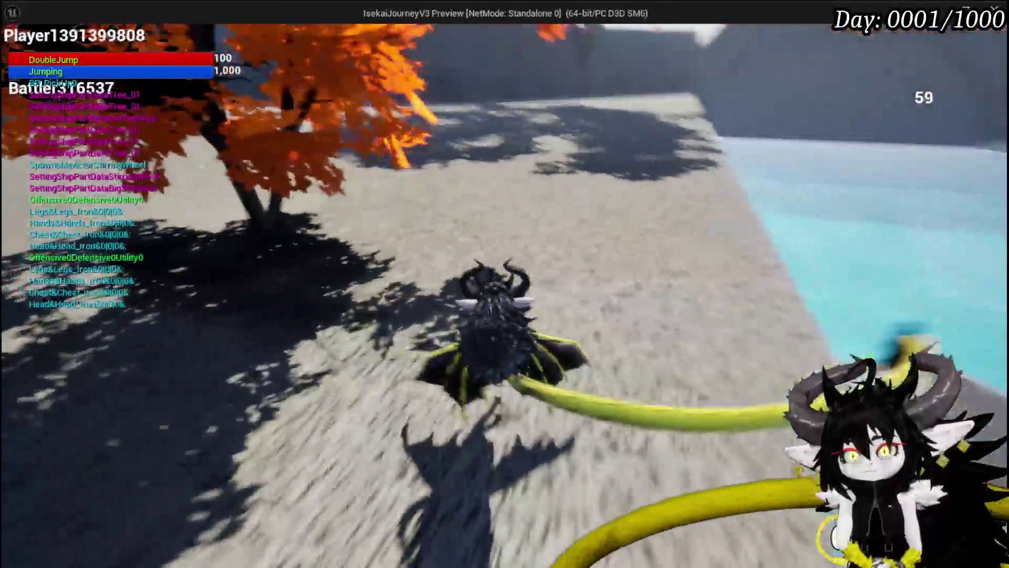
pyautogui.press('space')
pyautogui.press('space')
pyautogui.press('space')
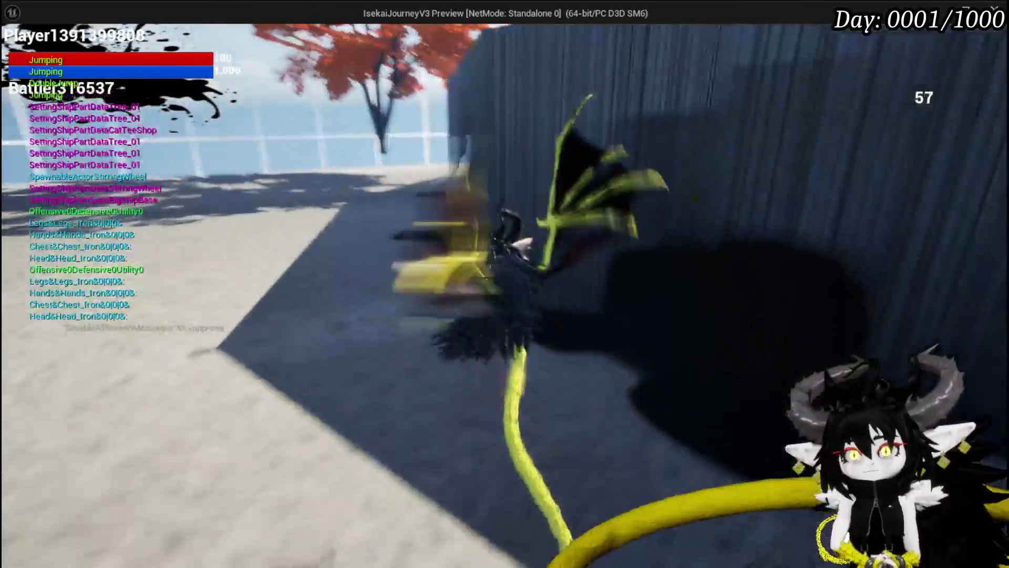
pyautogui.press('w')
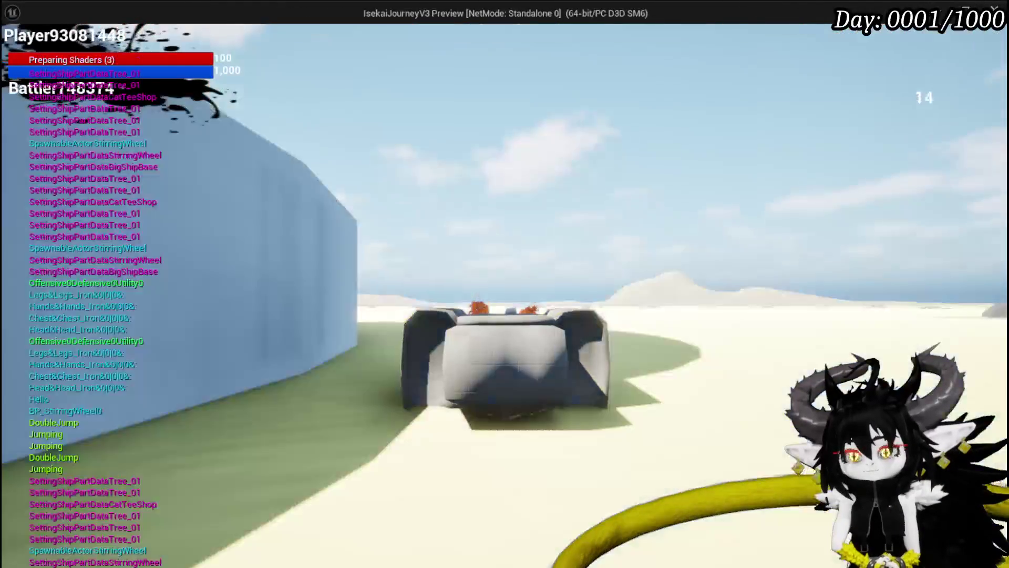
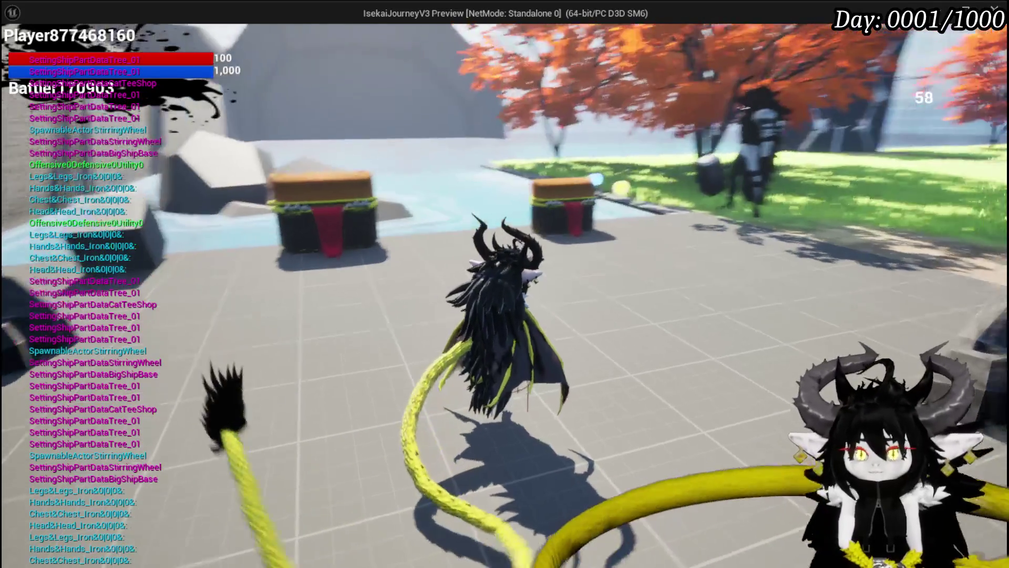
# - Open and close the player menu, then run onto the grey block and jump forward
pyautogui.press('Tab')
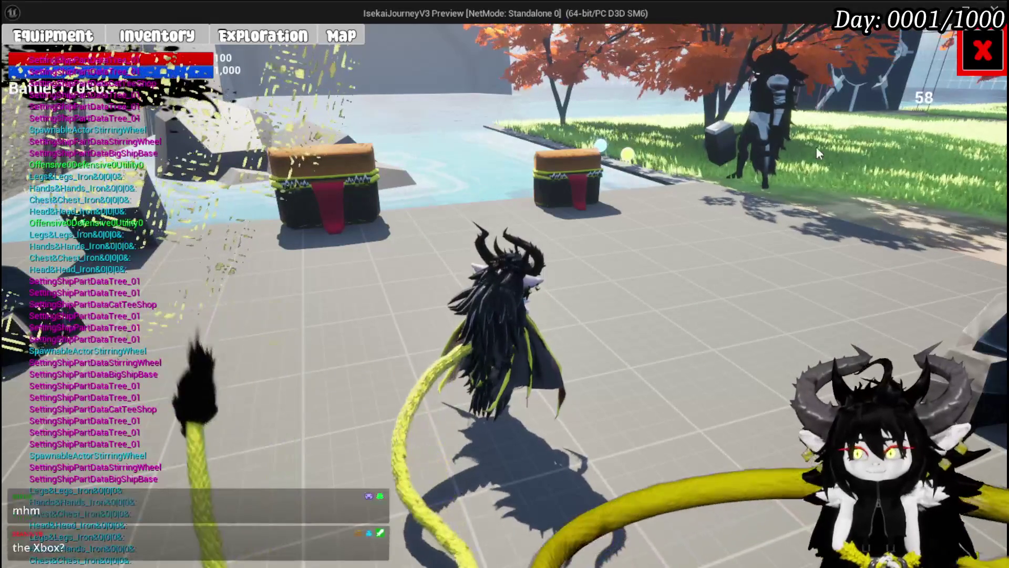
pyautogui.click(982, 51)
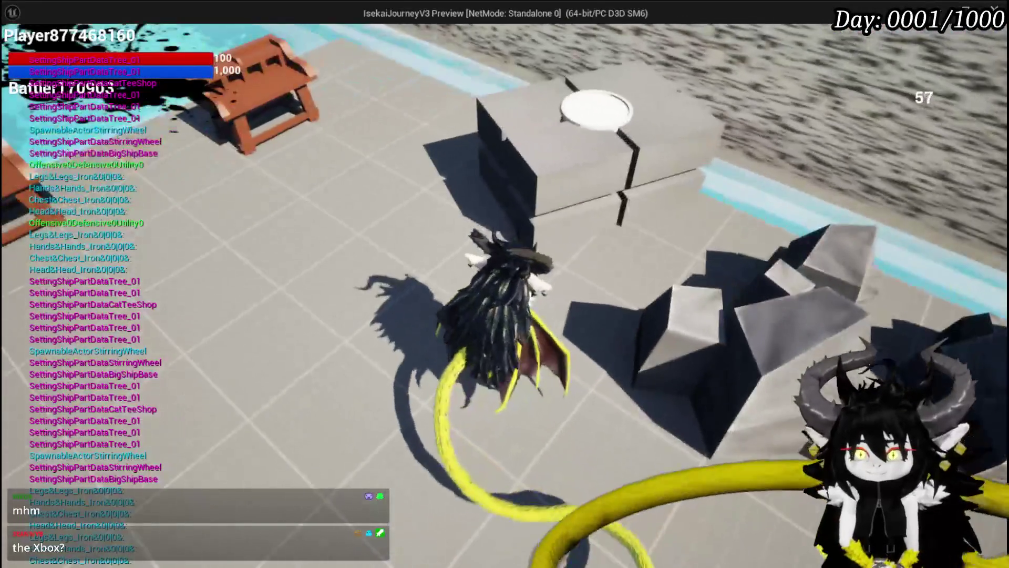
pyautogui.press('w')
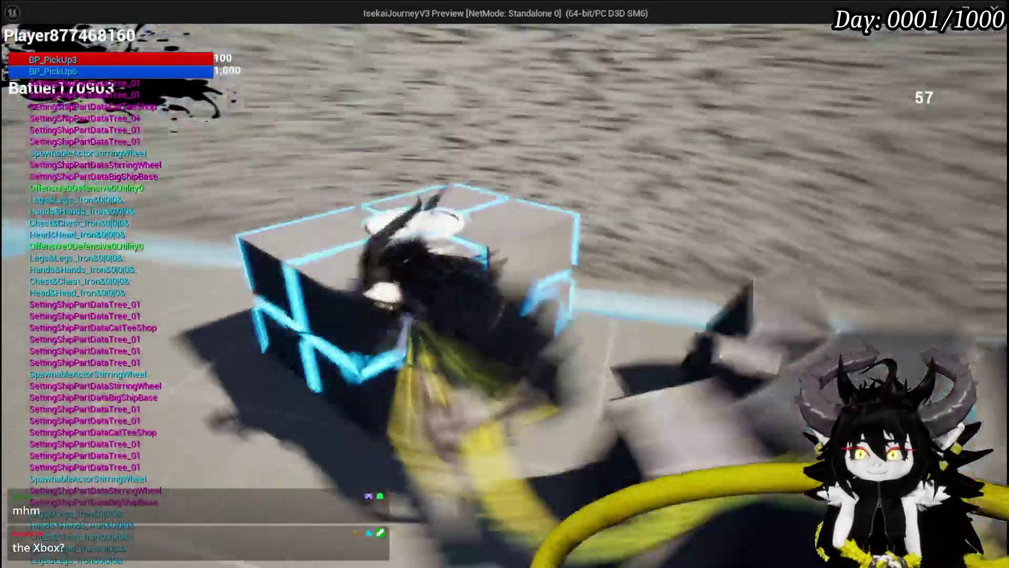
pyautogui.press('w')
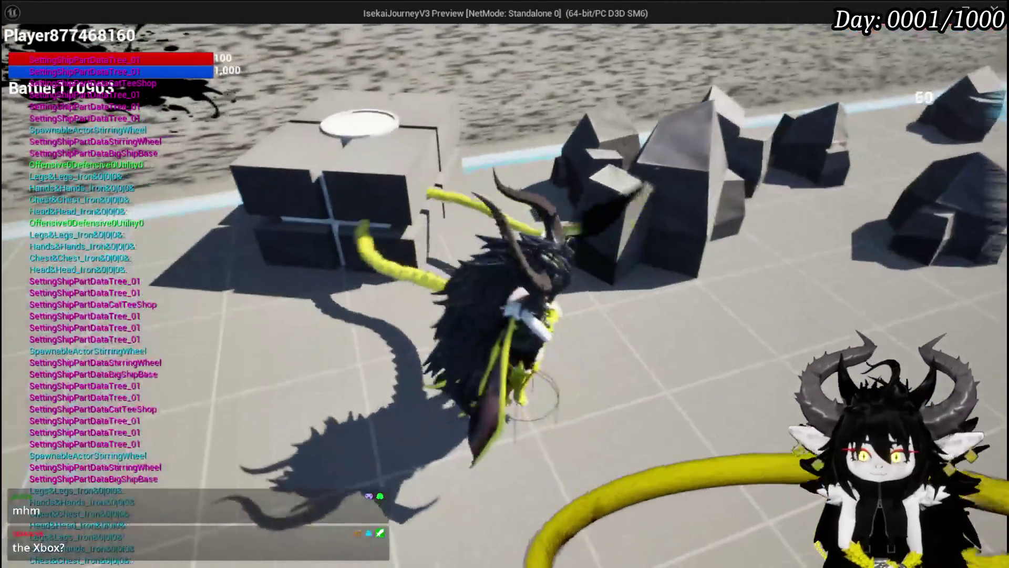
pyautogui.press('w')
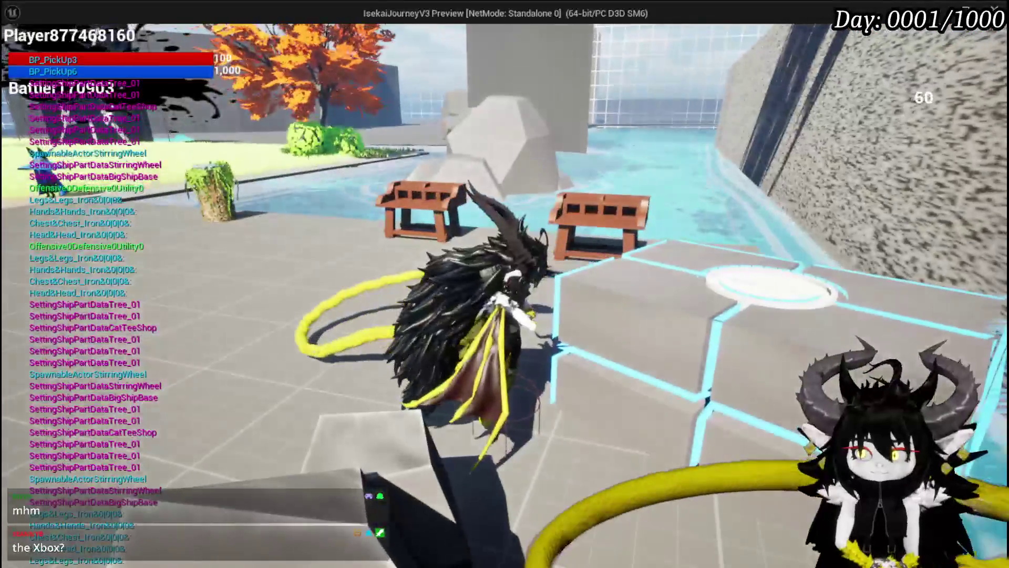
pyautogui.press('w')
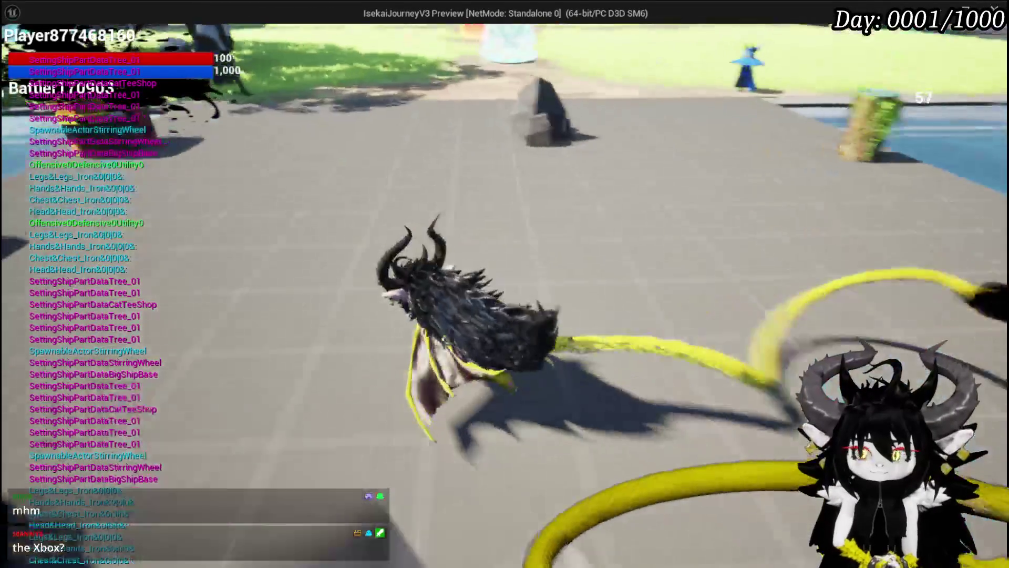
pyautogui.press('w')
pyautogui.press('space')
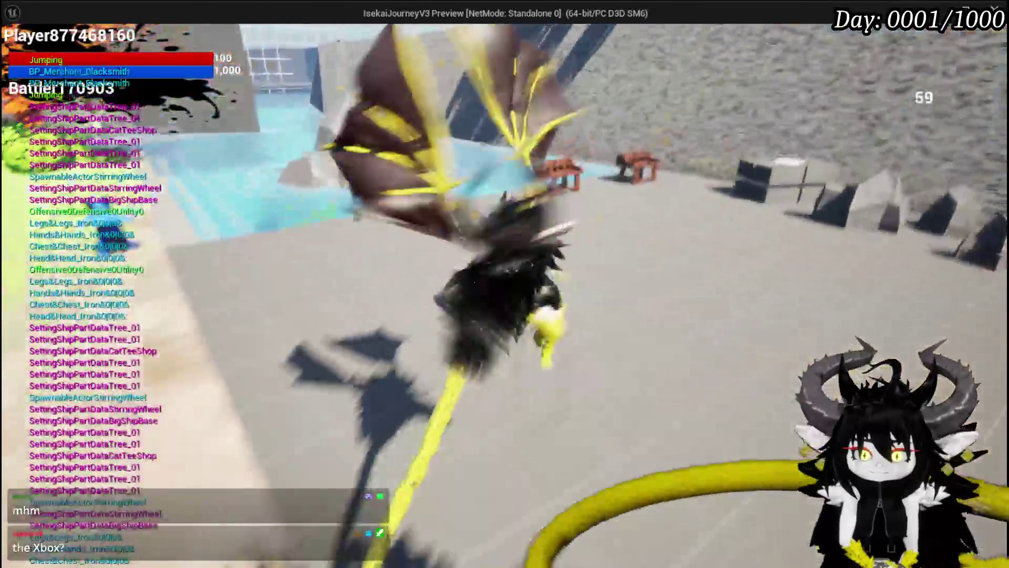
# - Run past the blue-outlined block toward the rocks and chest, then open the player menu
pyautogui.press('w')
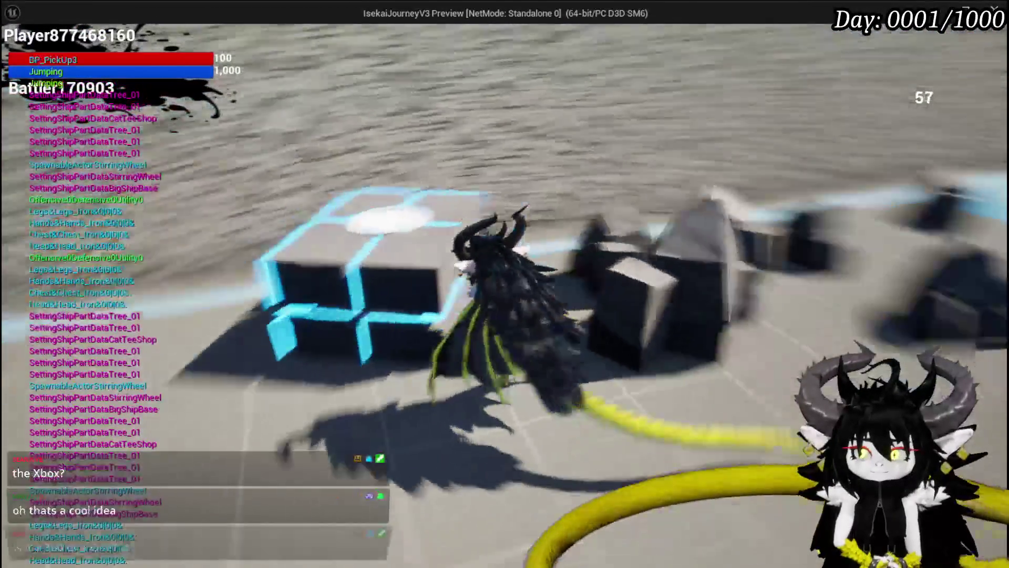
pyautogui.press('w')
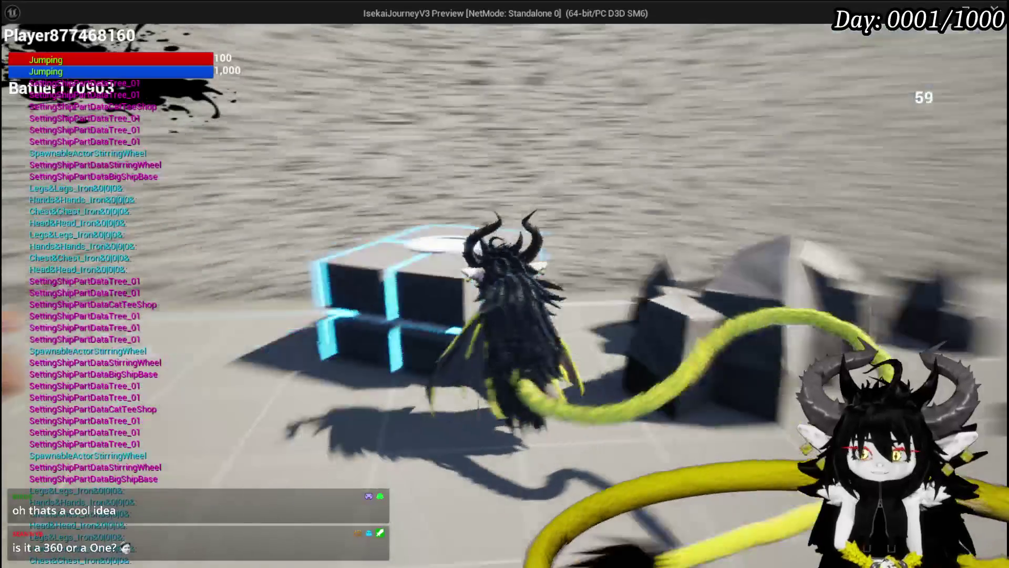
pyautogui.press('w')
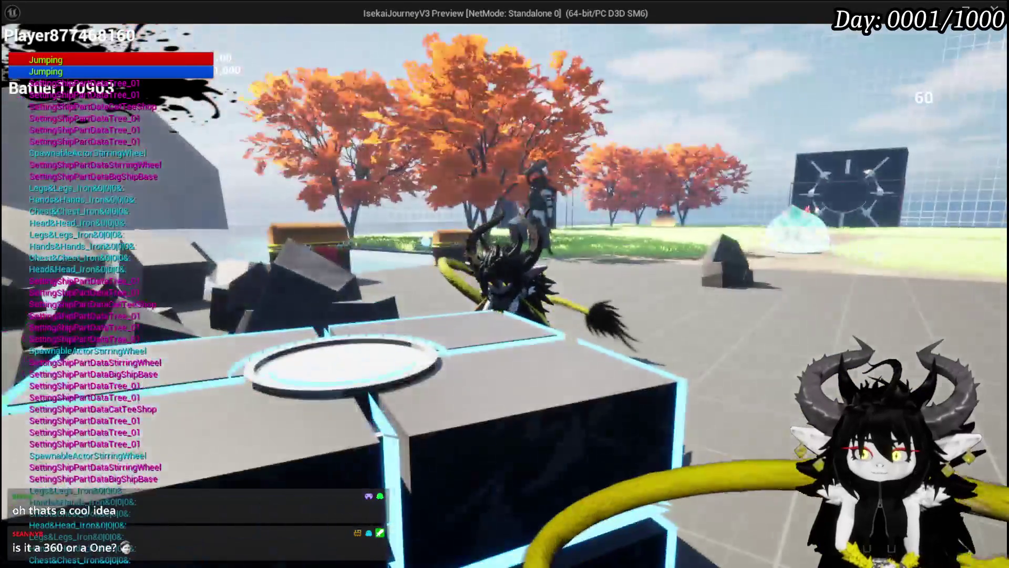
pyautogui.press('w')
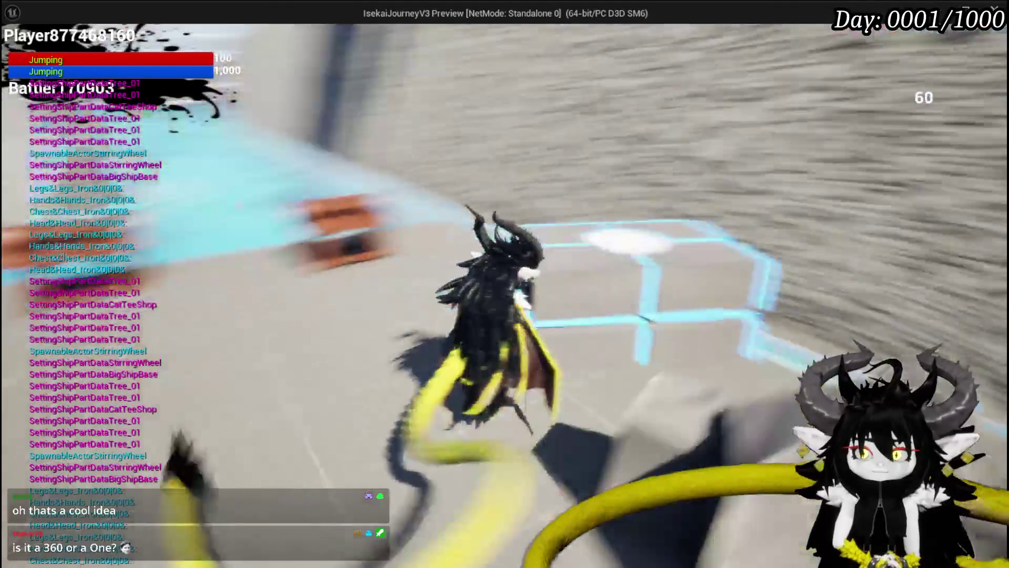
pyautogui.press('w')
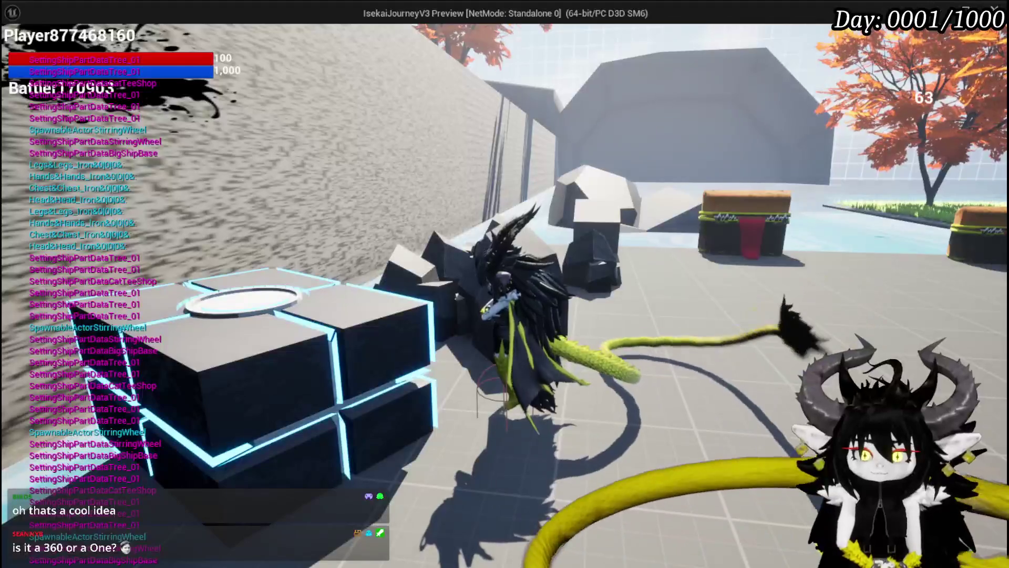
pyautogui.press('w')
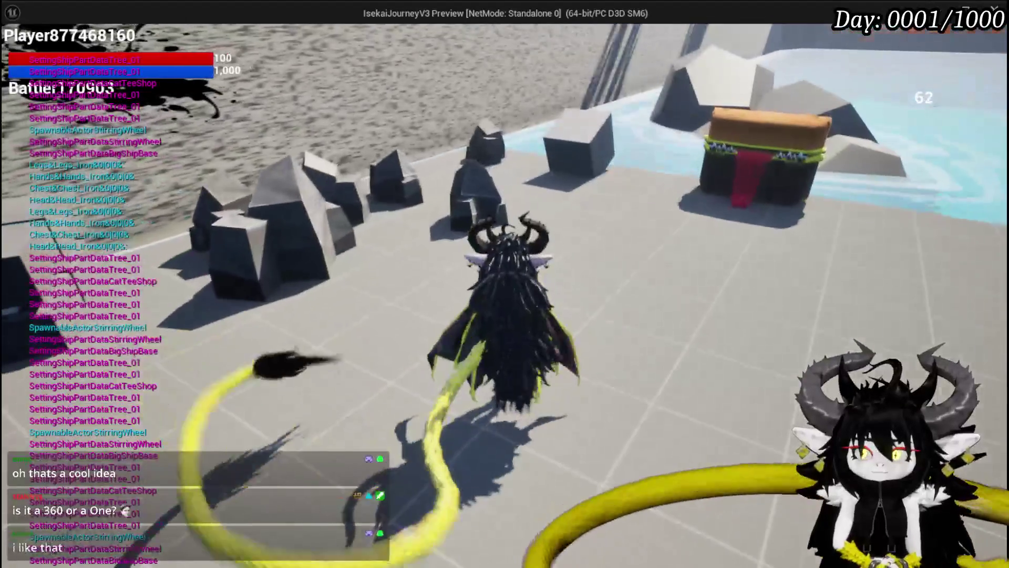
pyautogui.press('Tab')
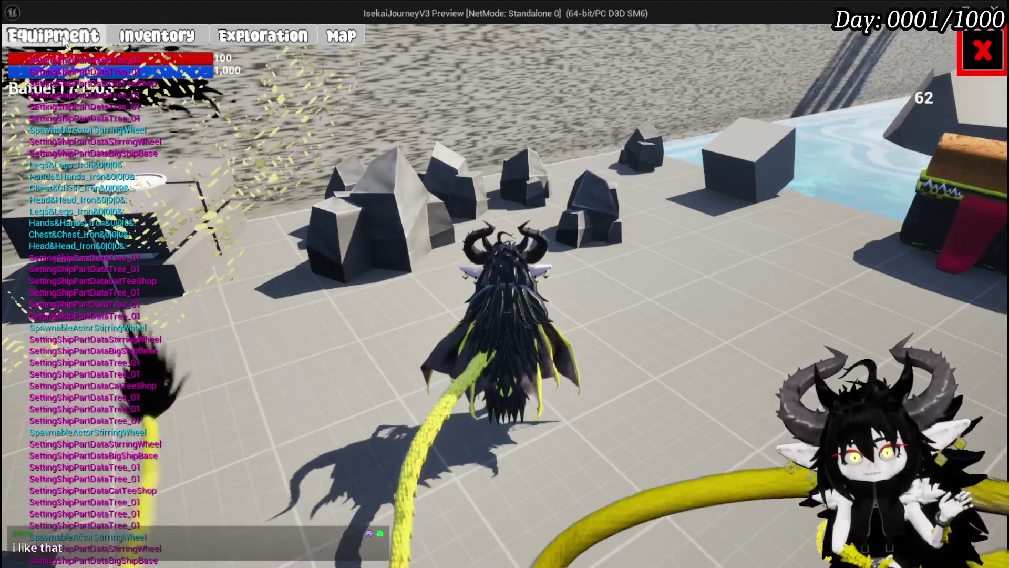
# - View the Inventory section's Materials and Equipment item grids, then close the menu
pyautogui.press('Tab')
pyautogui.click(190, 43)
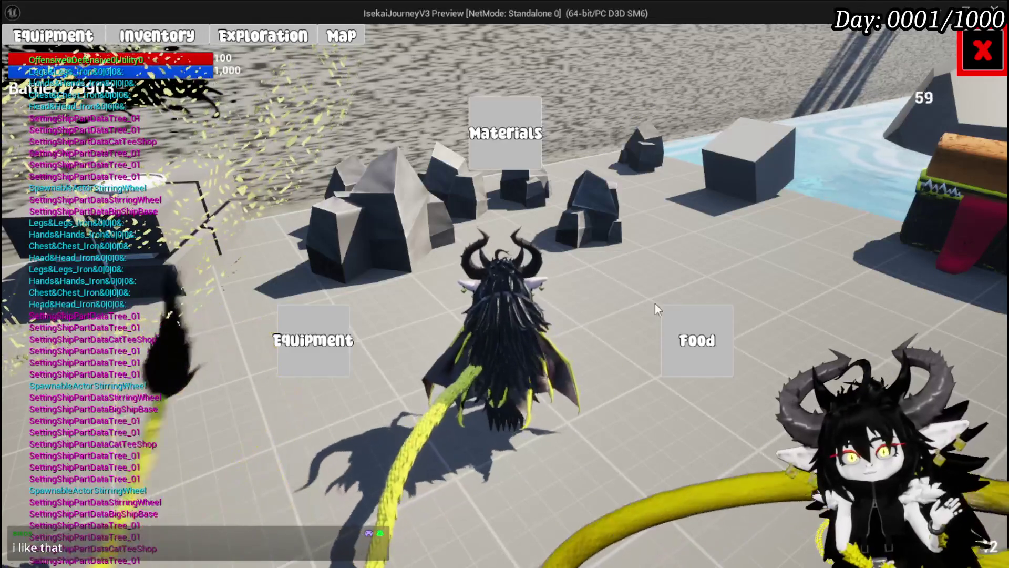
pyautogui.click(507, 158)
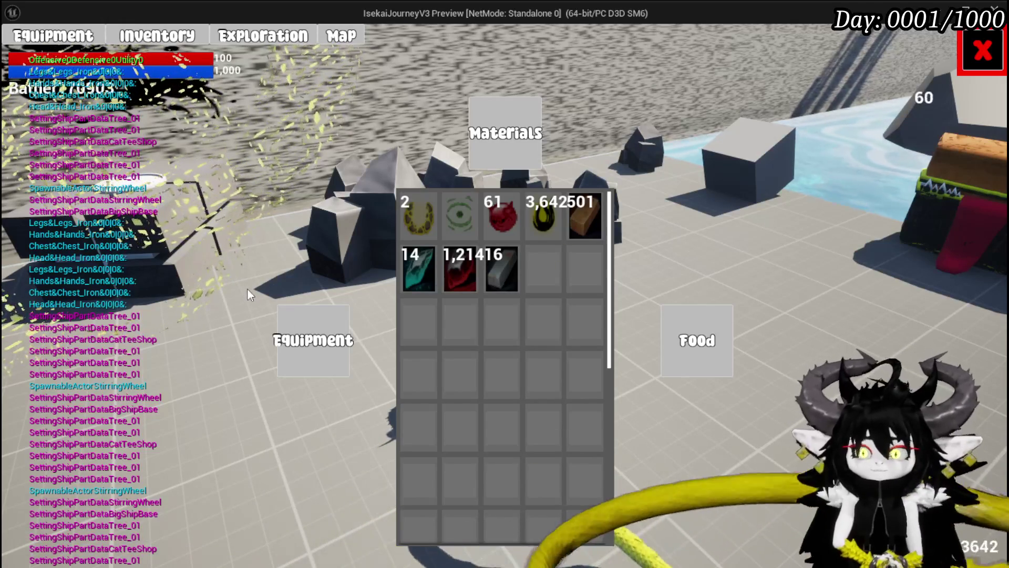
pyautogui.click(313, 340)
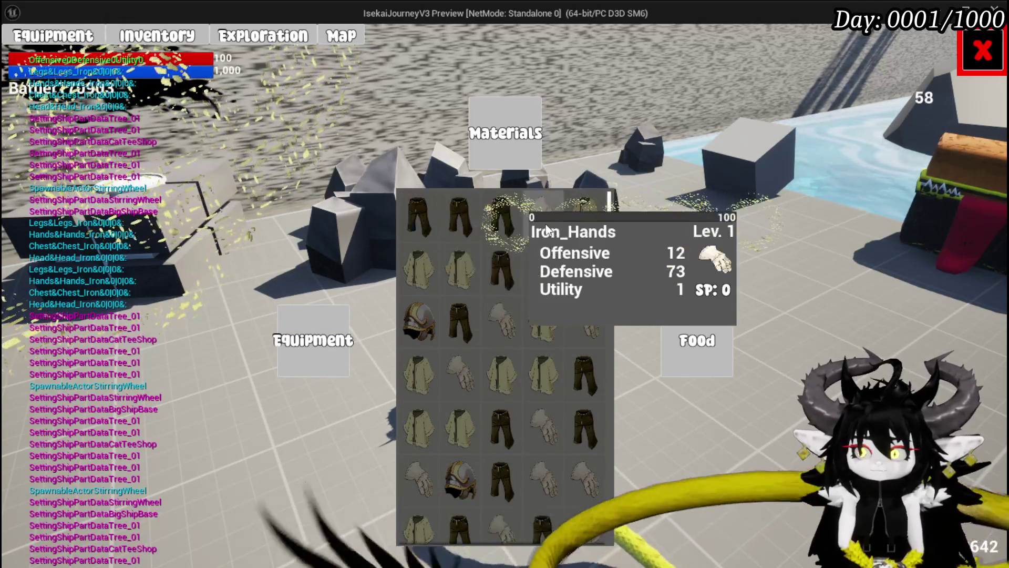
pyautogui.click(993, 58)
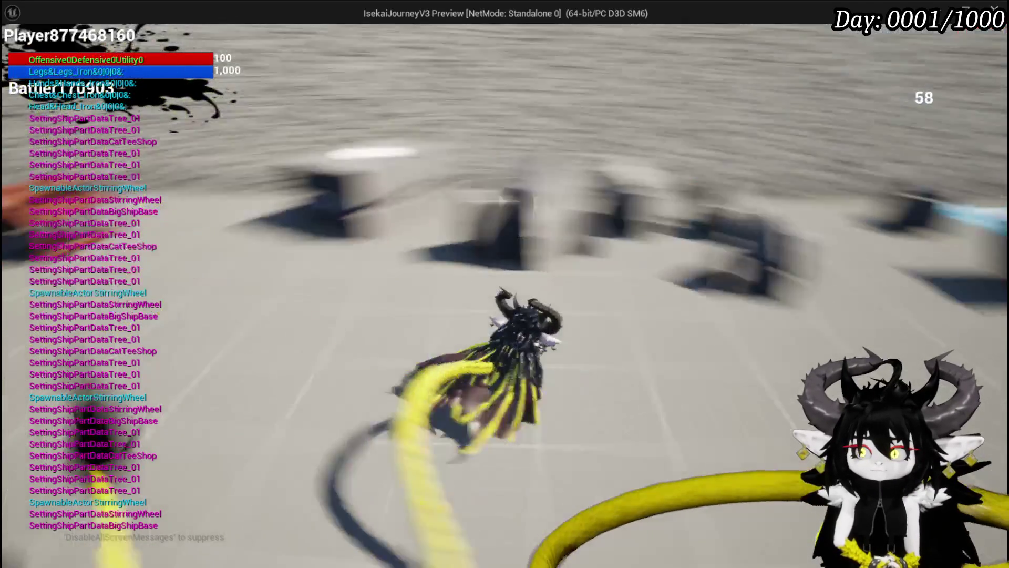
# - Run toward the chests, open and close the equipment screen, and glide across the plaza
pyautogui.press('space')
pyautogui.press('space')
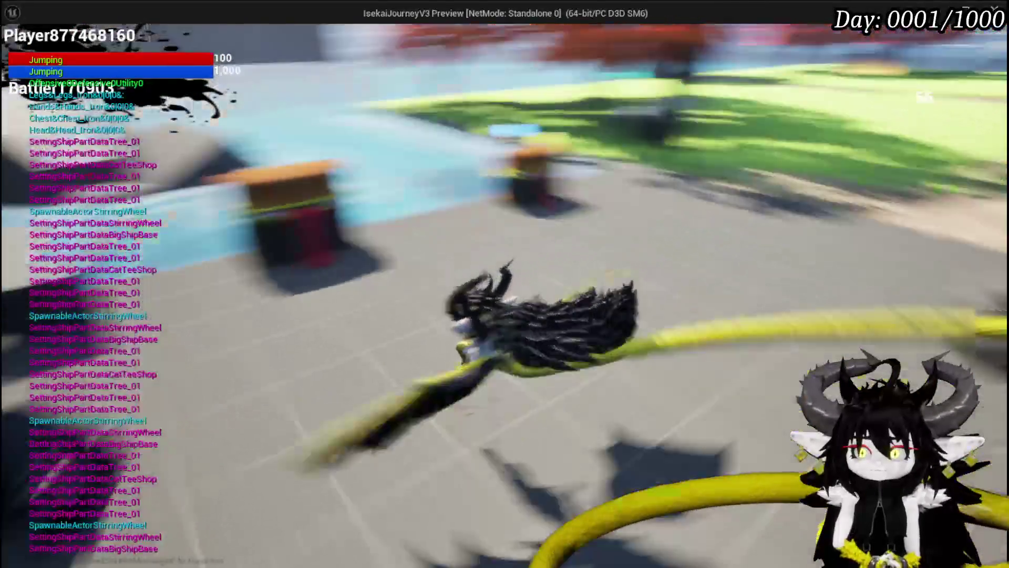
pyautogui.press('space')
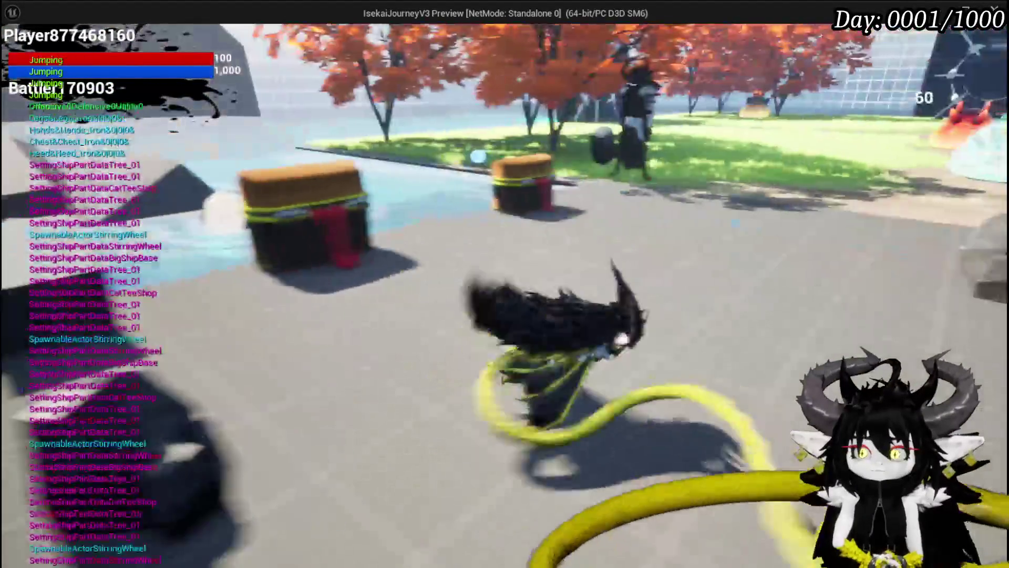
pyautogui.press('Tab')
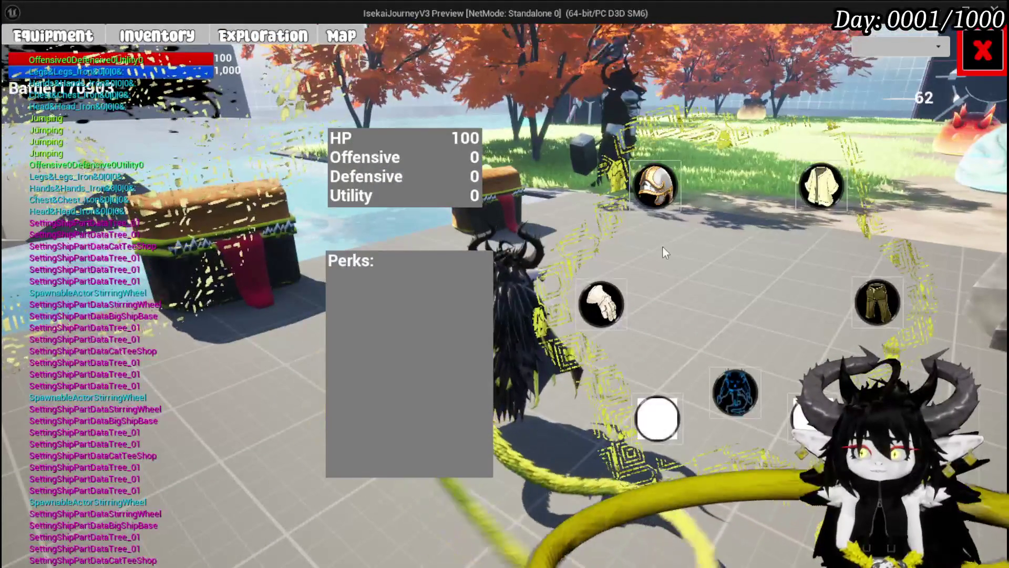
pyautogui.press('Tab')
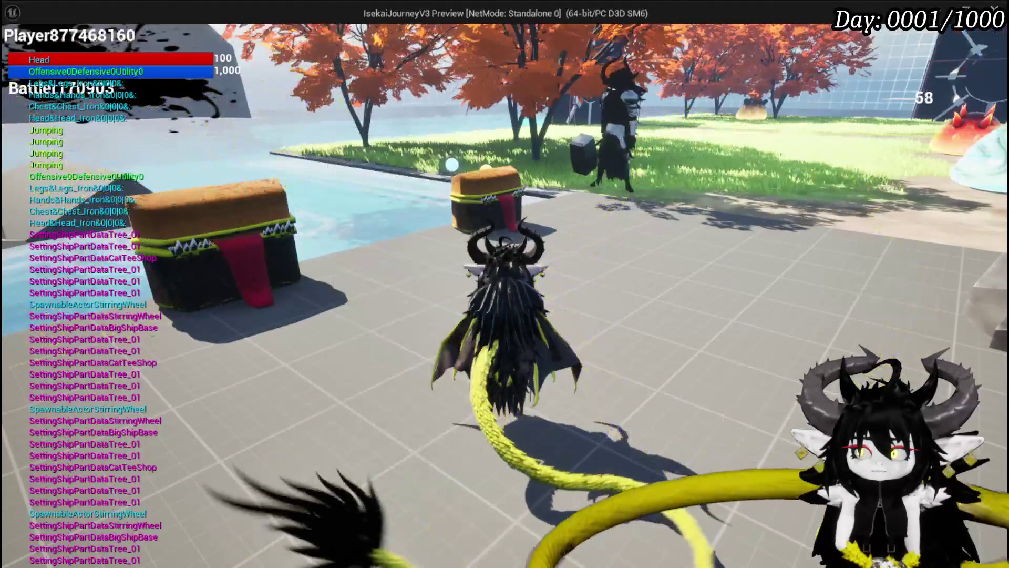
pyautogui.press('space')
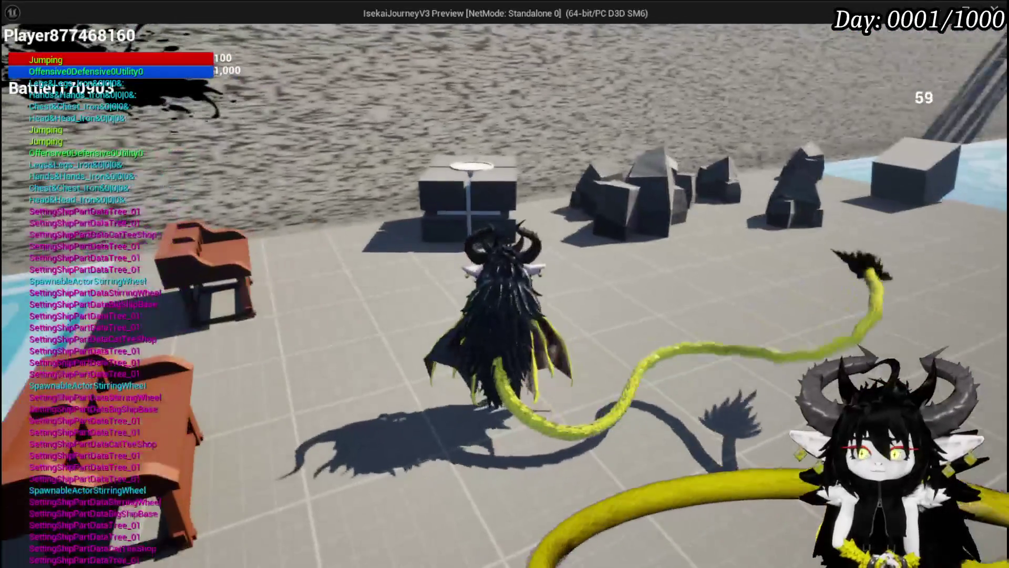
# - Run and glide to the fire slime, then interact with BP_BlackBoxDrop0 to open its loot window
pyautogui.press('space')
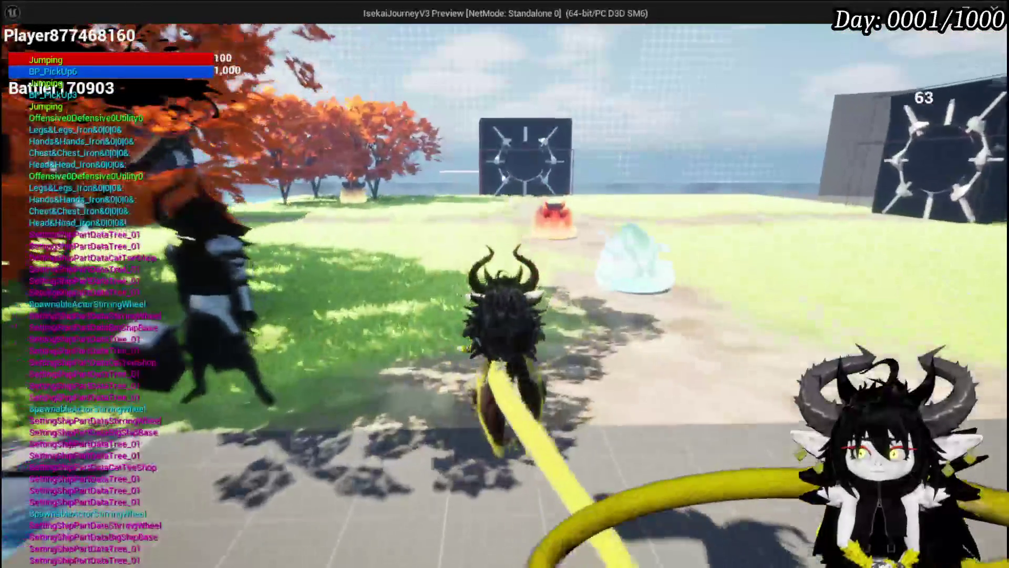
pyautogui.press('space')
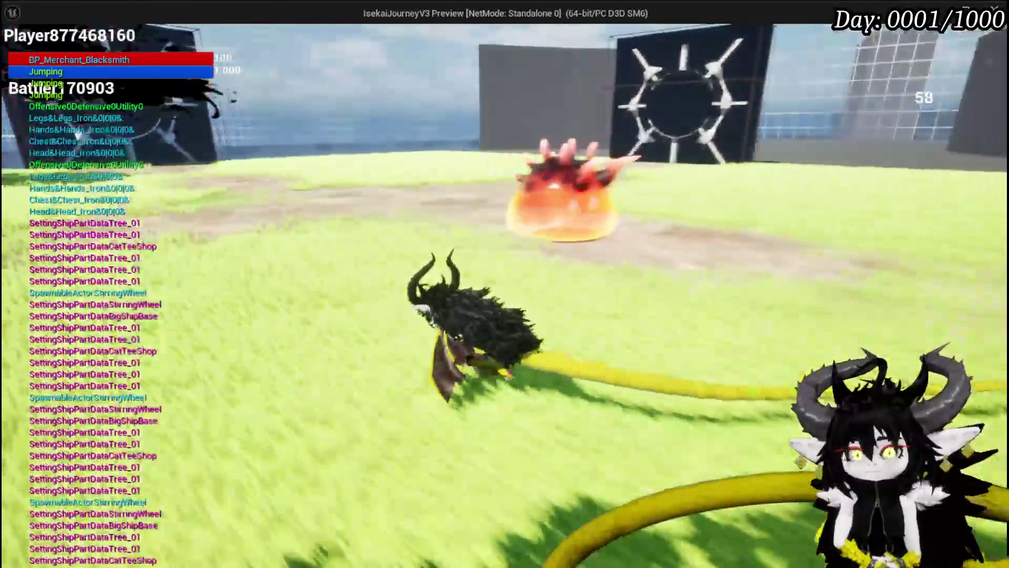
pyautogui.press('space')
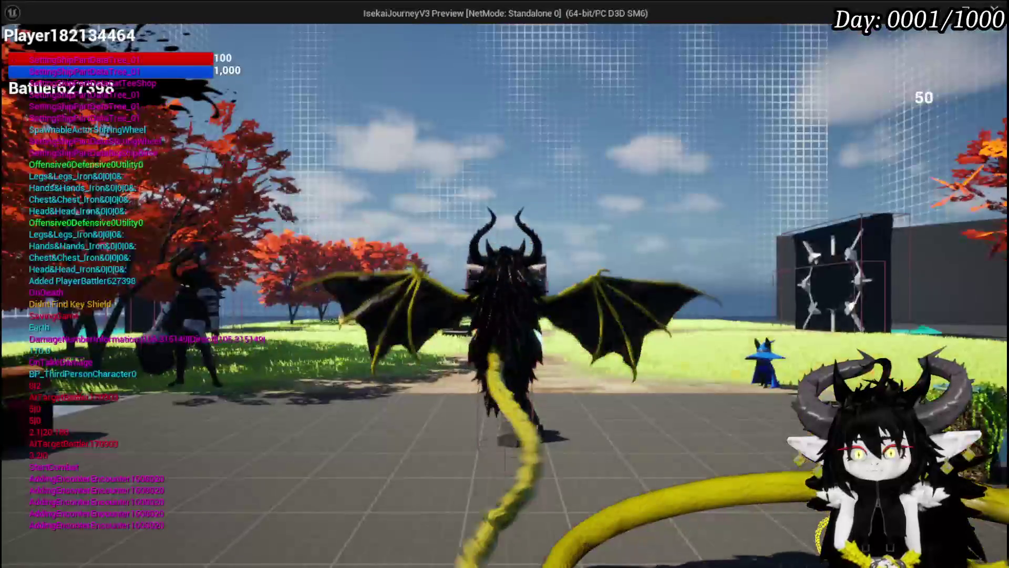
pyautogui.press('w')
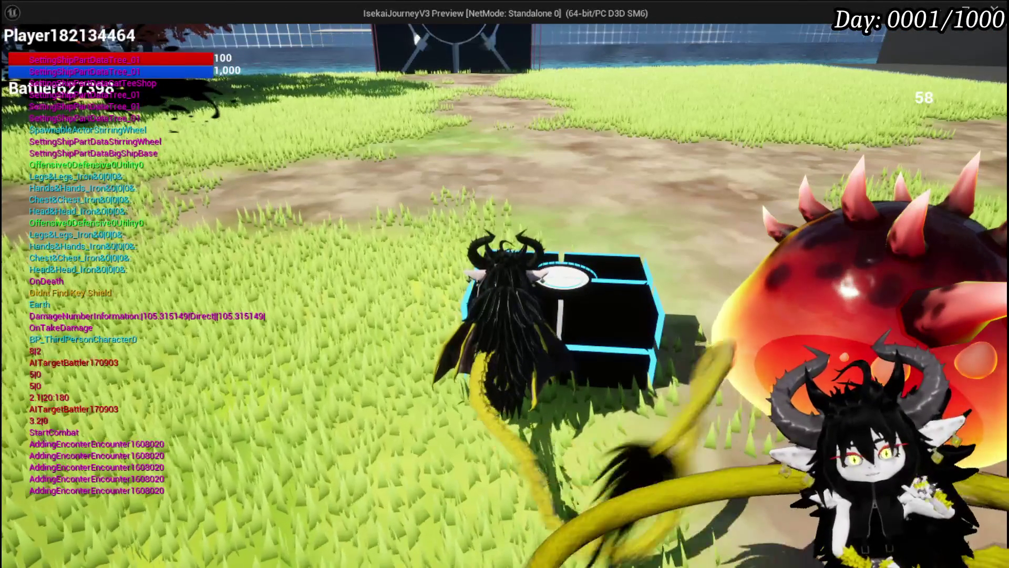
pyautogui.press('a')
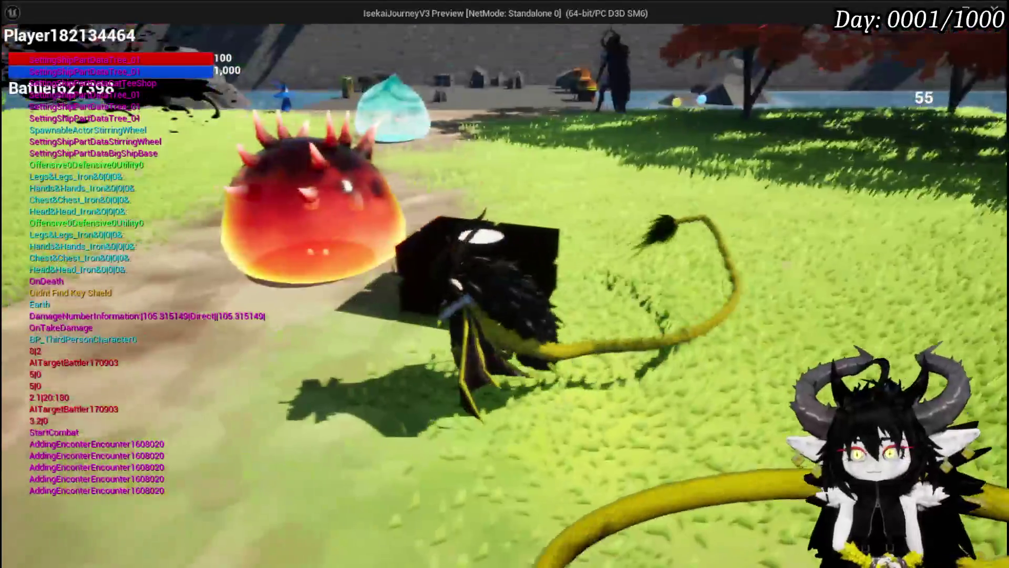
pyautogui.press('space')
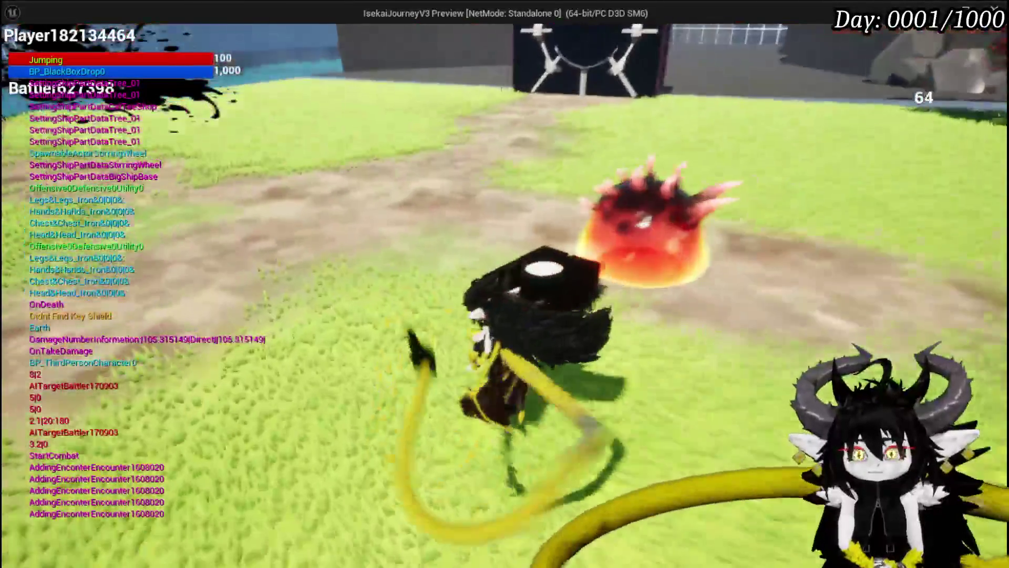
pyautogui.press('e')
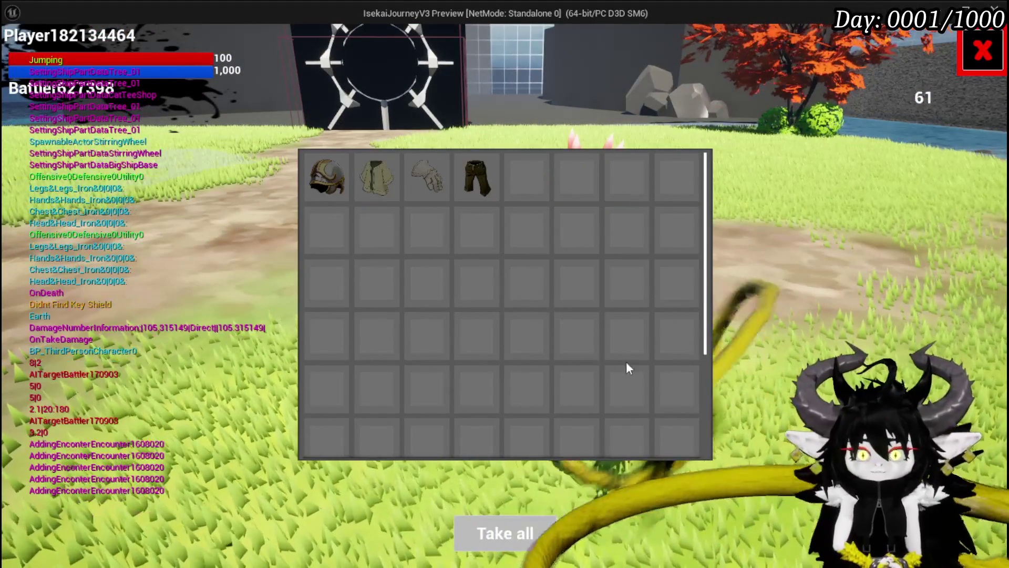
# - Take all four iron armour pieces, including Iron_Legs, from the loot grid and close it
pyautogui.click(342, 166)
pyautogui.click(368, 181)
pyautogui.click(333, 185)
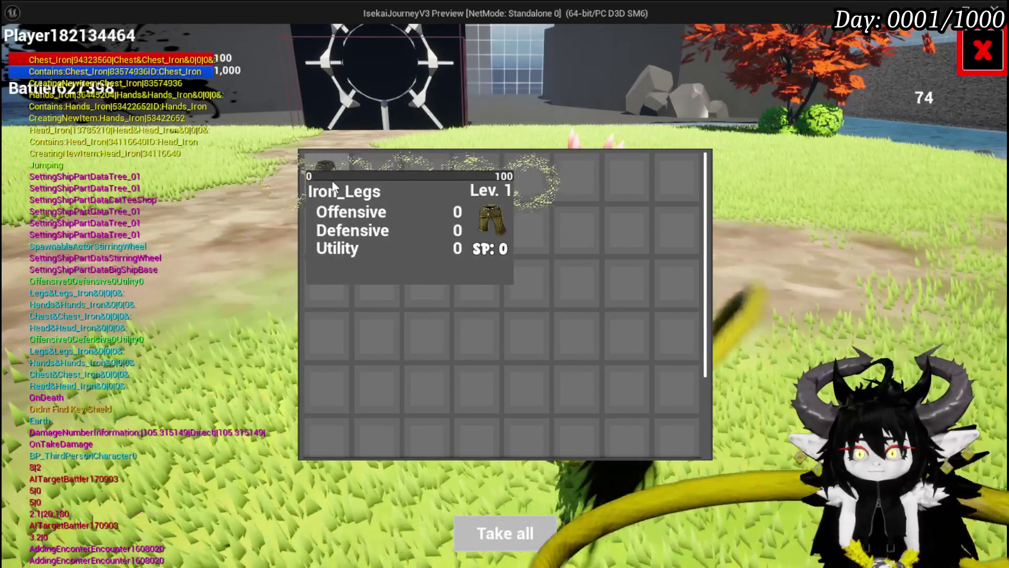
pyautogui.click(333, 184)
pyautogui.click(971, 74)
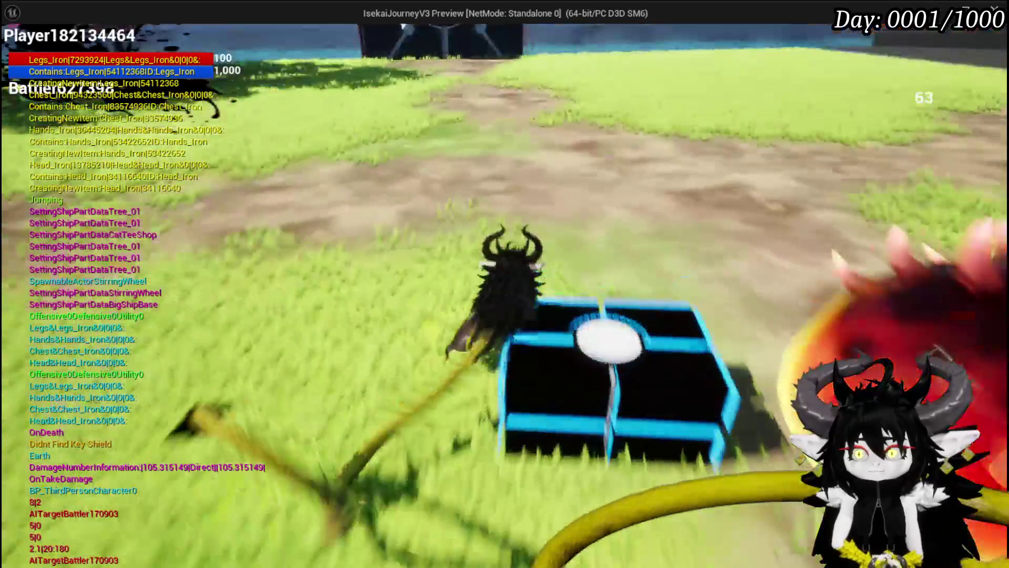
# - Run, jump and glide the character across the field toward the lake
pyautogui.press('space')
pyautogui.press('space')
pyautogui.press('space')
pyautogui.press('space')
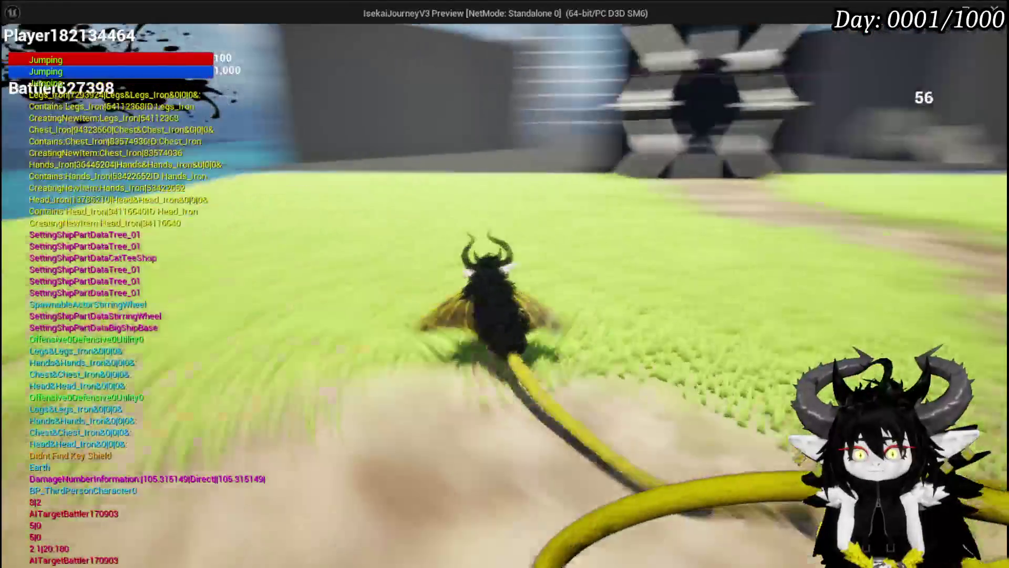
pyautogui.press('space')
pyautogui.press('space')
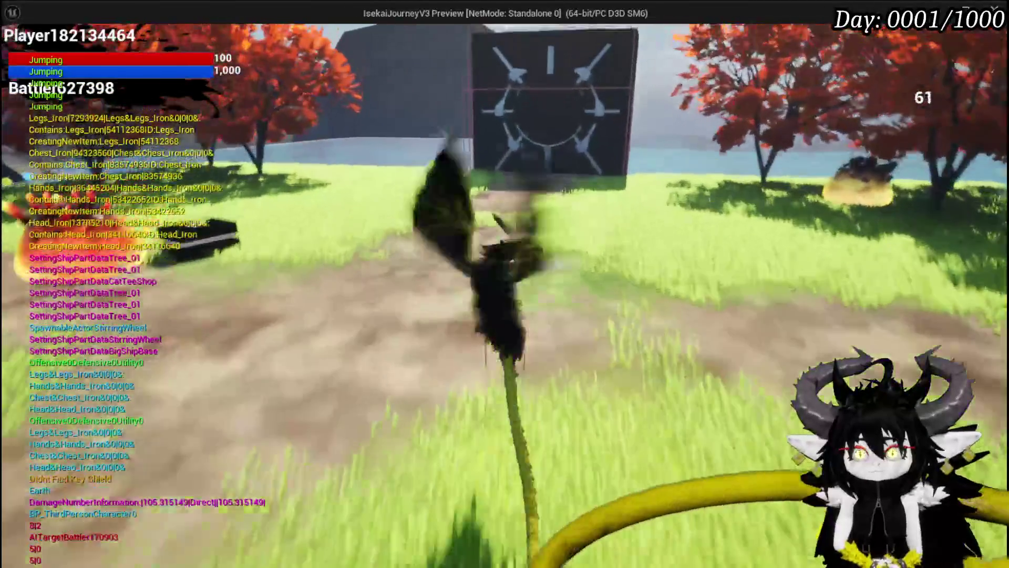
pyautogui.press('space')
pyautogui.press('space')
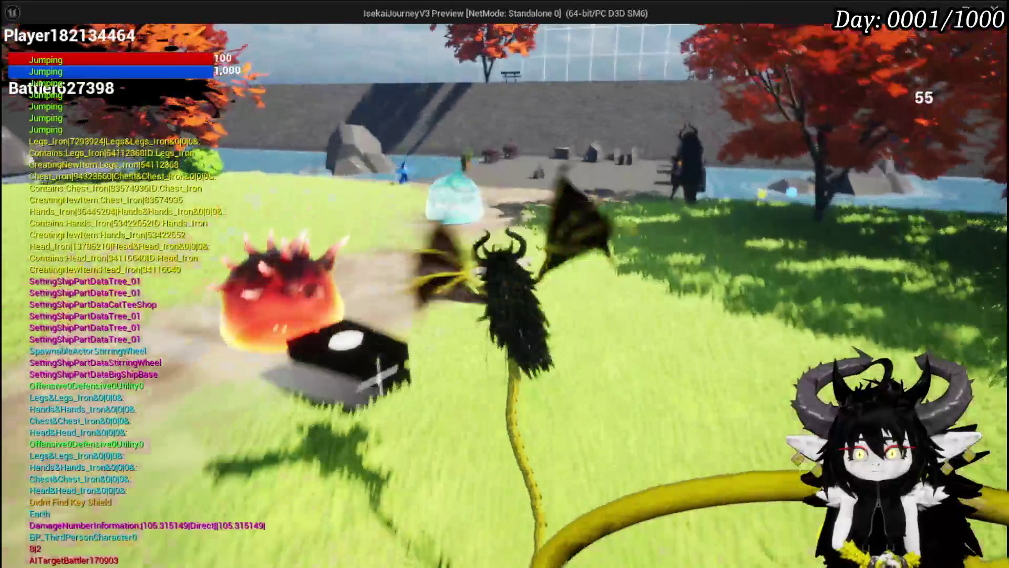
pyautogui.press('space')
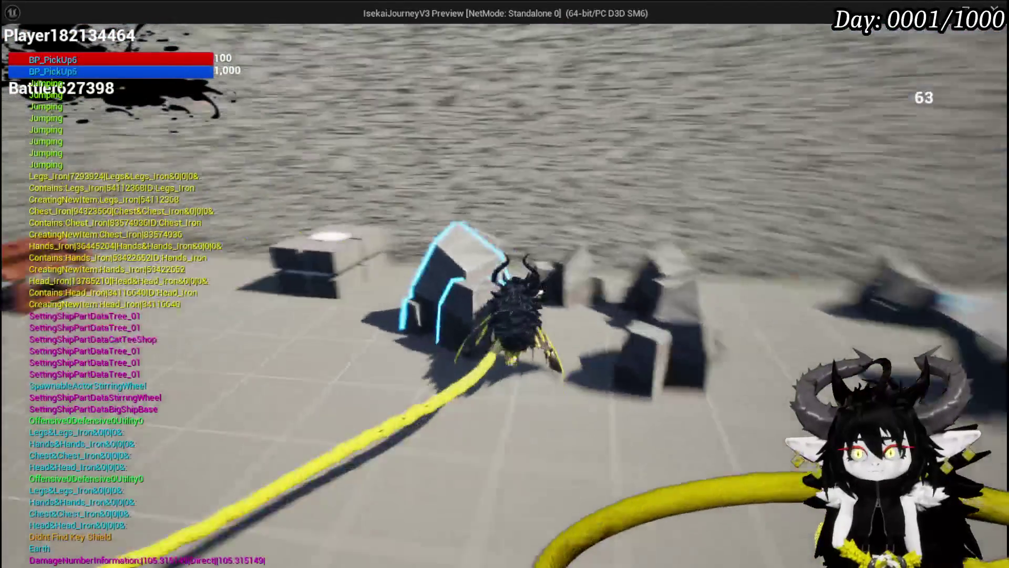
pyautogui.press('space')
pyautogui.press('space')
pyautogui.press('space')
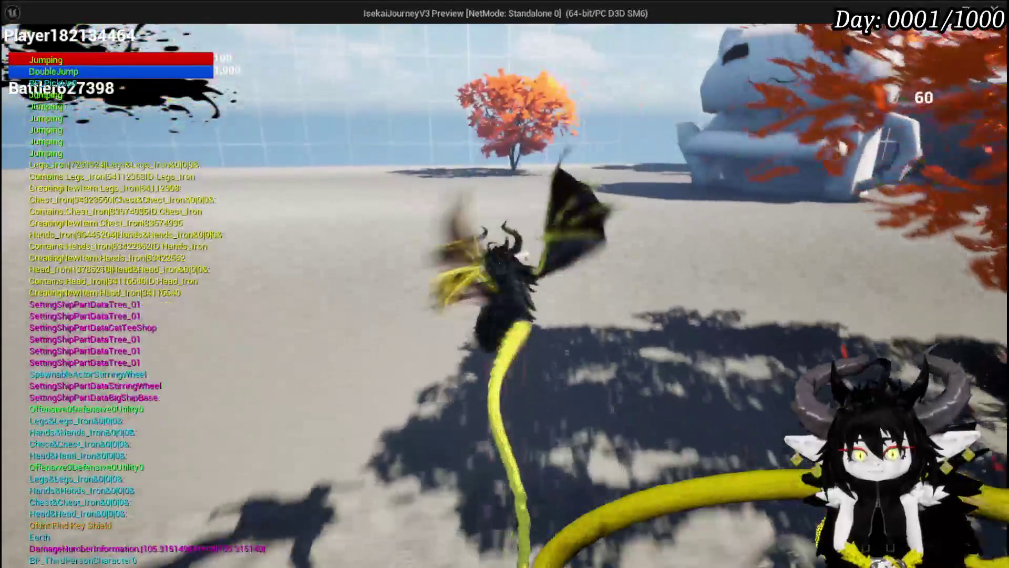
pyautogui.press('space')
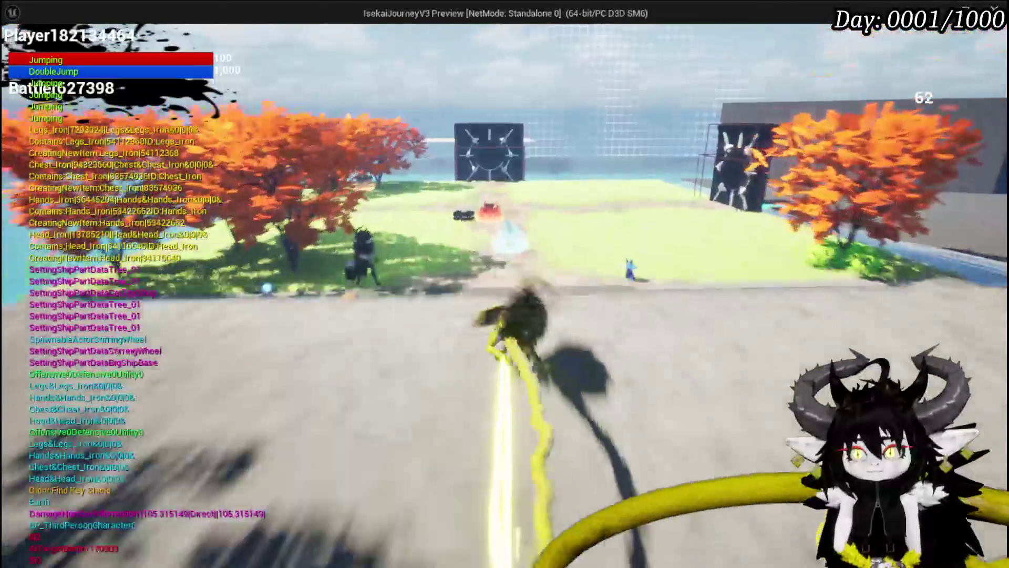
pyautogui.press('space')
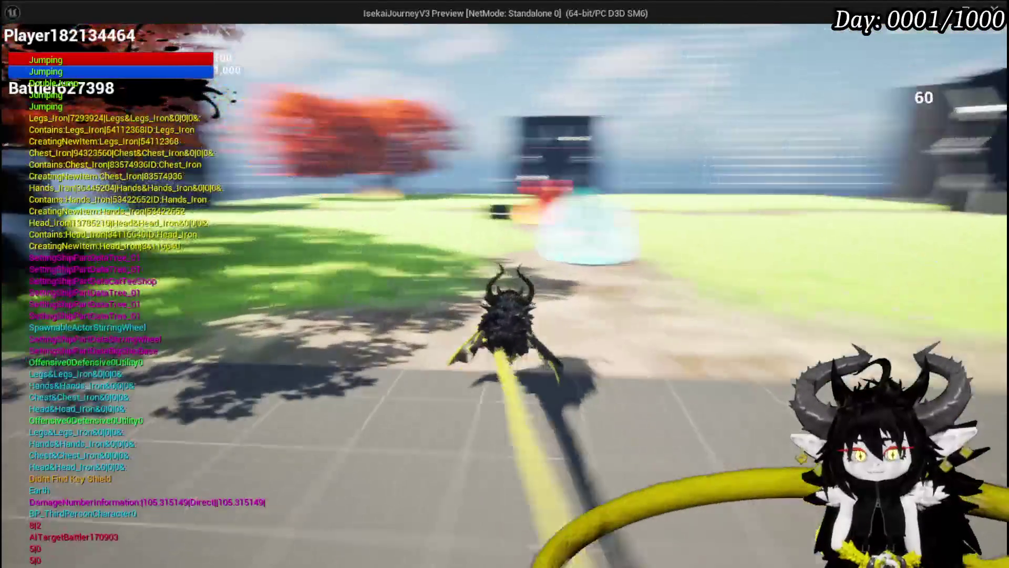
pyautogui.press('space')
pyautogui.press('space')
pyautogui.press('space')
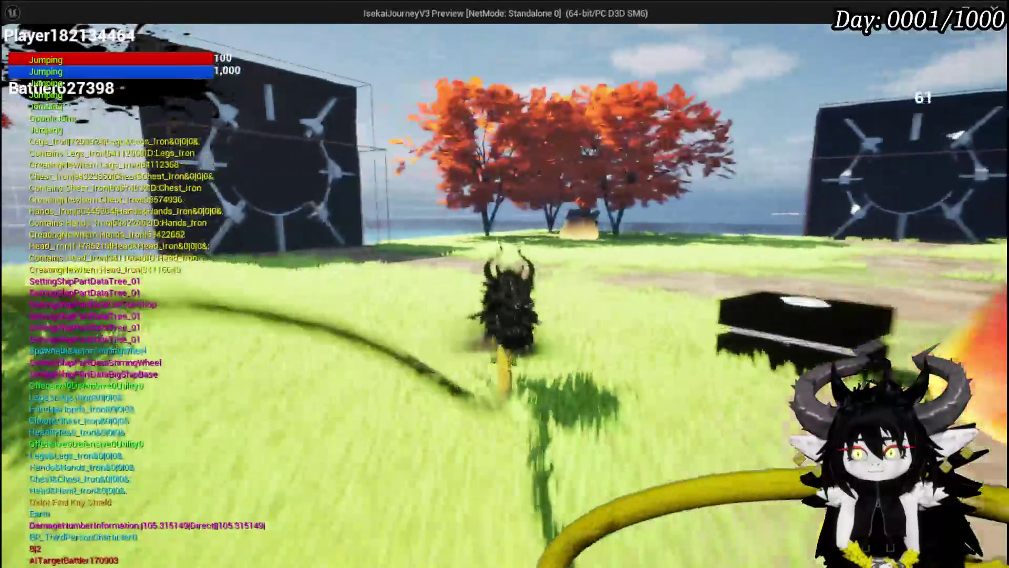
# - Walk up to the next black box and open the player menu there
pyautogui.press('w')
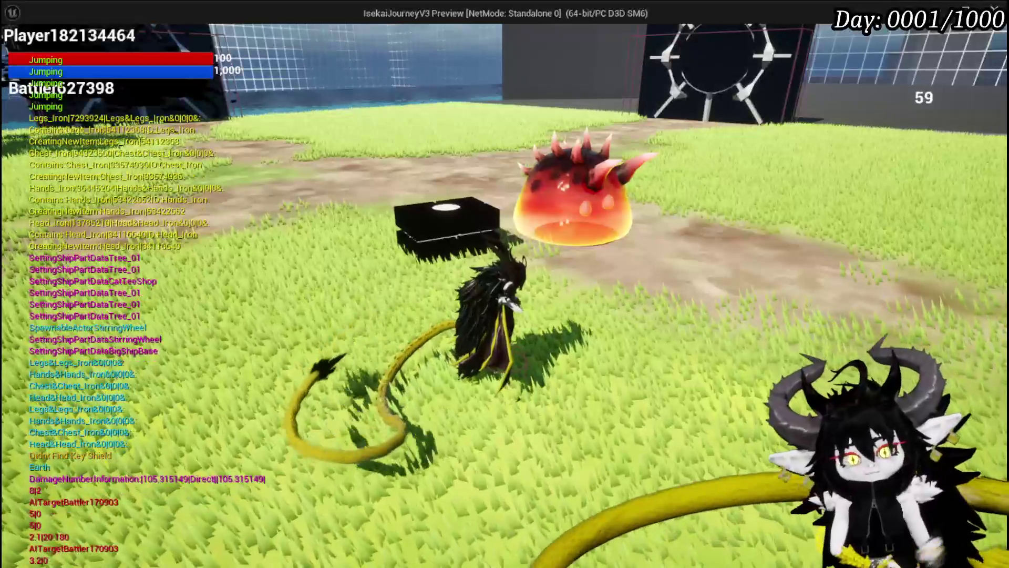
pyautogui.press('w')
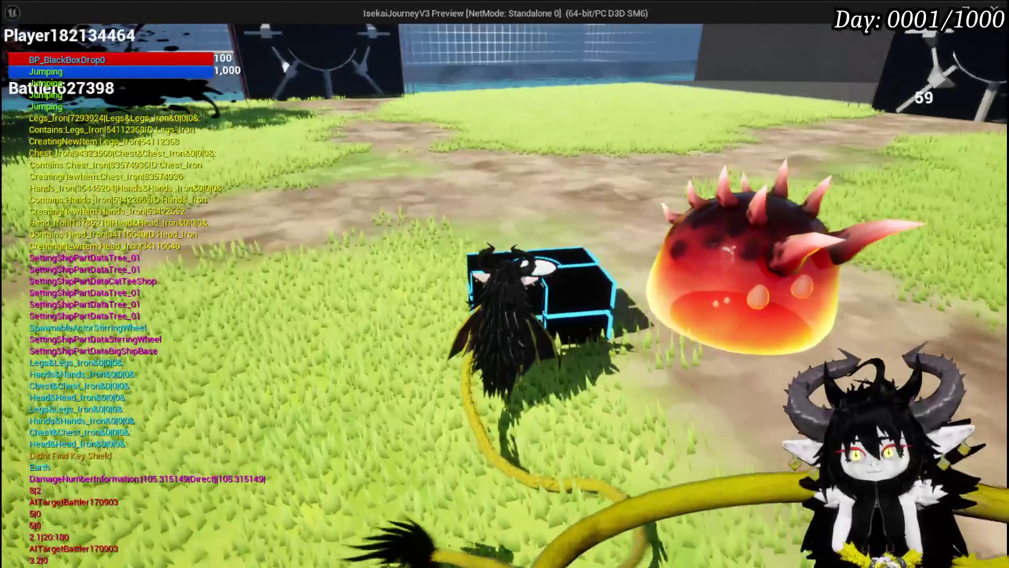
pyautogui.press('Tab')
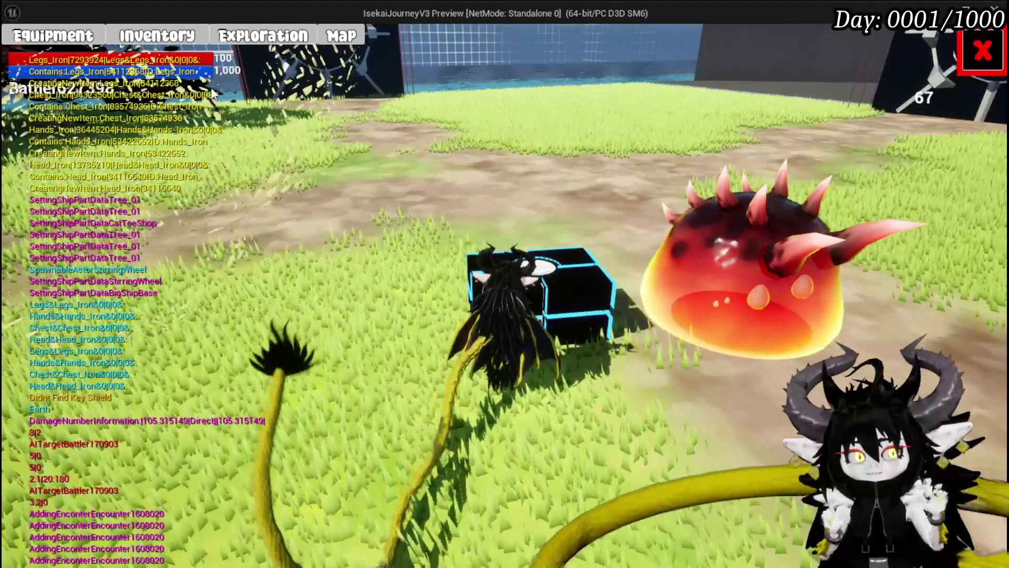
# - Close the inventory menu and run and jump across the beach and yard
pyautogui.click(982, 51)
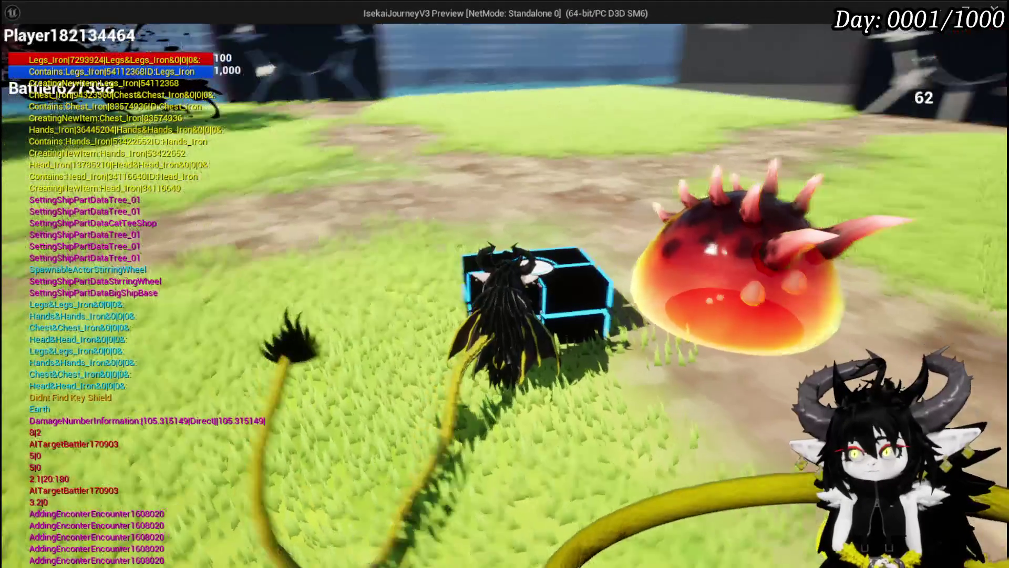
pyautogui.press('space')
pyautogui.press('w')
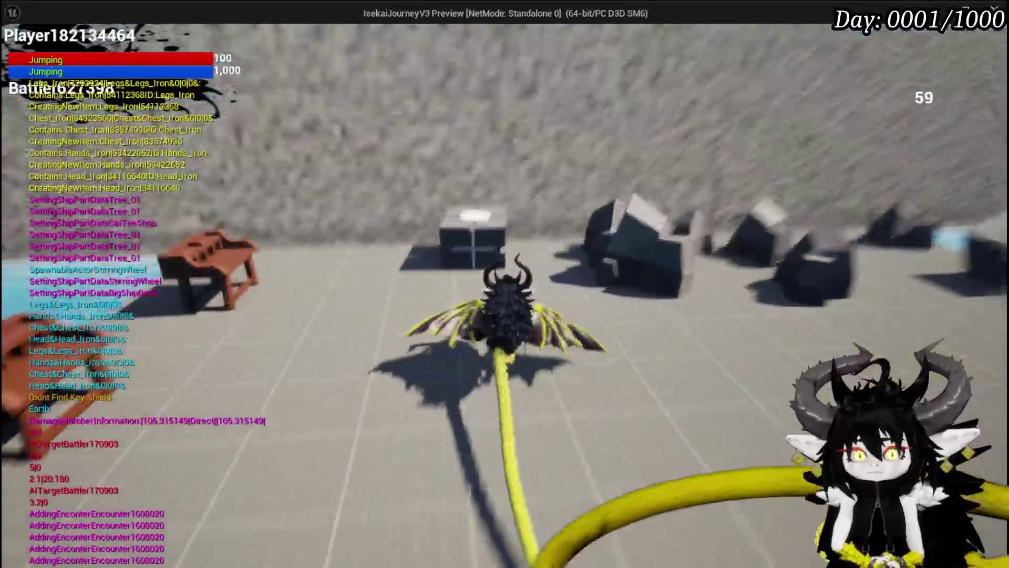
pyautogui.press('space')
pyautogui.press('w')
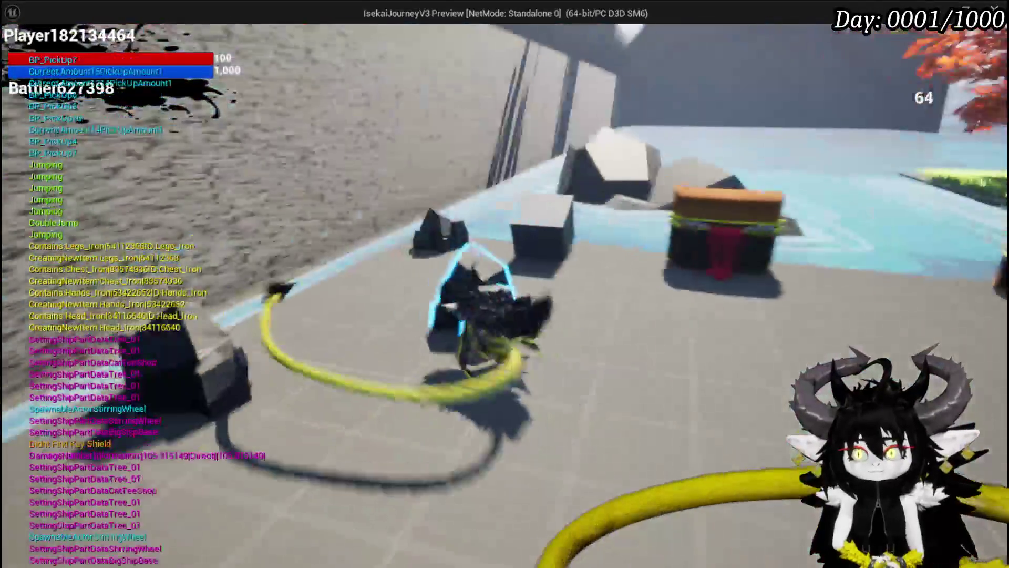
pyautogui.press('space')
pyautogui.press('space')
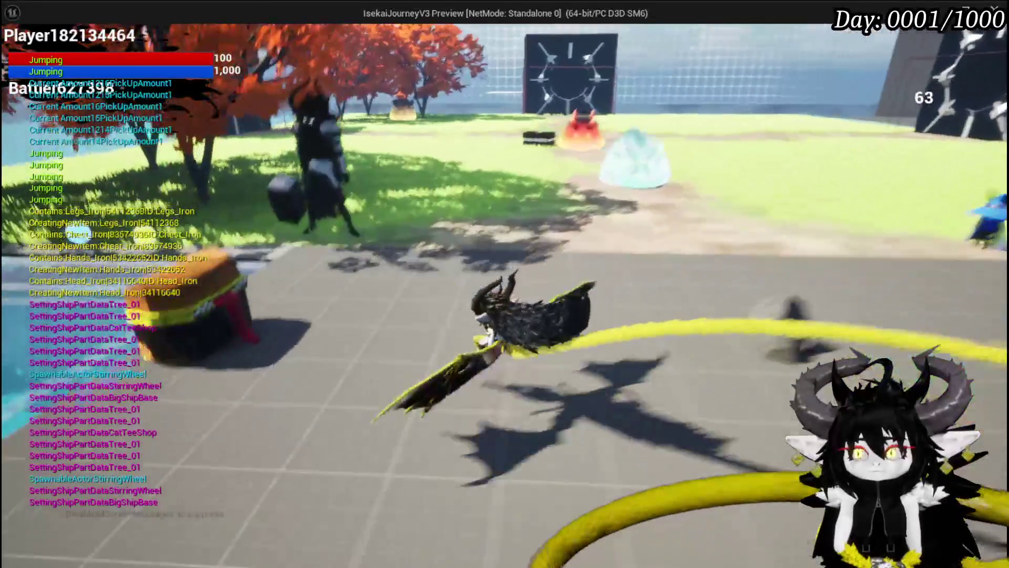
pyautogui.press('space')
pyautogui.press('space')
pyautogui.press('w')
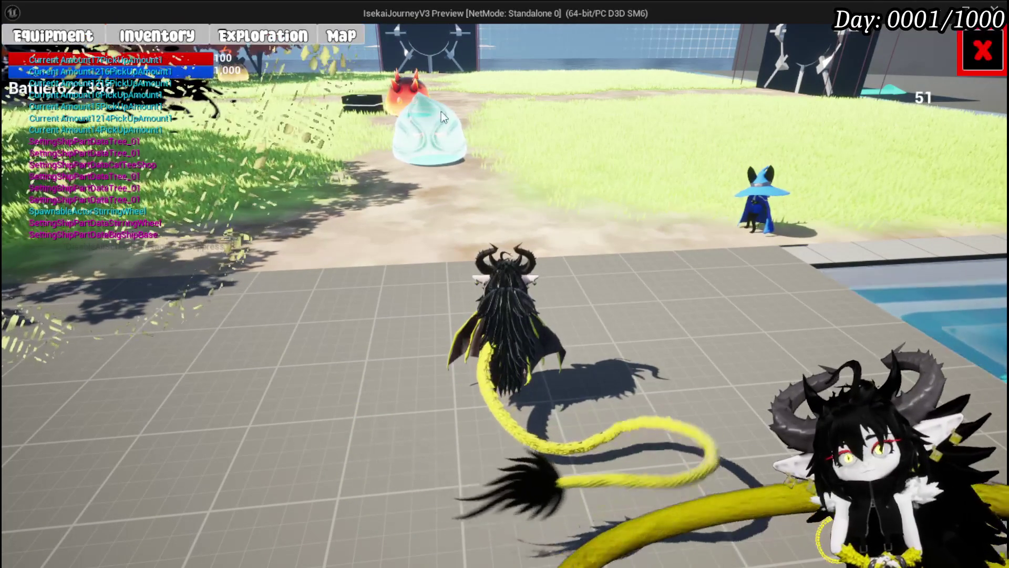
# - Close the equipment menu, run past the black box and slime, and stop the play test
pyautogui.click(984, 51)
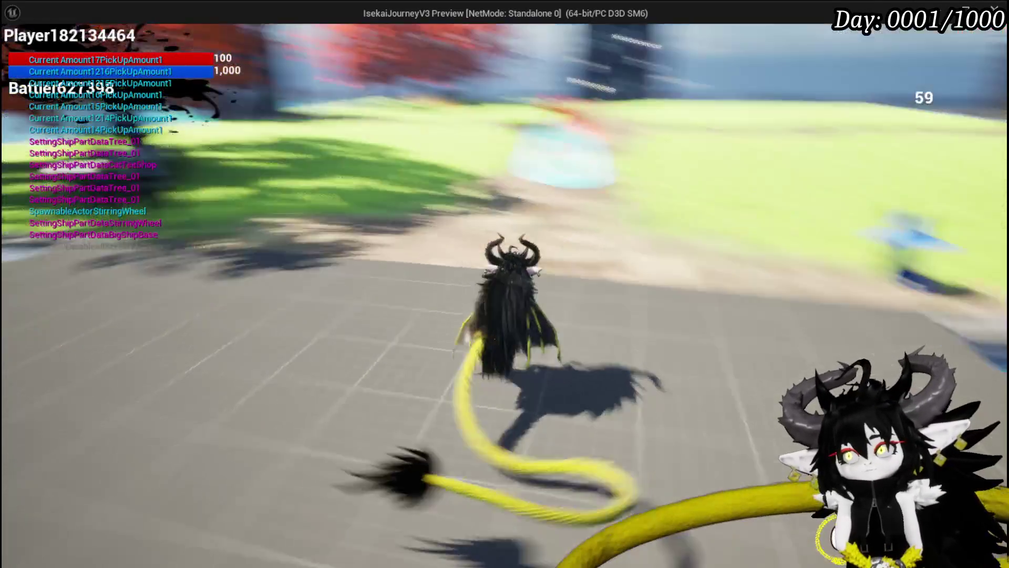
pyautogui.press('space')
pyautogui.press('w')
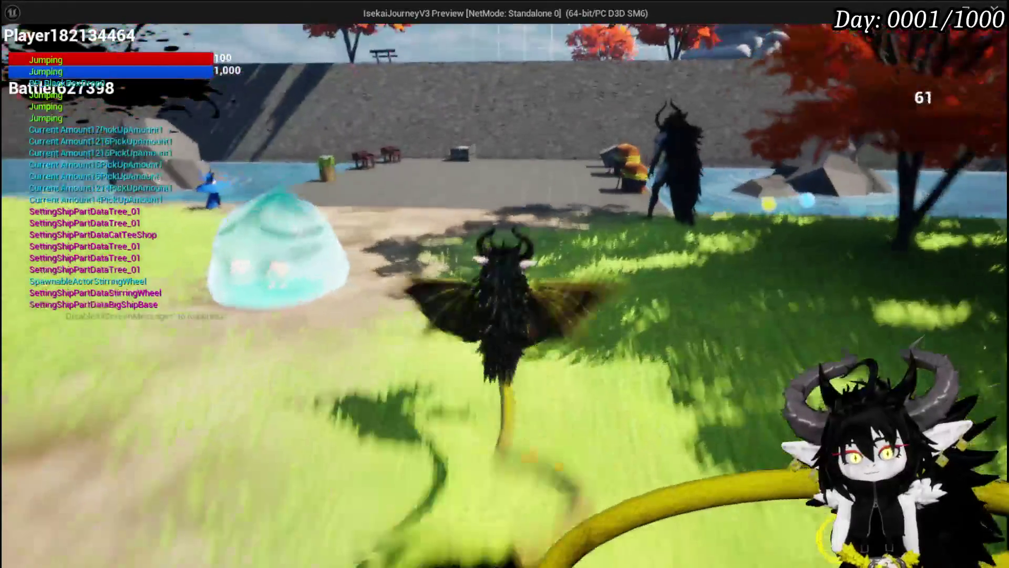
pyautogui.press('space')
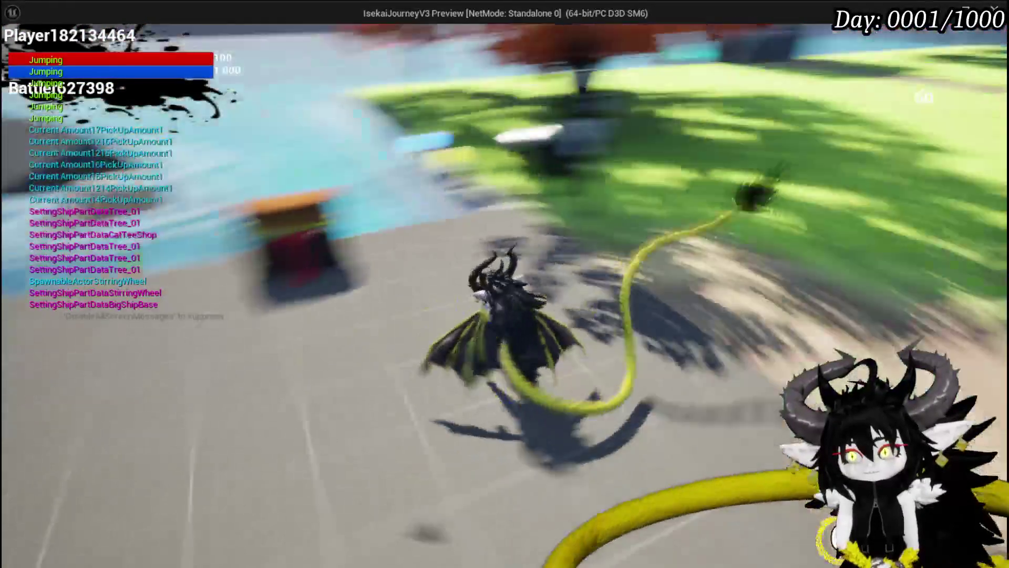
pyautogui.press('space')
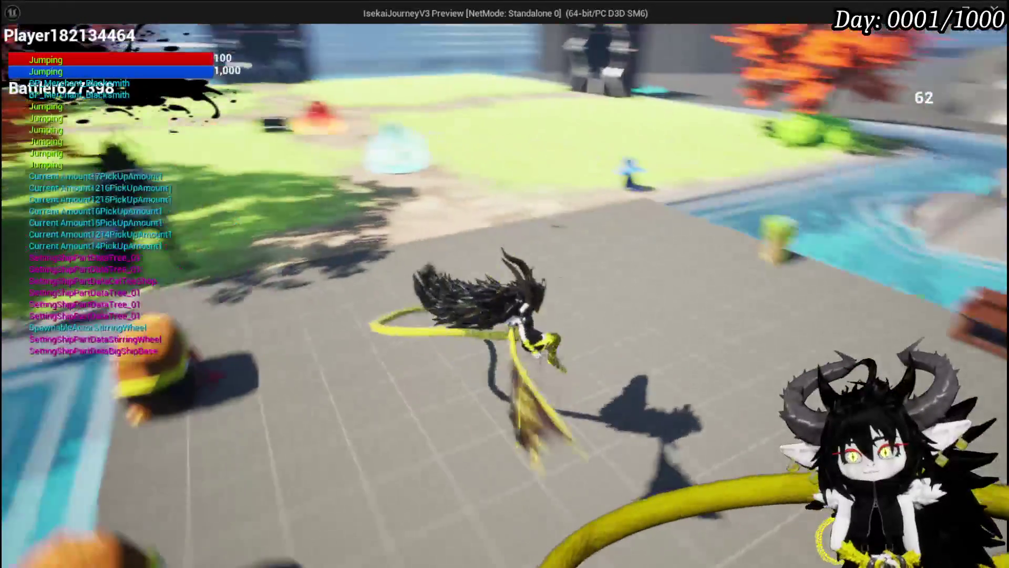
pyautogui.press('Escape')
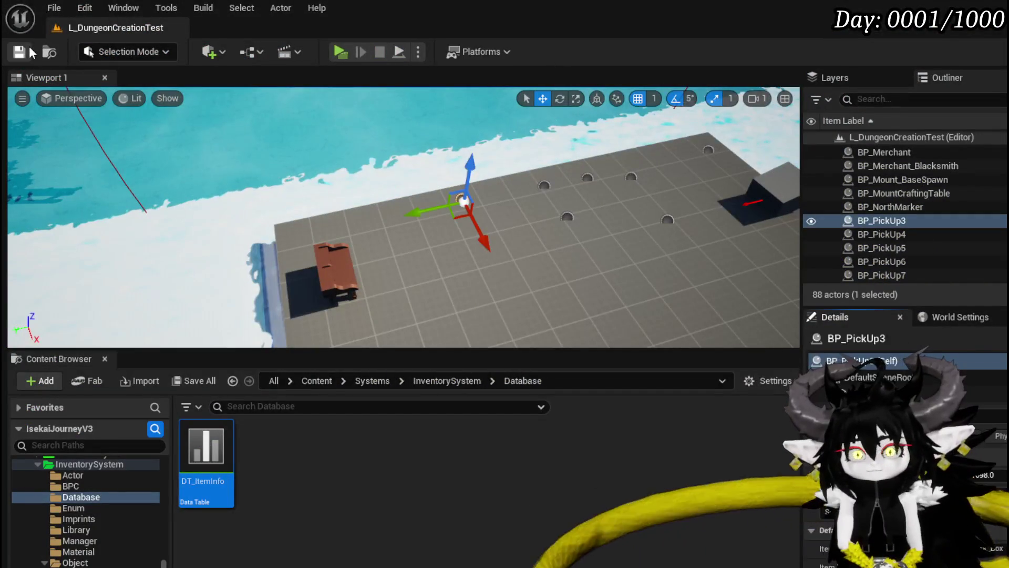
# - Save the level, then browse the Content Browser tree to the Systems/DeathSystem folder
pyautogui.click(29, 51)
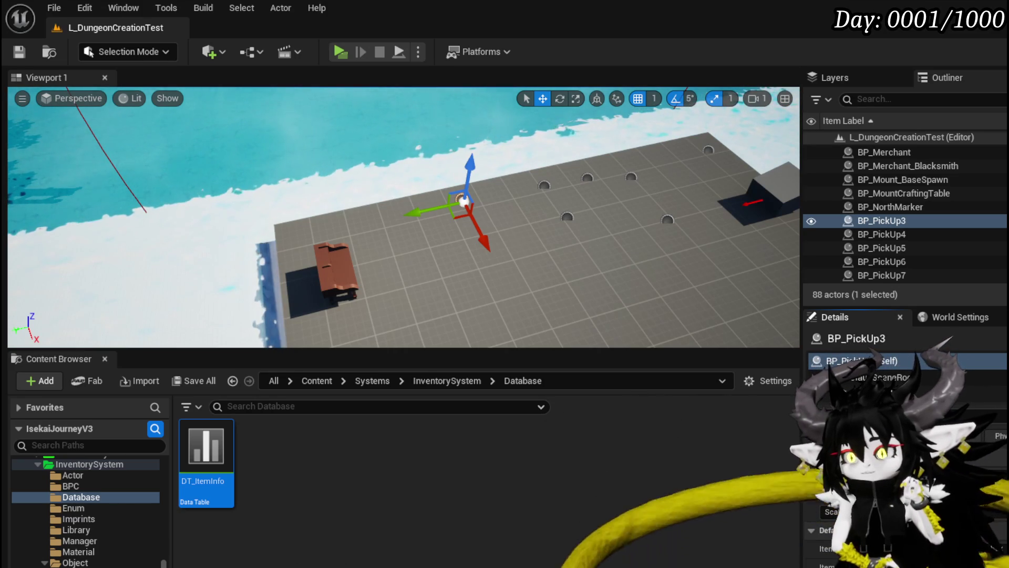
pyautogui.scroll(-5, 98, 529)
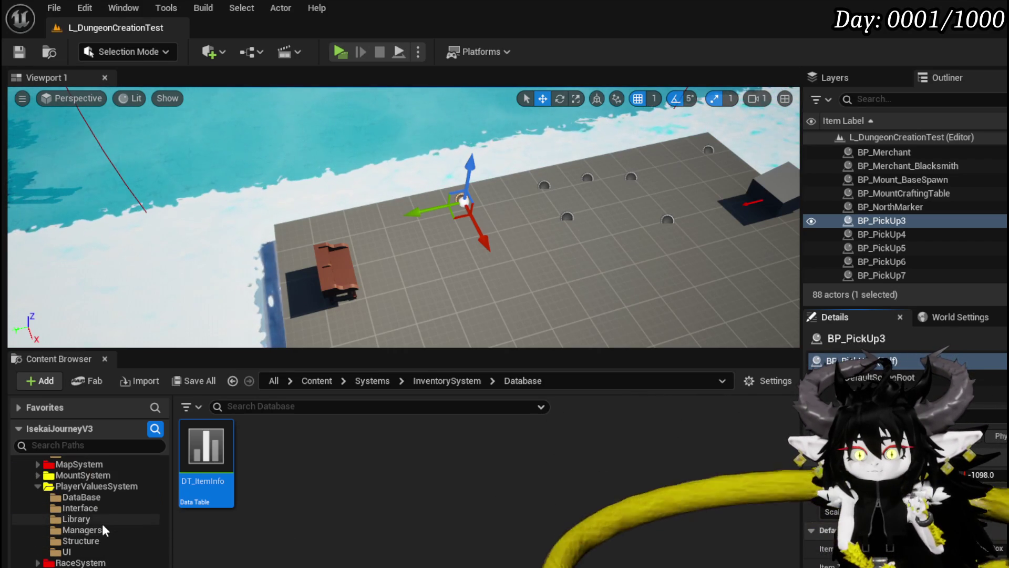
pyautogui.scroll(10, 107, 518)
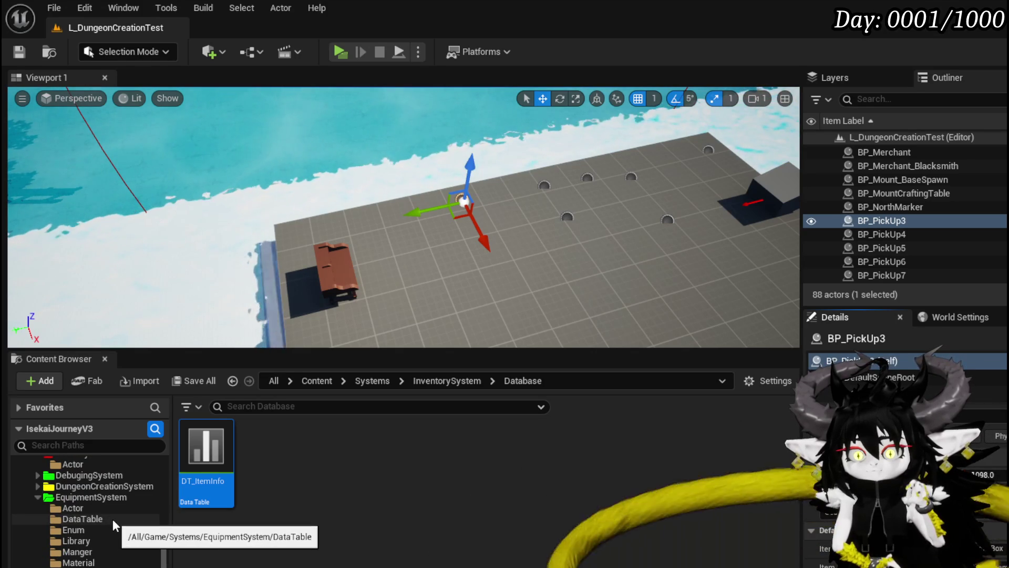
pyautogui.scroll(3, 112, 519)
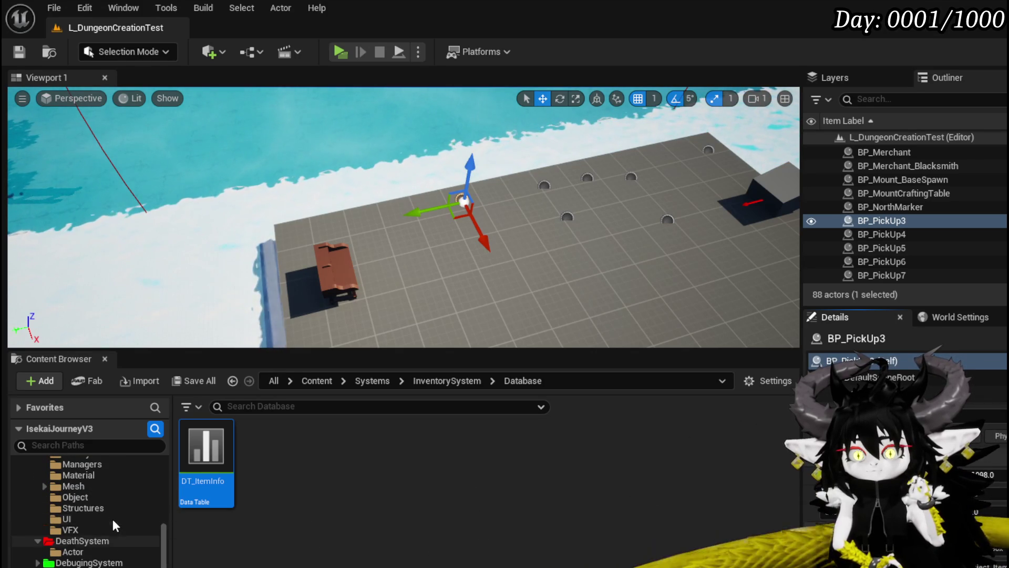
pyautogui.click(97, 551)
pyautogui.click(89, 540)
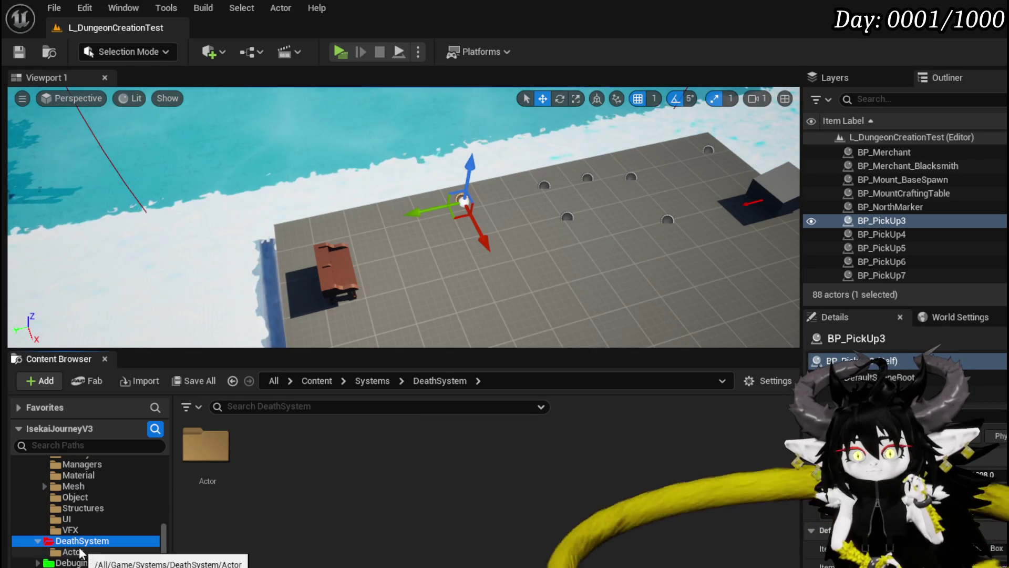
# - Create a folder named UI inside DeathSystem and open it
pyautogui.rightClick(270, 472)
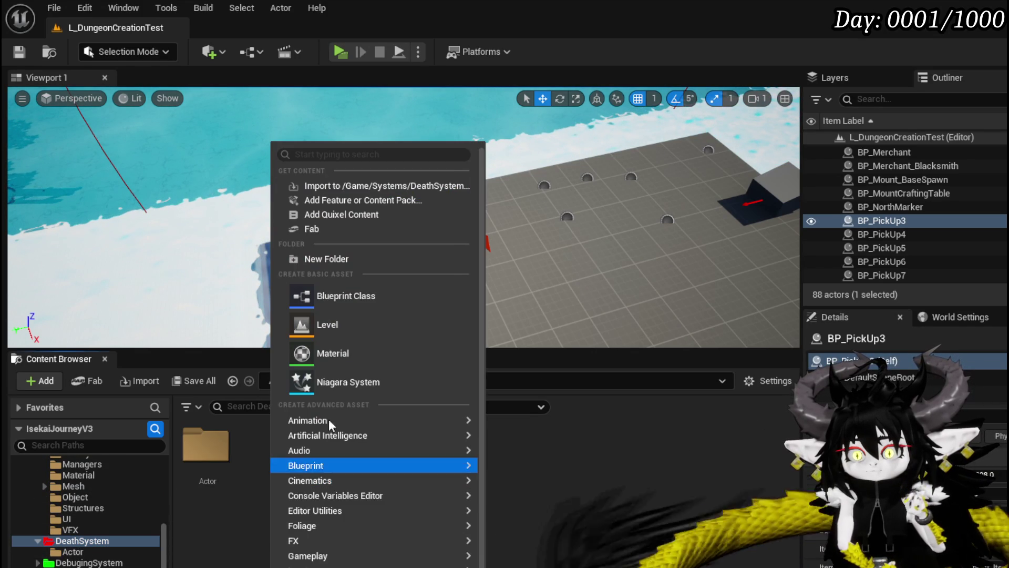
pyautogui.click(345, 260)
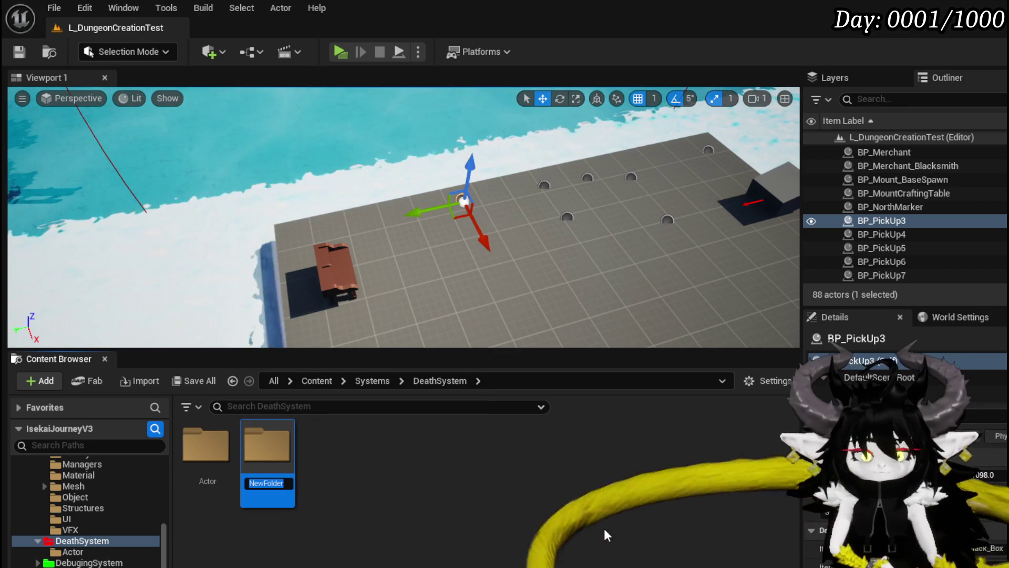
pyautogui.write('UI')
pyautogui.press('Return')
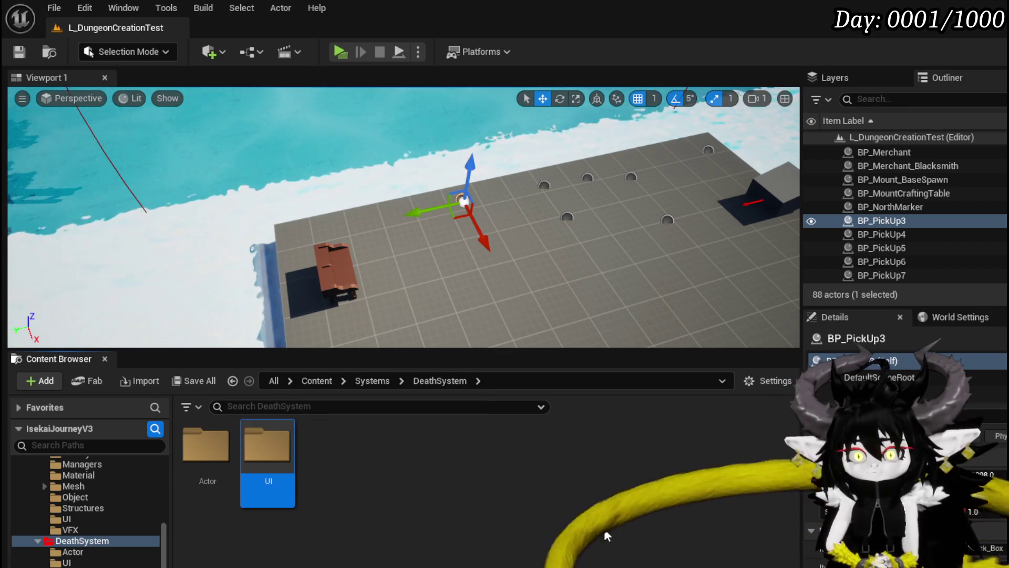
pyautogui.doubleClick(260, 481)
# - Create a CommonUserWidget-based widget blueprint named WPU_BlackBox_HUD
pyautogui.rightClick(244, 475)
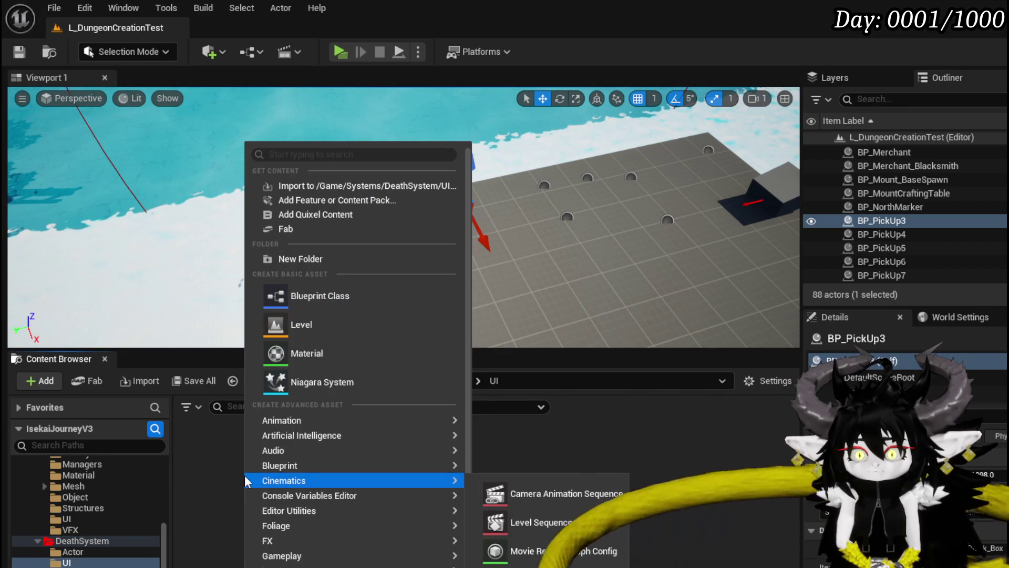
pyautogui.scroll(-2, 357, 499)
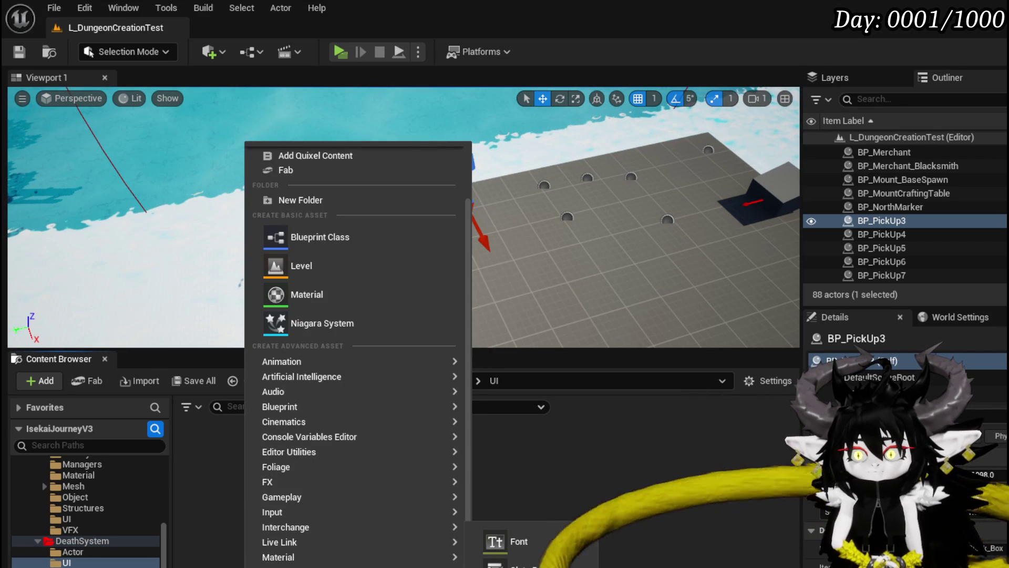
pyautogui.click(521, 566)
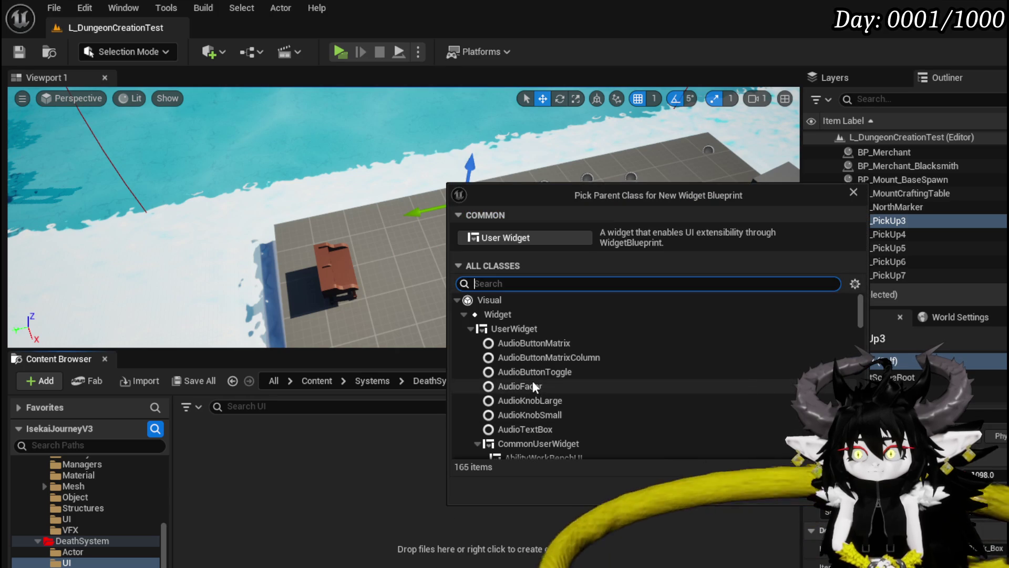
pyautogui.click(517, 449)
pyautogui.click(777, 488)
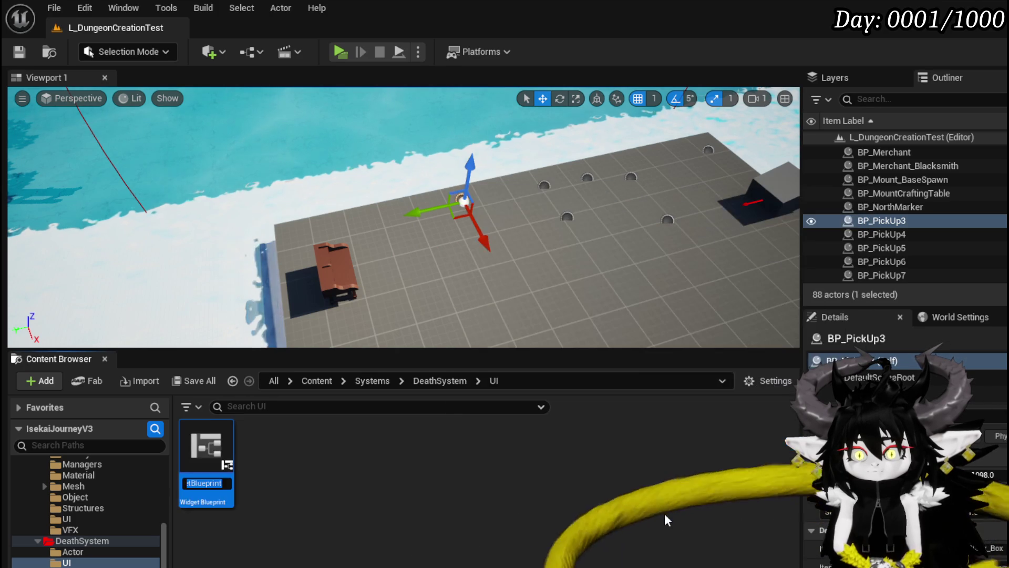
pyautogui.write('W')
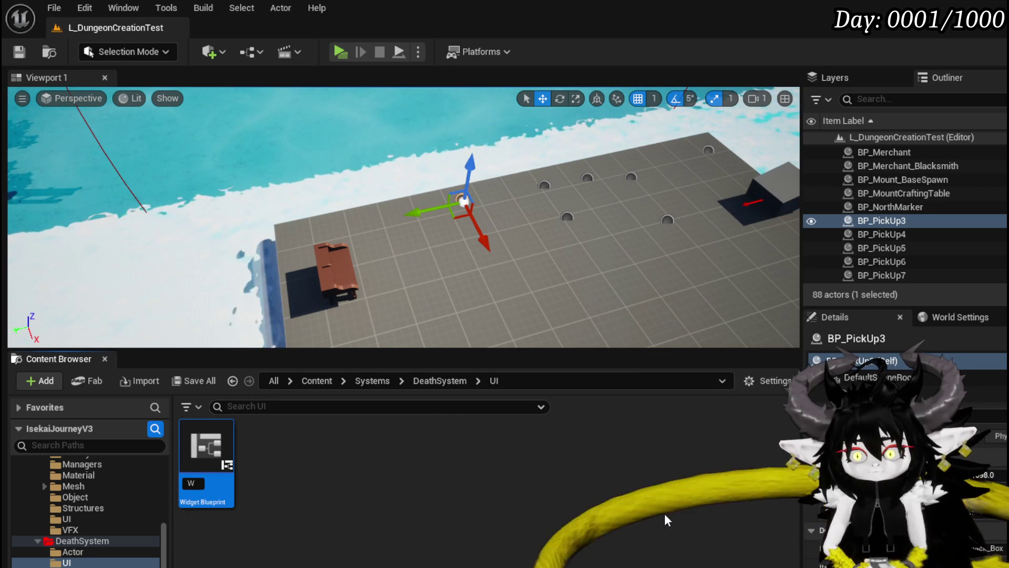
pyautogui.write('PU')
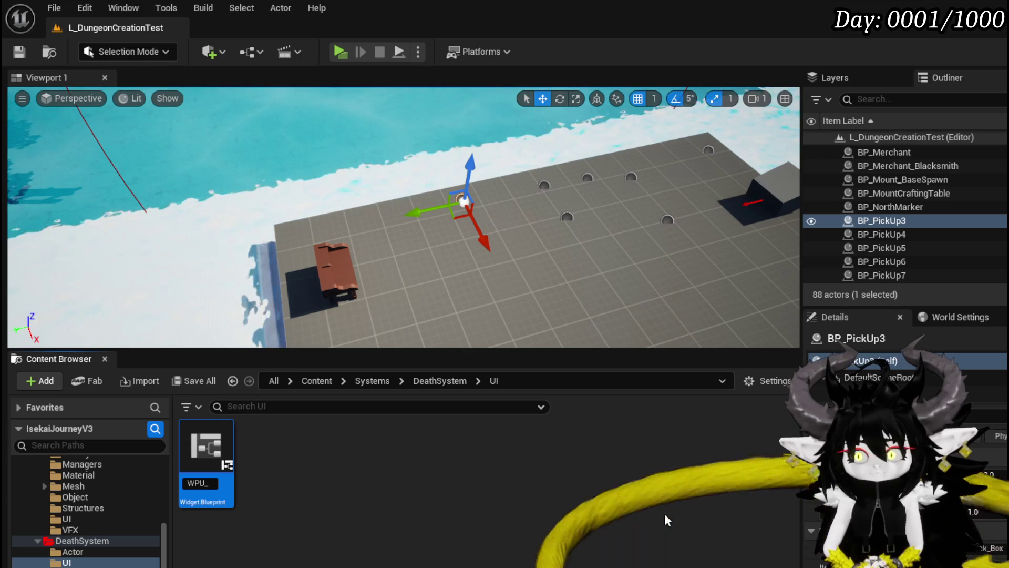
pyautogui.write('_Bk')
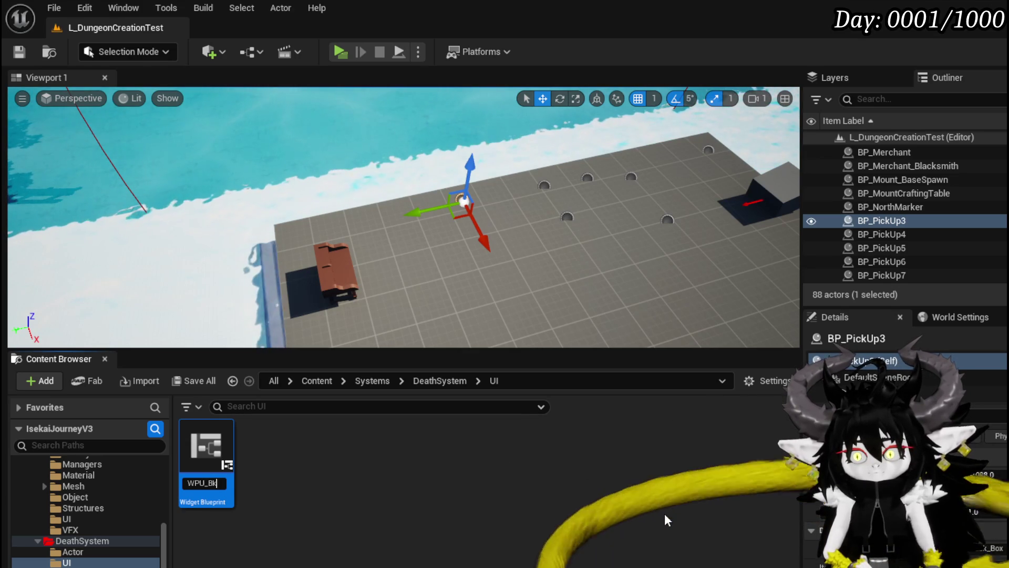
pyautogui.write('lackBox_')
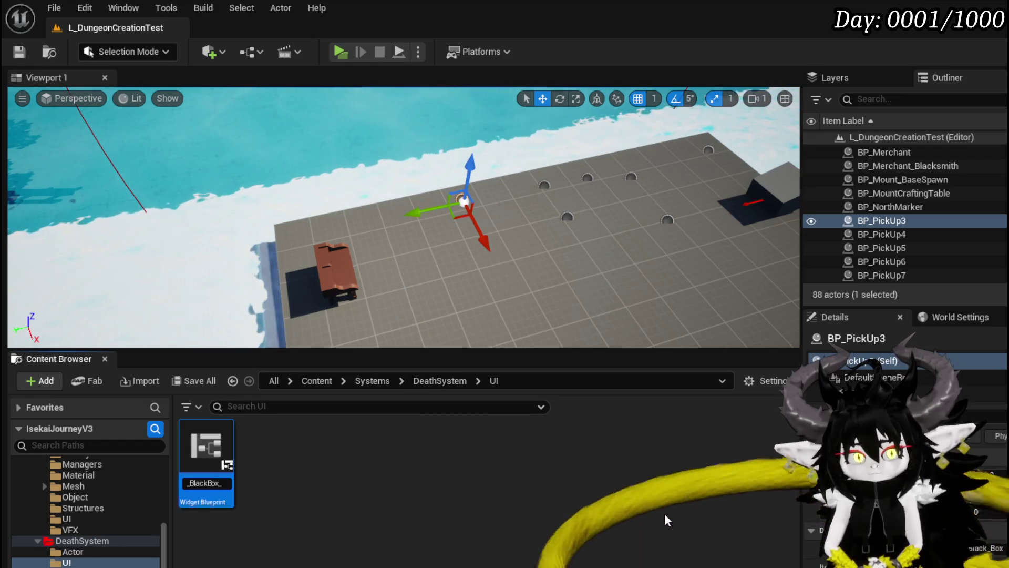
pyautogui.write('HUD')
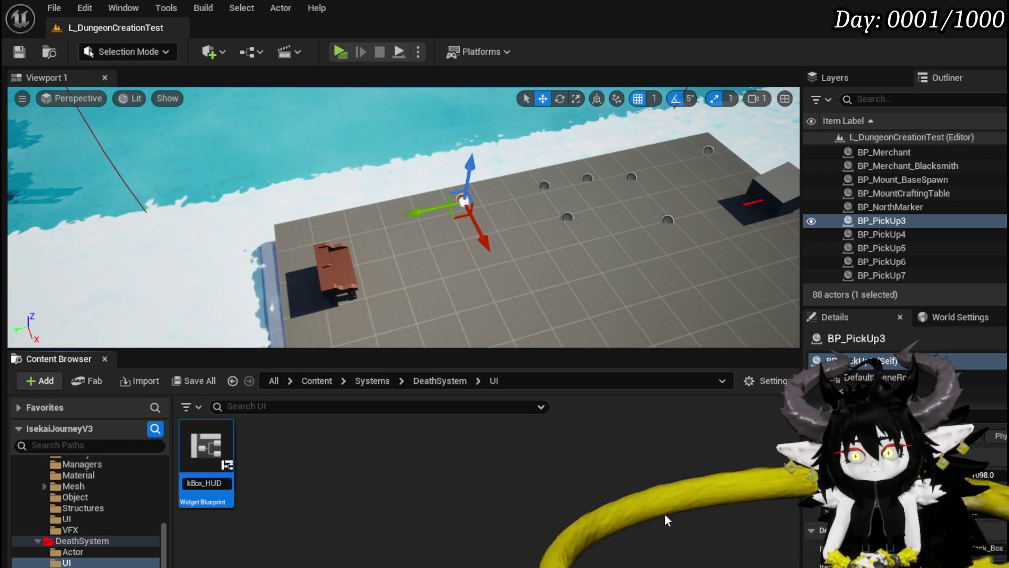
pyautogui.press('Return')
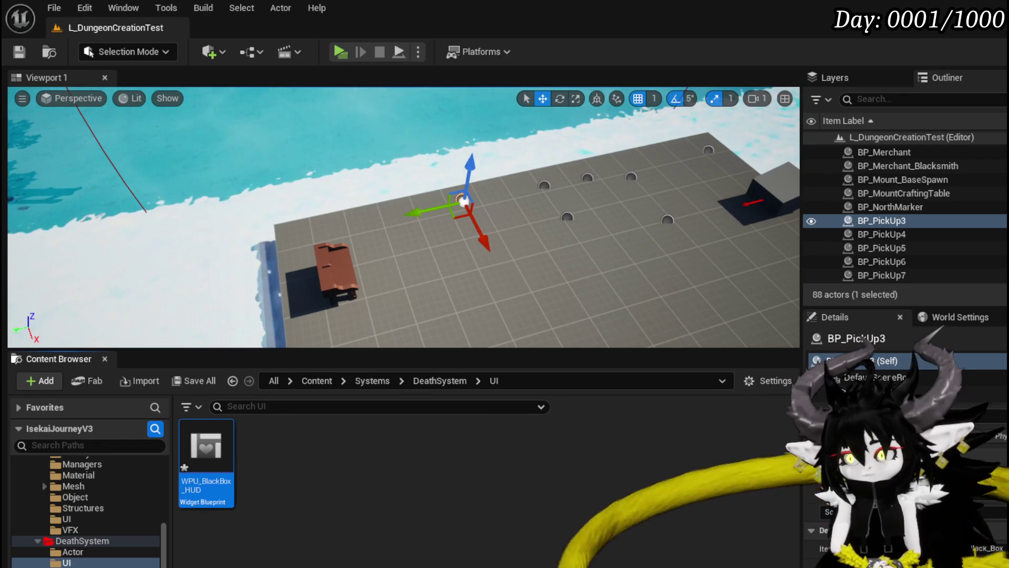
# - Save the WPU_BlackBox_HUD asset and the current level
pyautogui.hotkey('ctrl', 'shift', 's')
pyautogui.click(768, 515)
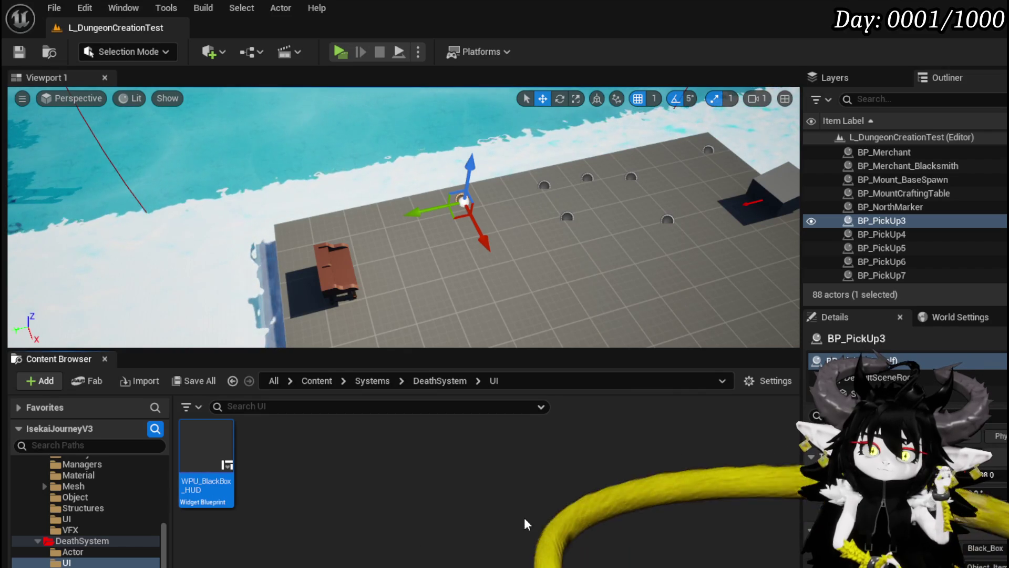
pyautogui.click(19, 51)
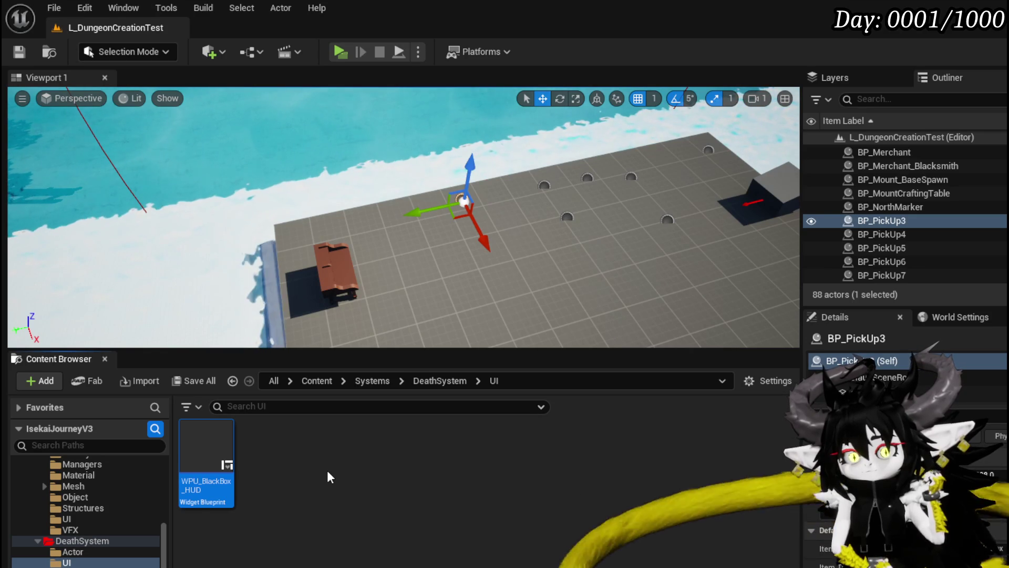
# - Add a Horizontal Box from the Palette to WPU_BlackBox_HUD's hierarchy, then compile and save
pyautogui.doubleClick(207, 452)
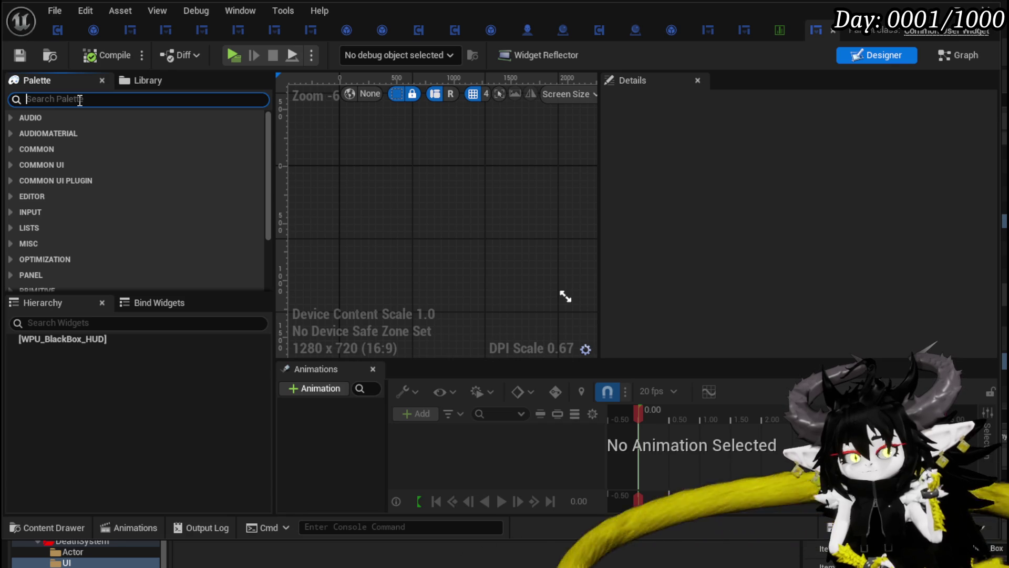
pyautogui.write('Hori')
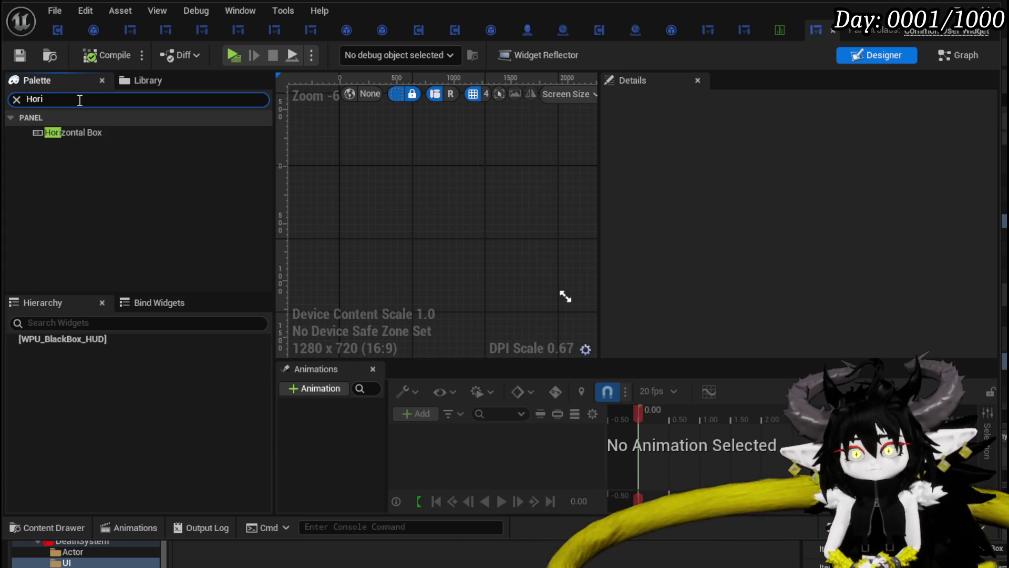
pyautogui.moveTo(74, 132)
pyautogui.mouseDown()
pyautogui.moveTo(89, 157)
pyautogui.moveTo(77, 353)
pyautogui.mouseUp()
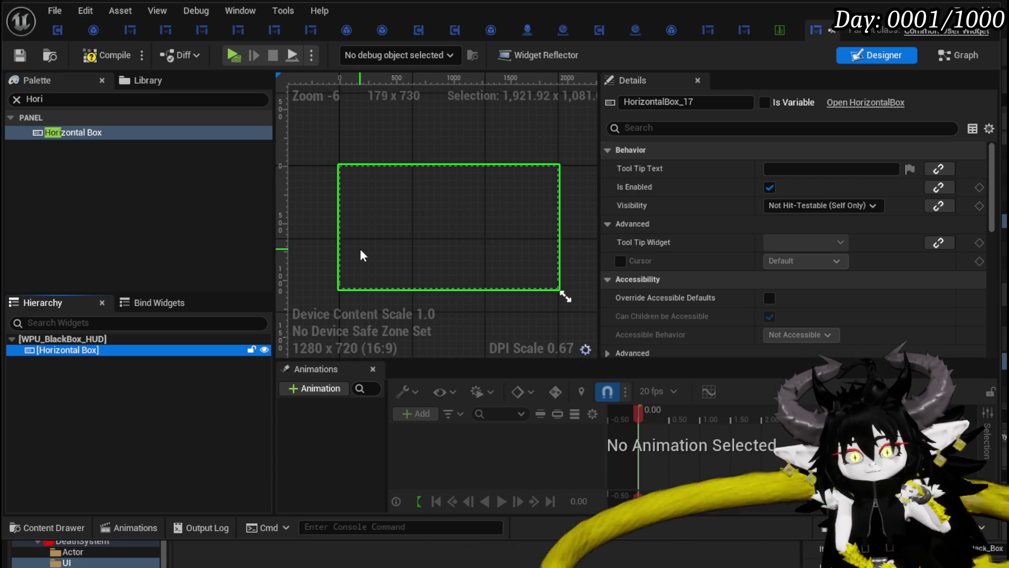
pyautogui.click(92, 58)
pyautogui.click(20, 57)
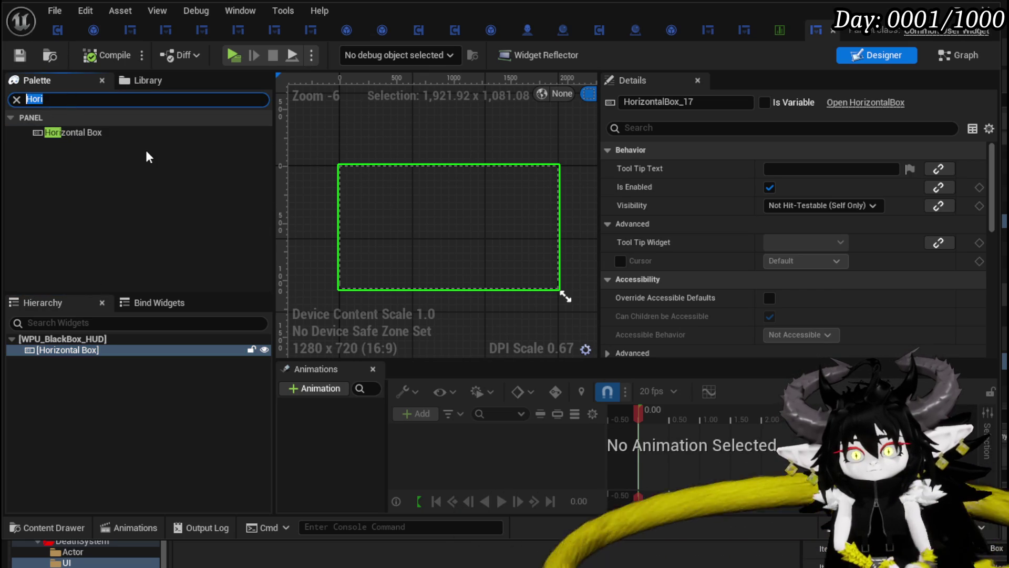
pyautogui.write('Res')
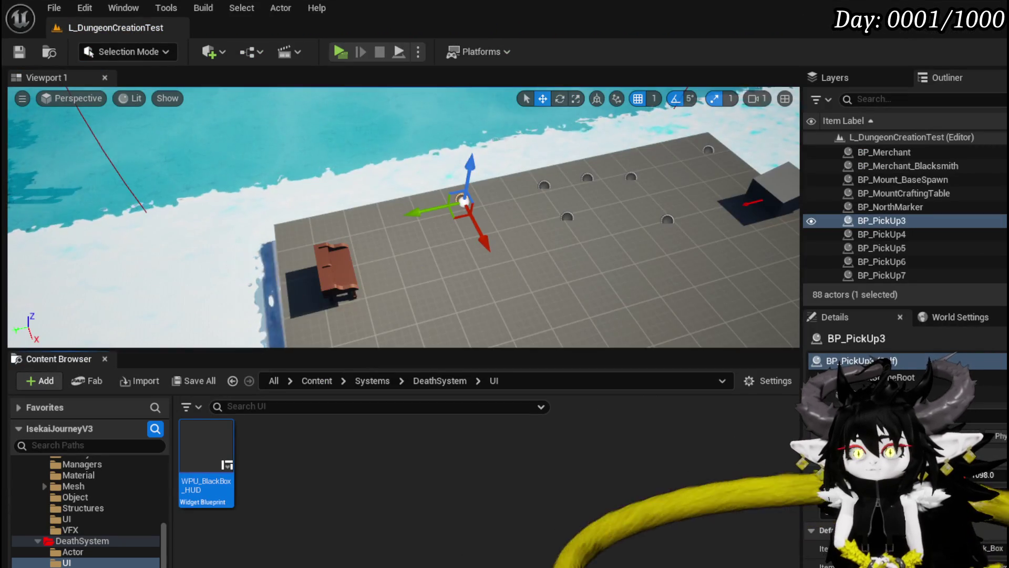
# - Select the storage chest and inspect BP_StorageChest's event graph for its storage HUD widget
pyautogui.click(402, 227)
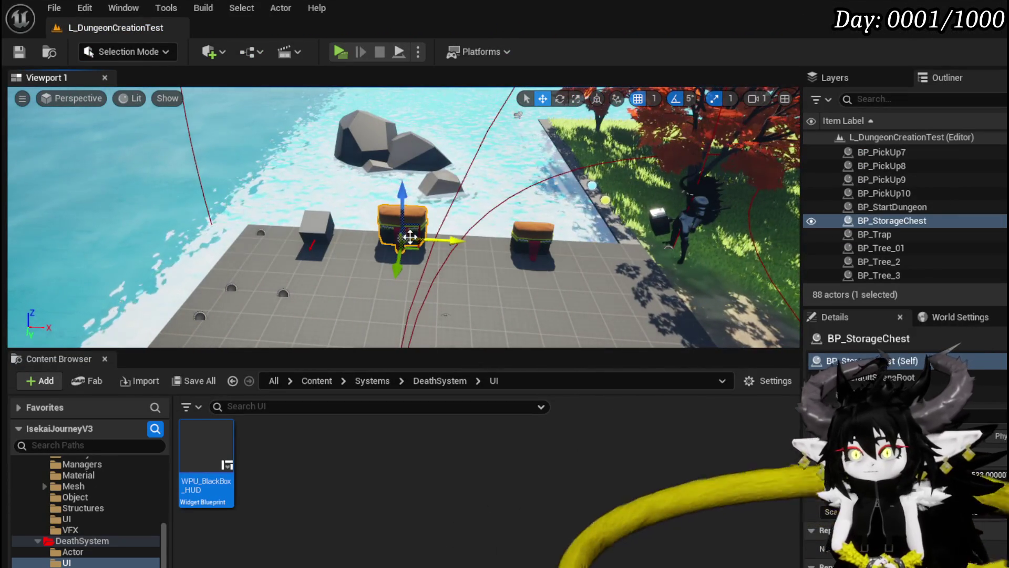
pyautogui.doubleClick(892, 221)
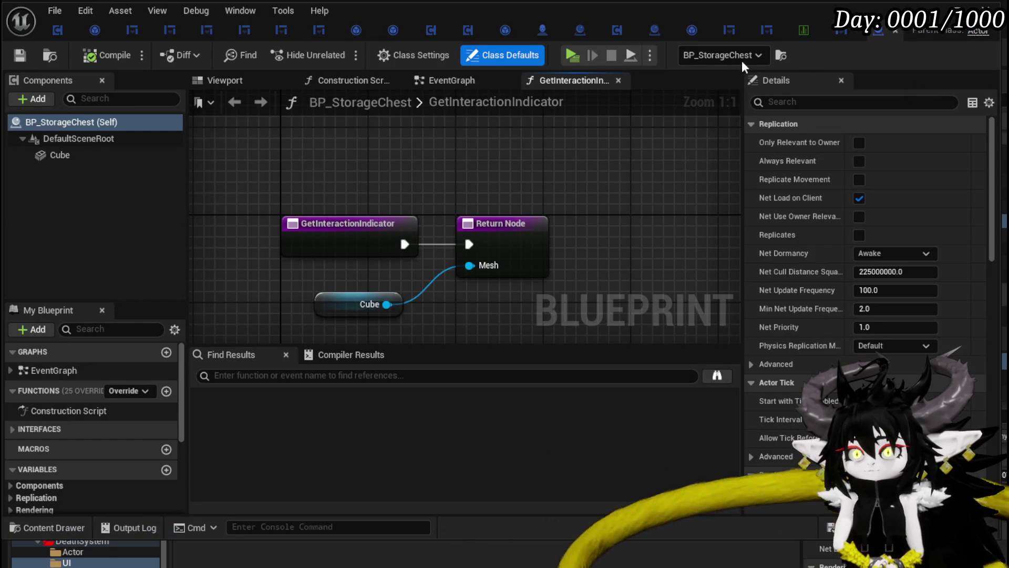
pyautogui.click(468, 80)
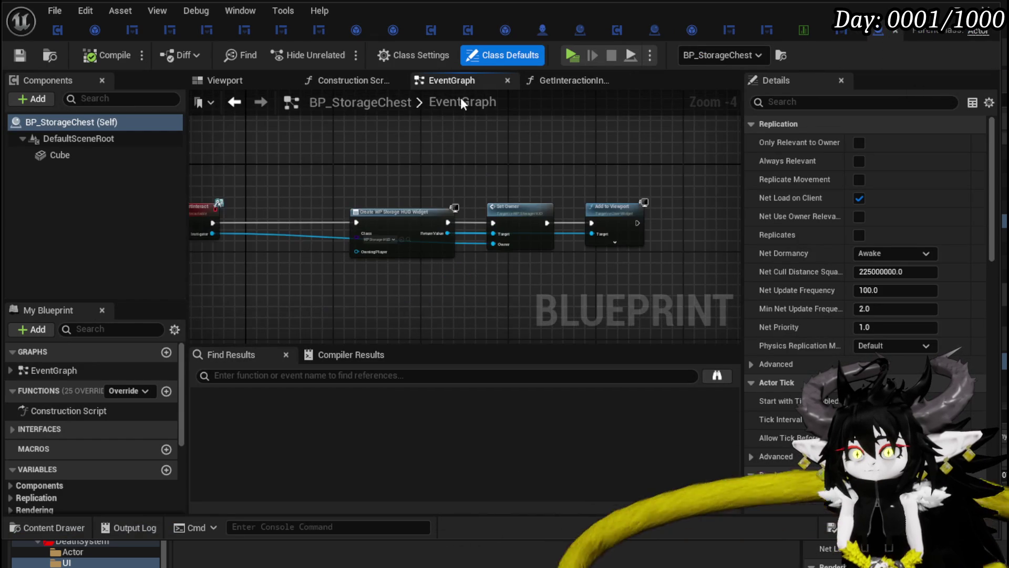
pyautogui.scroll(3, 405, 245)
pyautogui.click(404, 238)
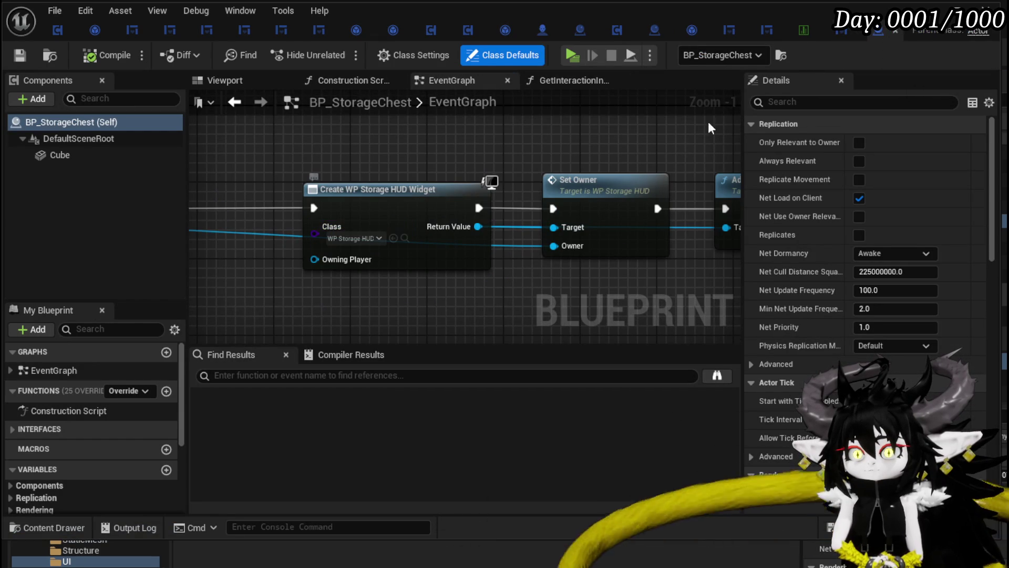
pyautogui.click(895, 31)
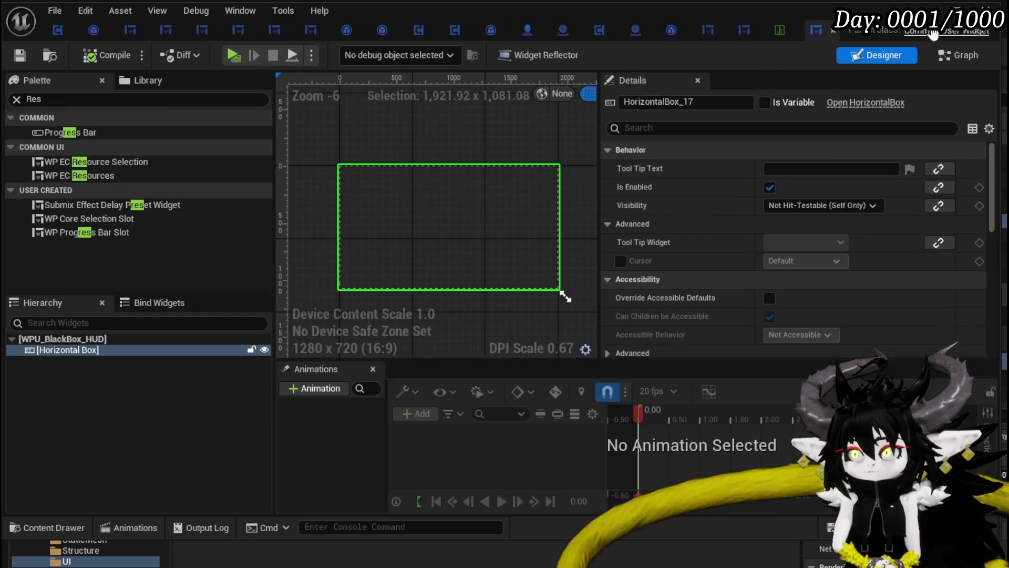
pyautogui.click(896, 31)
# - Open WP_StorageHUD and locate its SizeBox_InventoryBox variable in the graph
pyautogui.doubleClick(451, 447)
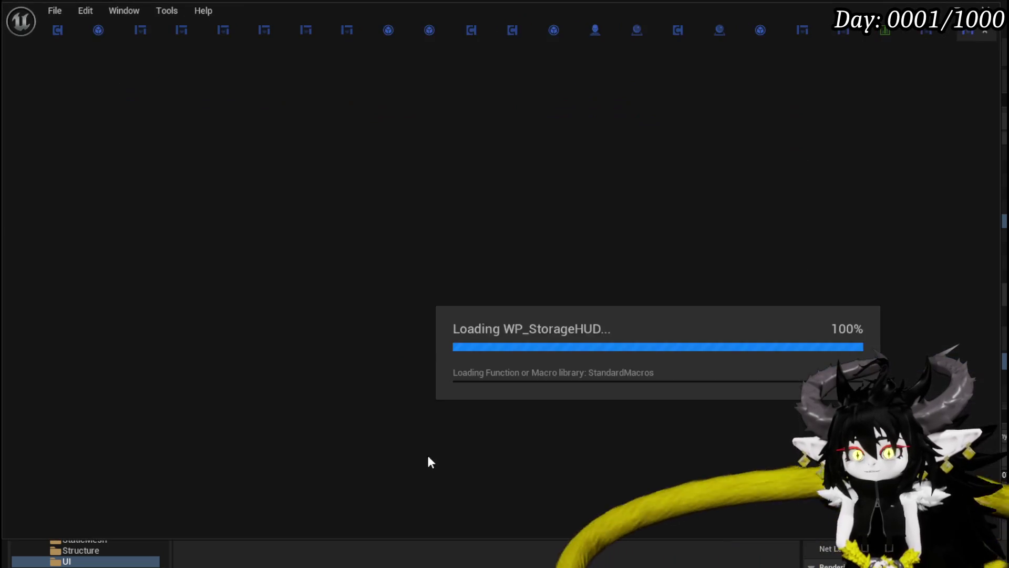
pyautogui.scroll(4, 400, 221)
pyautogui.click(415, 204)
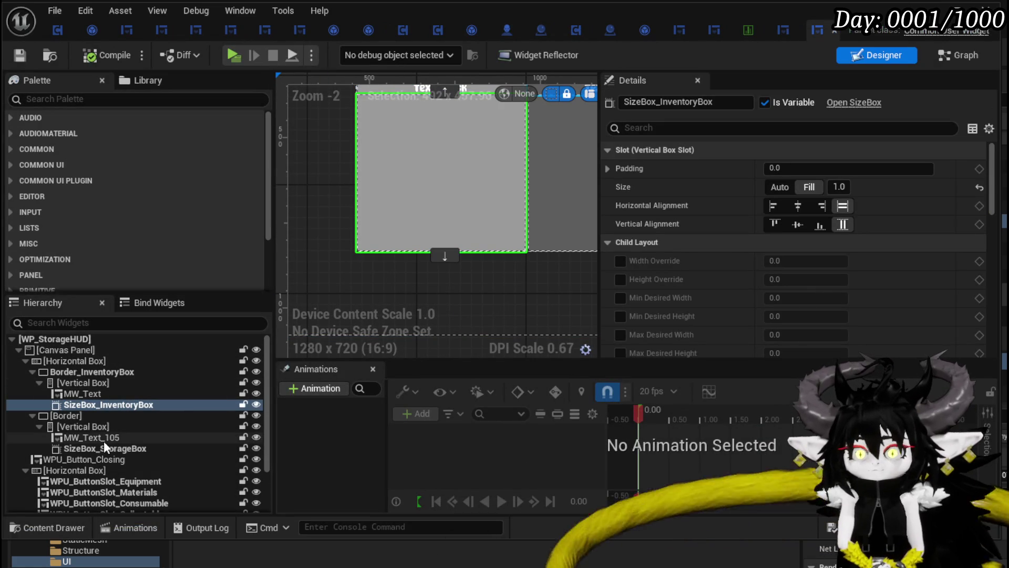
pyautogui.doubleClick(470, 188)
pyautogui.scroll(8, 160, 187)
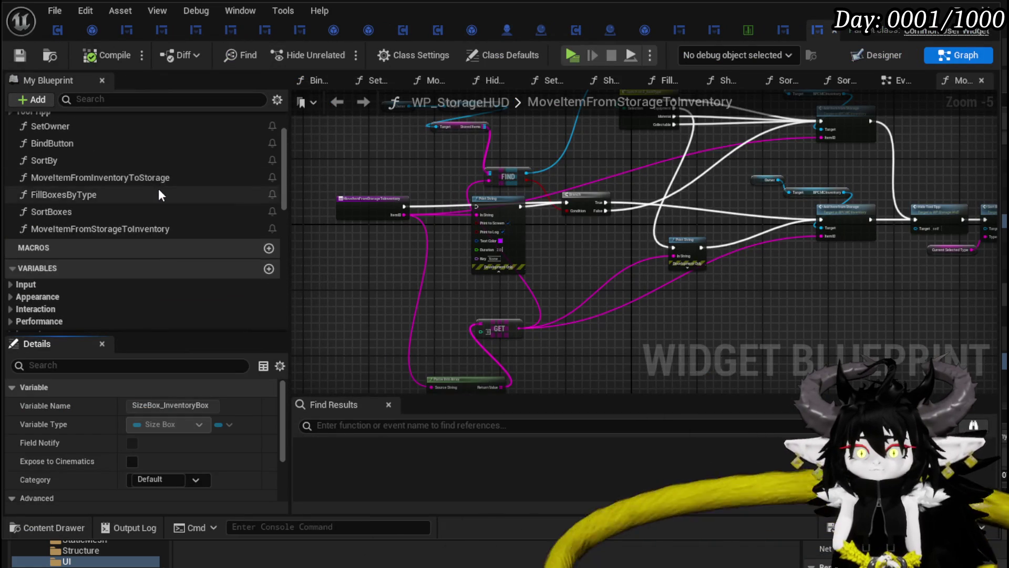
pyautogui.scroll(3, 160, 192)
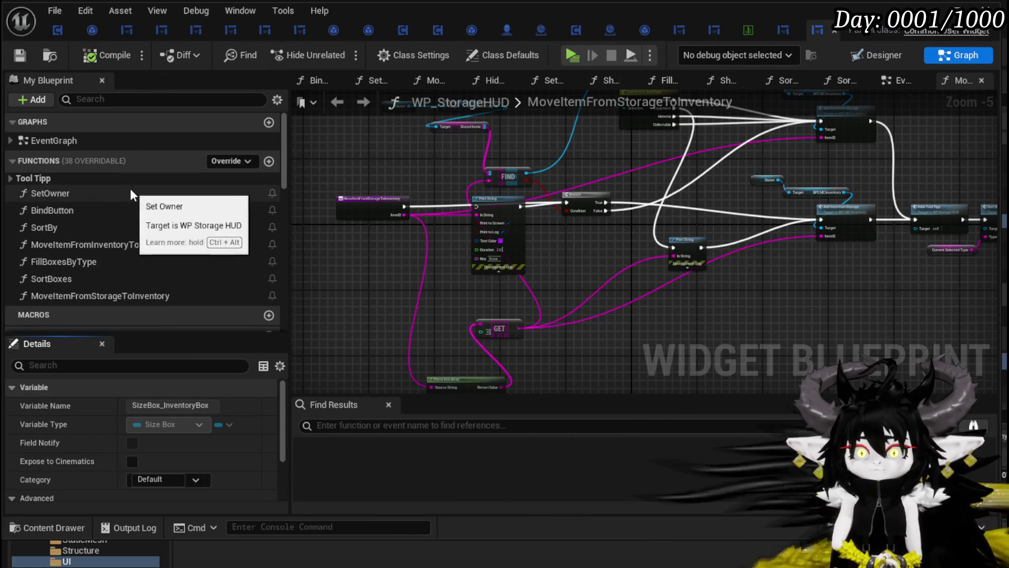
# - Review SetOwner's Sequence, Create Widget, SET and Sort By nodes, then save WP_StorageHUD
pyautogui.doubleClick(60, 195)
pyautogui.scroll(-2, 420, 245)
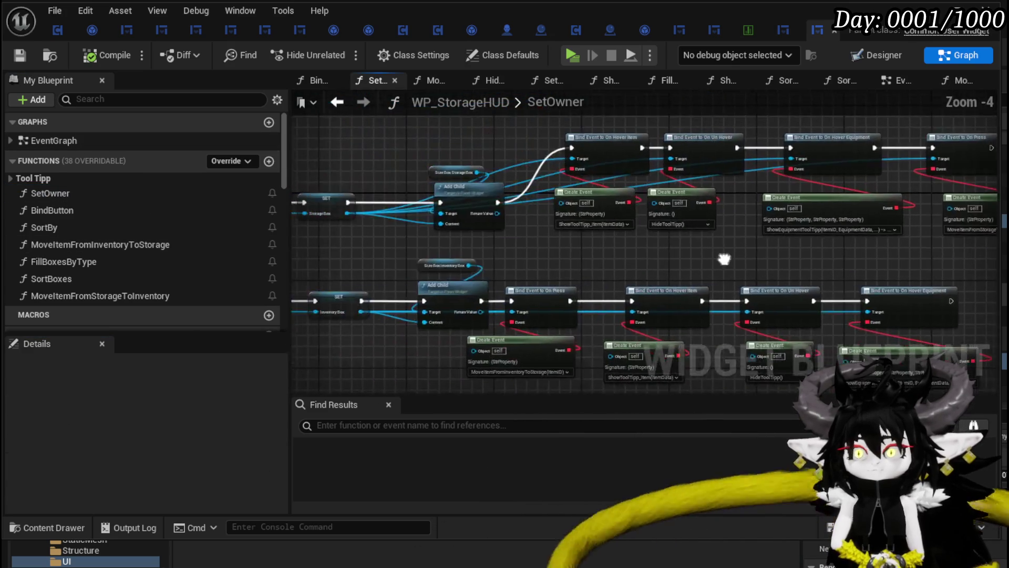
pyautogui.scroll(2, 556, 233)
pyautogui.scroll(1, 434, 238)
pyautogui.scroll(1, 434, 237)
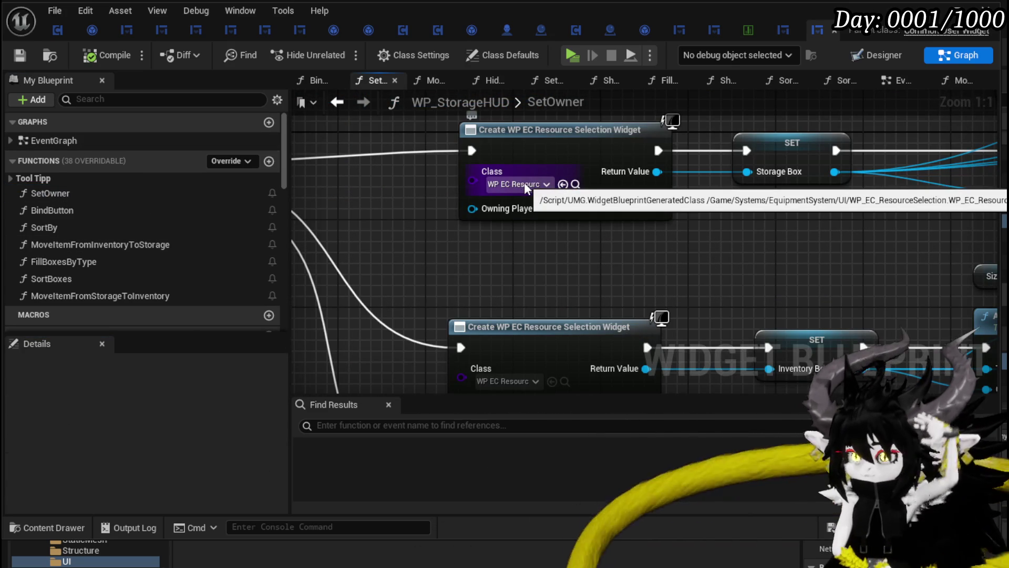
pyautogui.scroll(-6, 526, 188)
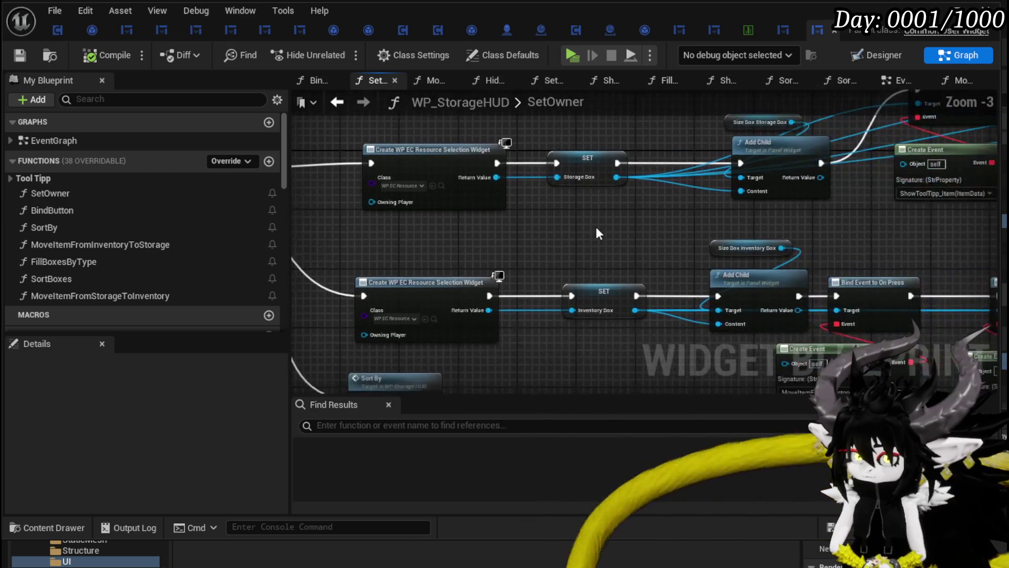
pyautogui.moveTo(430, 212); pyautogui.dragTo(753, 234)
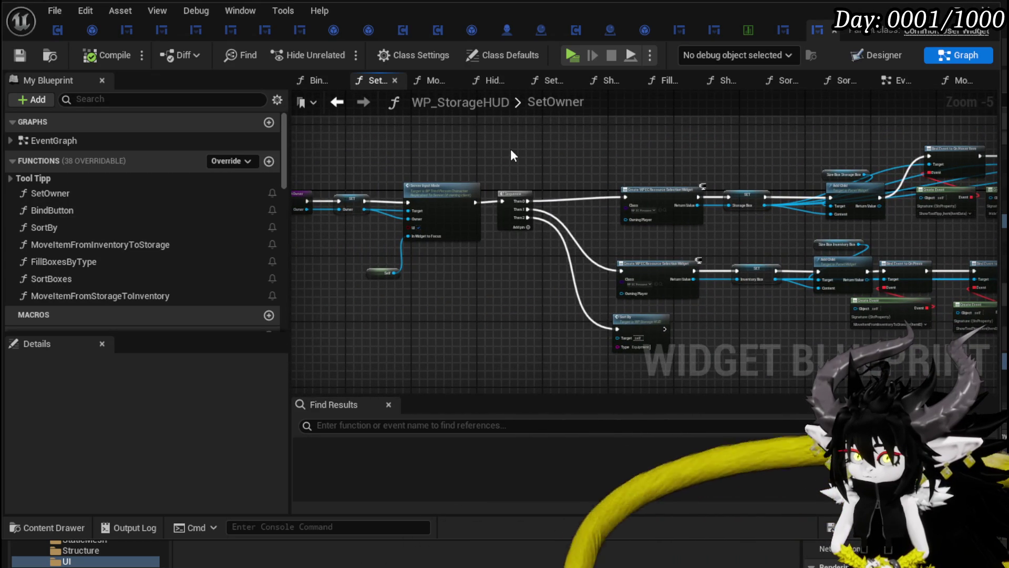
pyautogui.scroll(3, 640, 173)
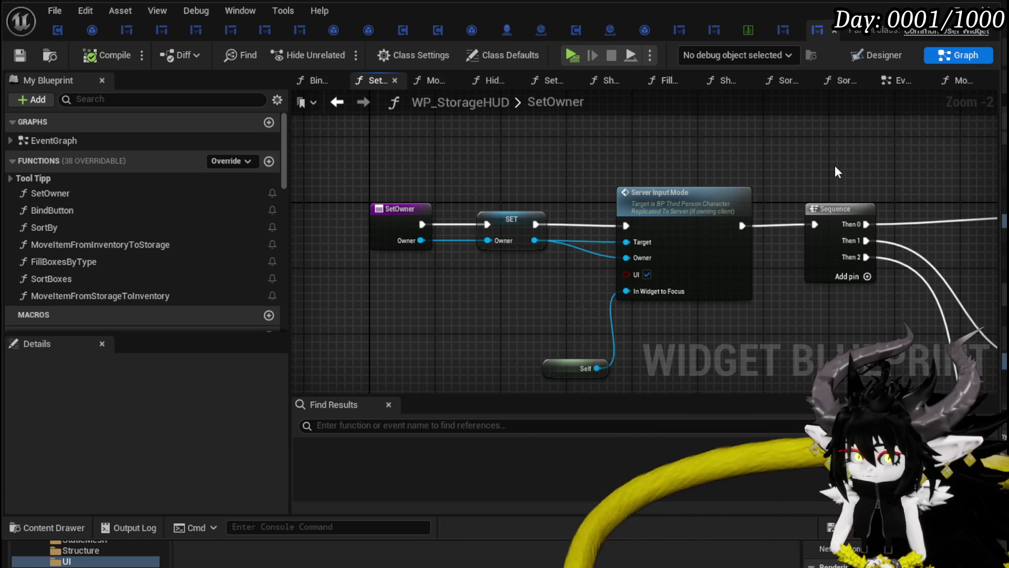
pyautogui.scroll(-2, 838, 171)
pyautogui.moveTo(540, 169)
pyautogui.mouseDown()
pyautogui.moveTo(698, 184)
pyautogui.moveTo(552, 171)
pyautogui.moveTo(415, 179)
pyautogui.mouseUp()
pyautogui.scroll(-2, 417, 165)
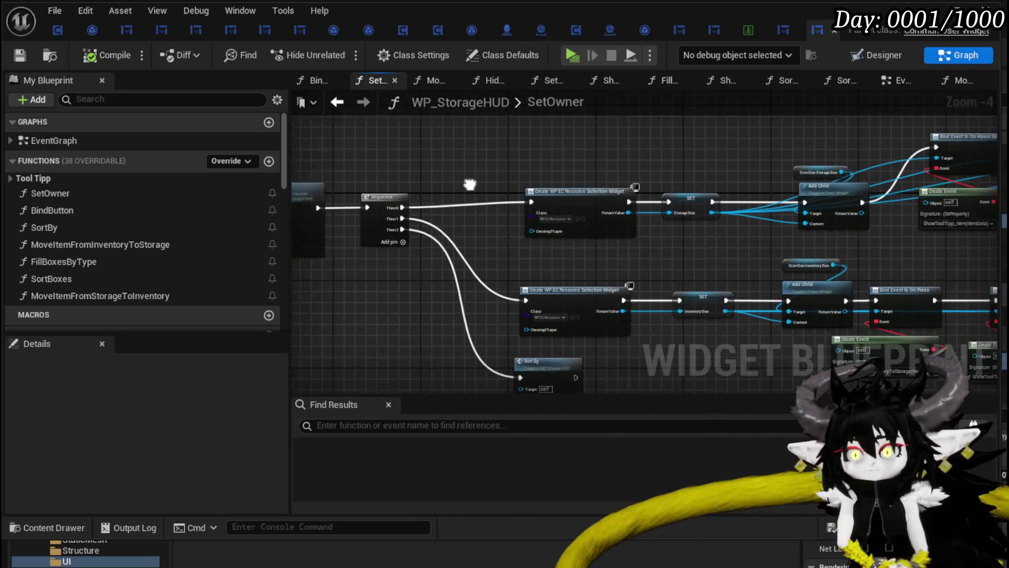
pyautogui.scroll(4, 465, 200)
pyautogui.moveTo(485, 296); pyautogui.dragTo(482, 206)
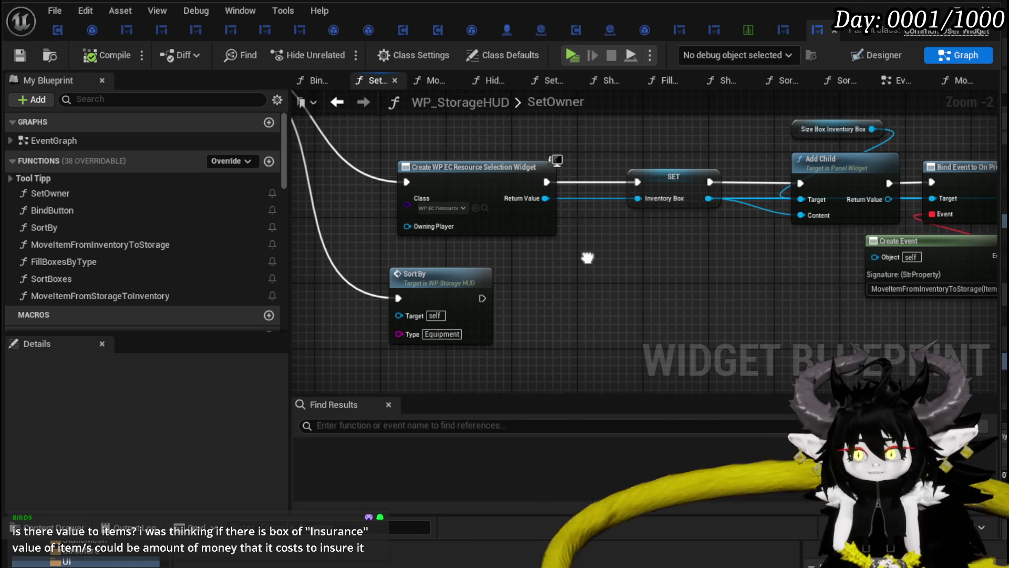
pyautogui.moveTo(520, 175); pyautogui.dragTo(590, 176)
pyautogui.hotkey('ctrl', 's')
pyautogui.scroll(-4, 590, 176)
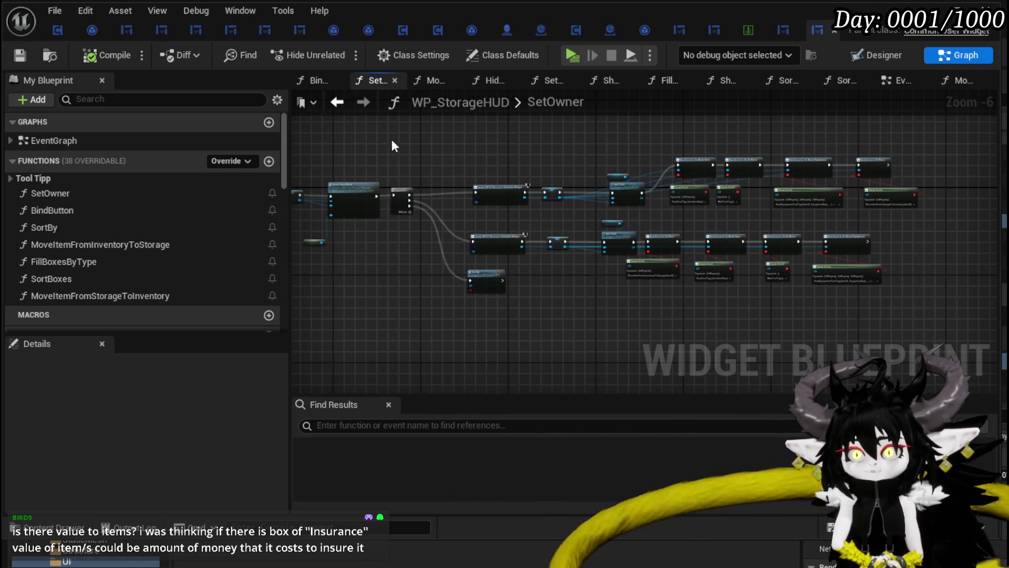
# - Select the whole SetOwner node network, then switch to WPU_BlackBox_HUD's Graph view
pyautogui.moveTo(396, 130)
pyautogui.mouseDown()
pyautogui.moveTo(749, 296)
pyautogui.moveTo(917, 310)
pyautogui.mouseUp()
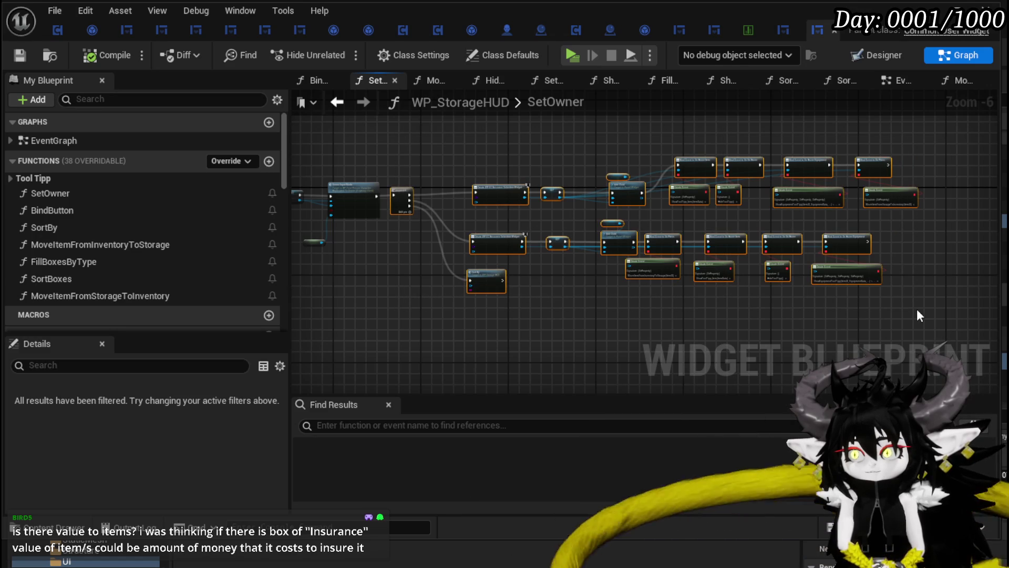
pyautogui.moveTo(563, 345); pyautogui.dragTo(522, 343)
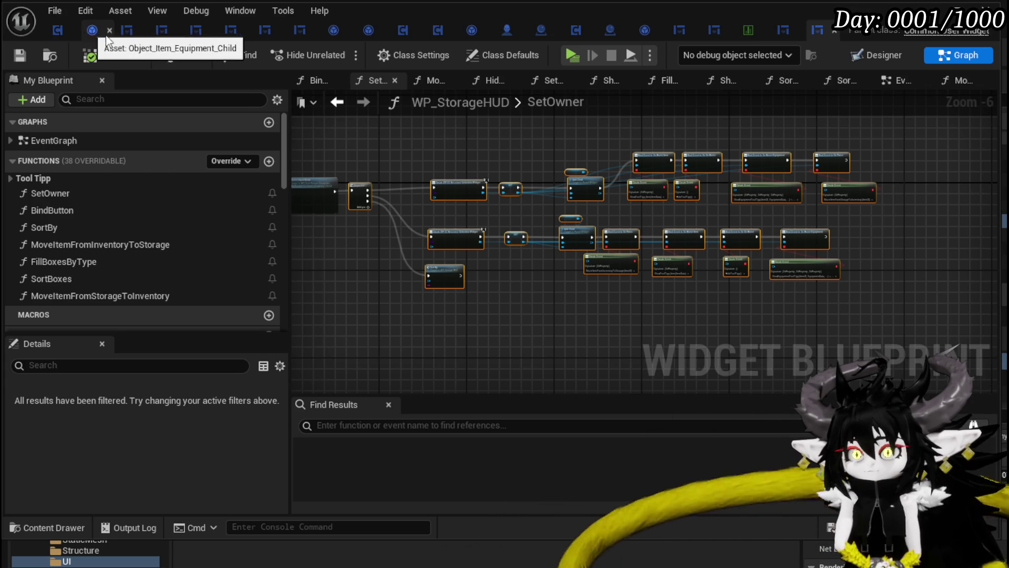
pyautogui.click(787, 33)
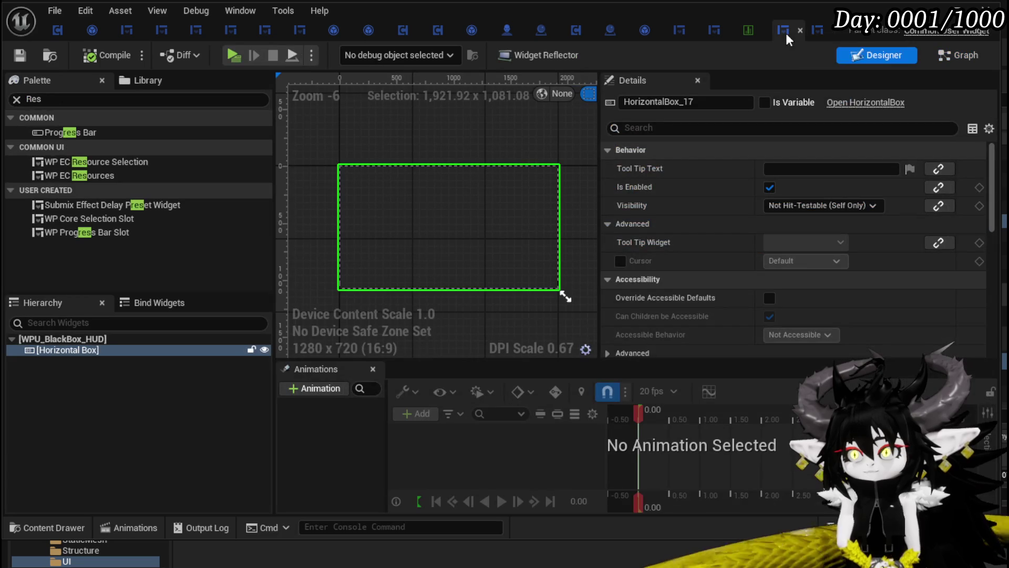
pyautogui.click(951, 55)
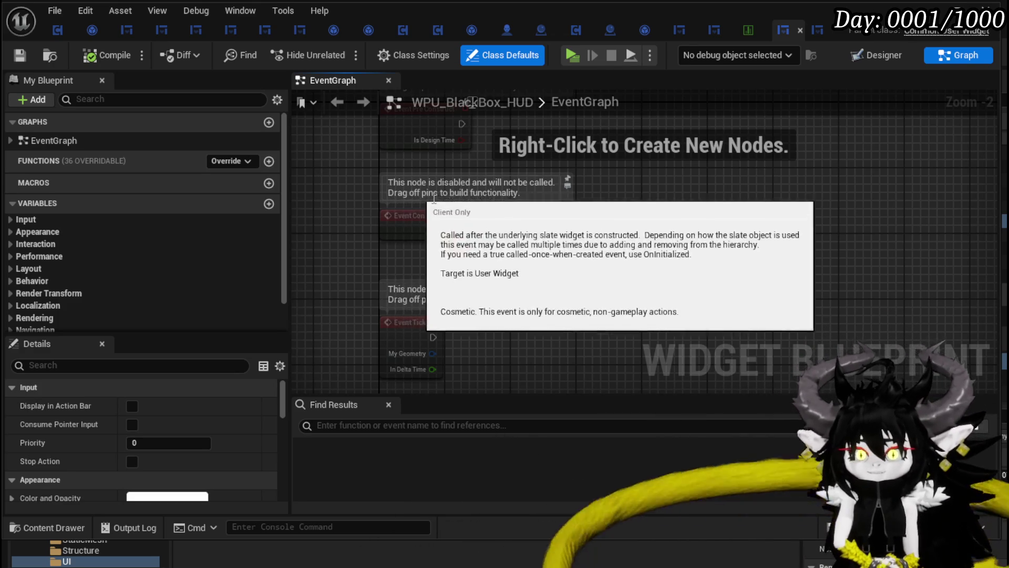
# - Delete the three greyed-out default event nodes from the EventGraph
pyautogui.scroll(-2, 652, 168)
pyautogui.moveTo(704, 166); pyautogui.dragTo(657, 194)
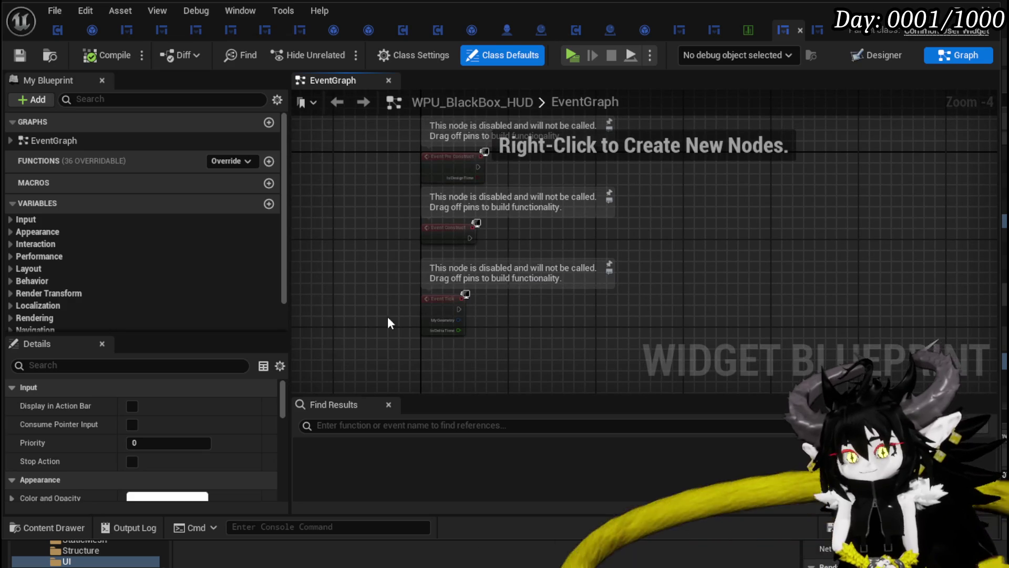
pyautogui.moveTo(390, 321); pyautogui.dragTo(566, 159)
pyautogui.press('Delete')
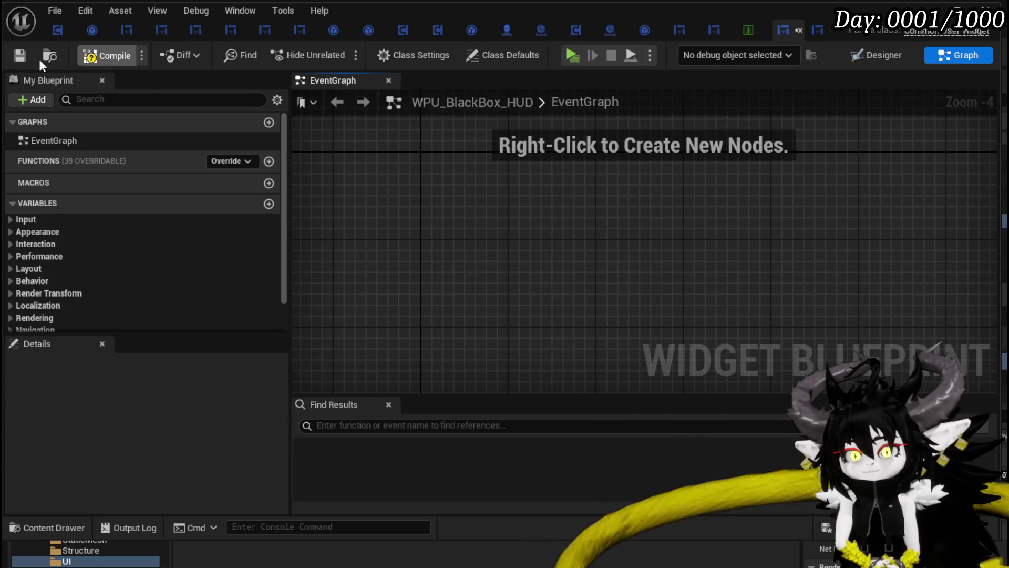
# - Save WPU_BlackBox_HUD with its EventGraph now empty
pyautogui.click(23, 59)
pyautogui.scroll(-2, 452, 166)
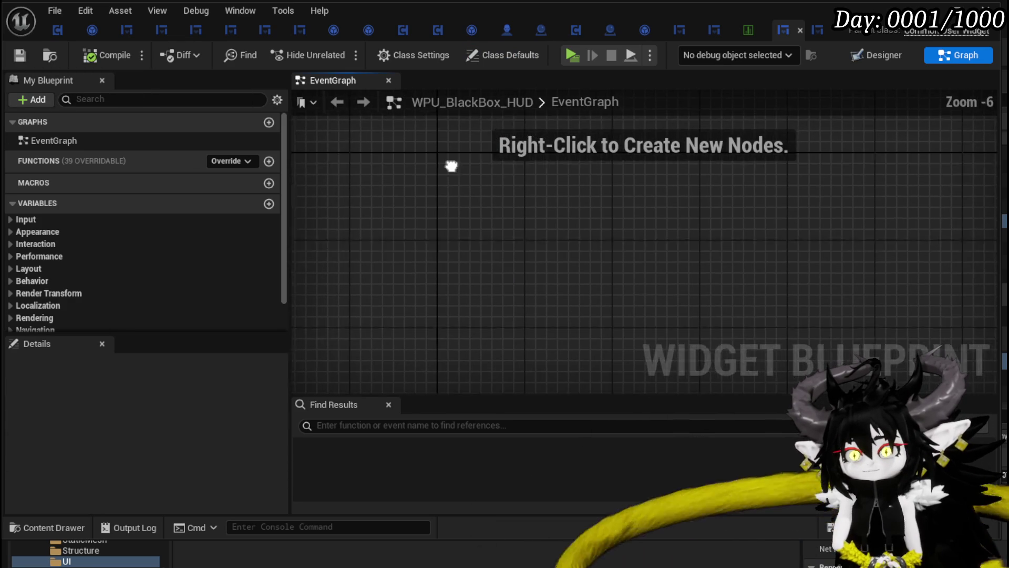
pyautogui.moveTo(452, 166); pyautogui.dragTo(469, 164)
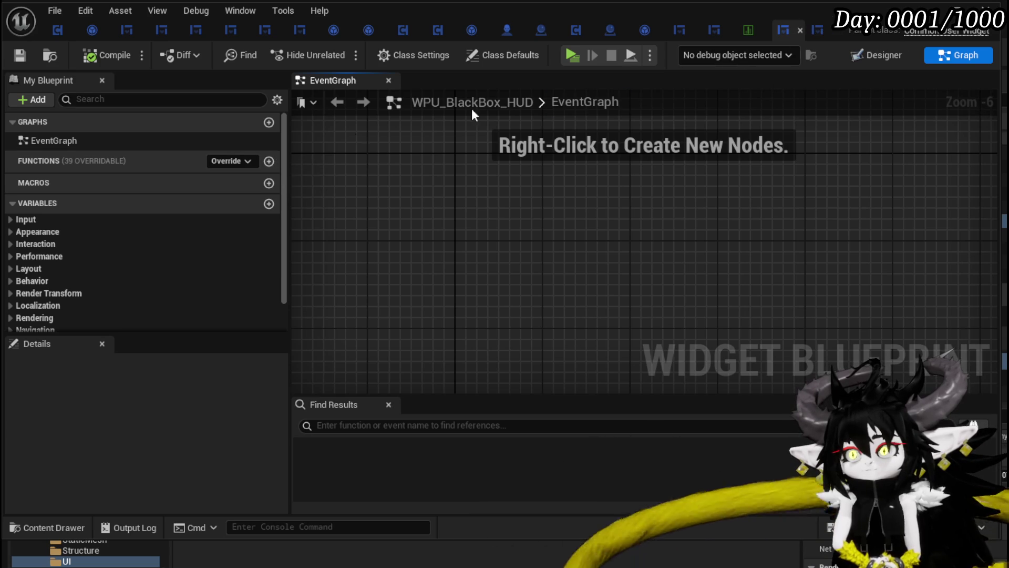
# - Add a SetOwner function and paste the copied node network into it, accepting the fix
pyautogui.click(268, 161)
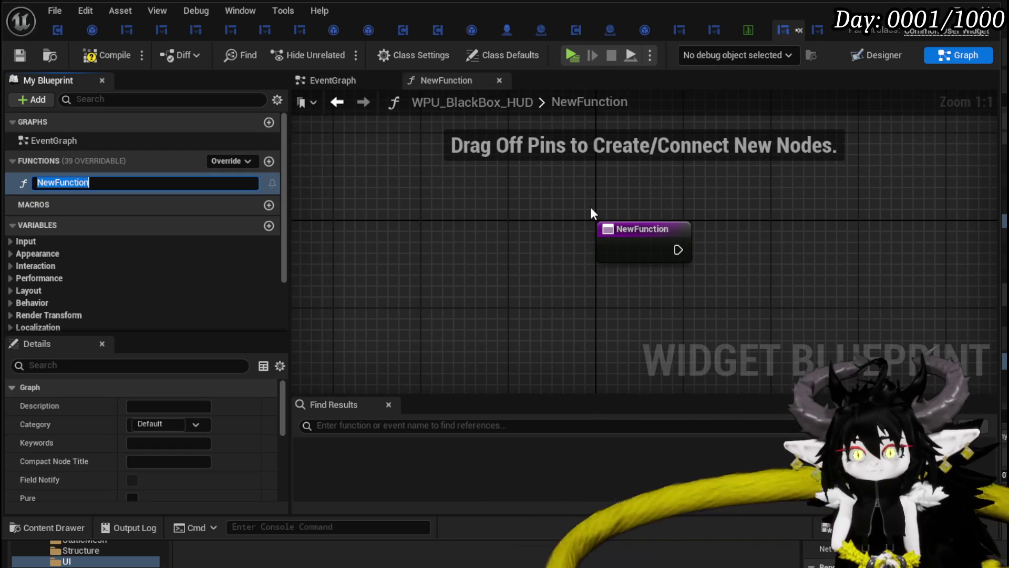
pyautogui.write('SetOwner')
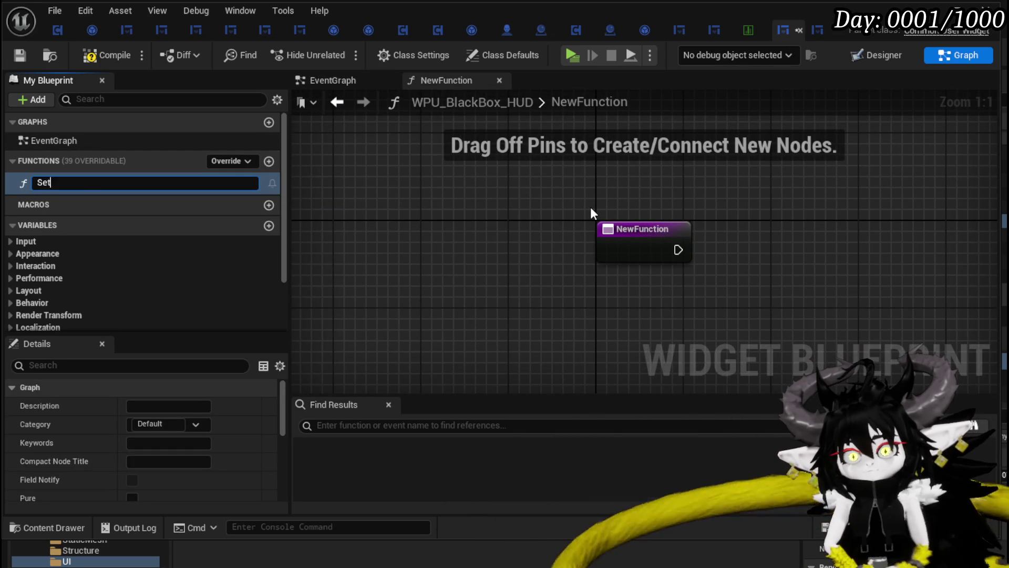
pyautogui.press('Return')
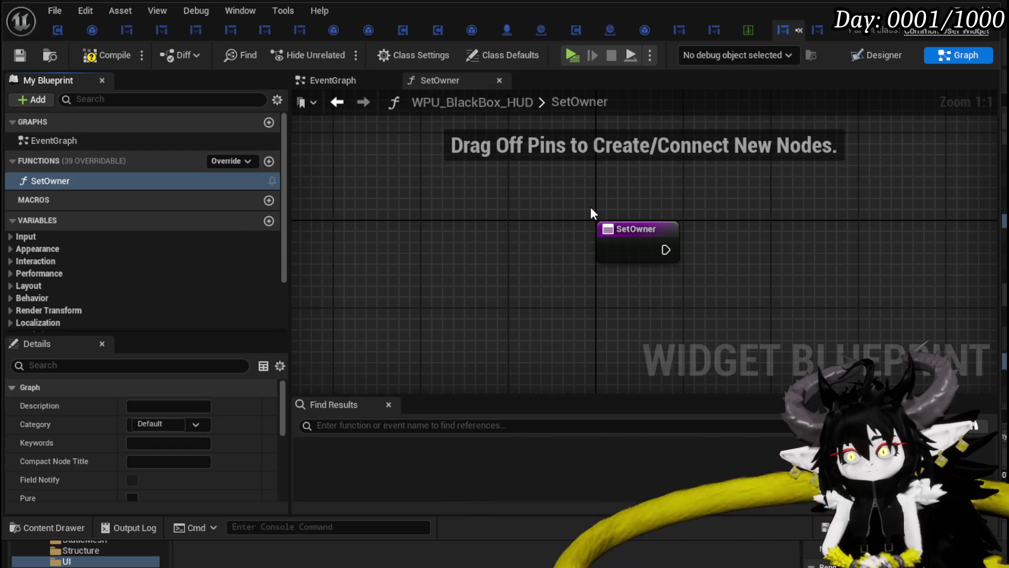
pyautogui.scroll(-4, 587, 207)
pyautogui.hotkey('ctrl', 'v')
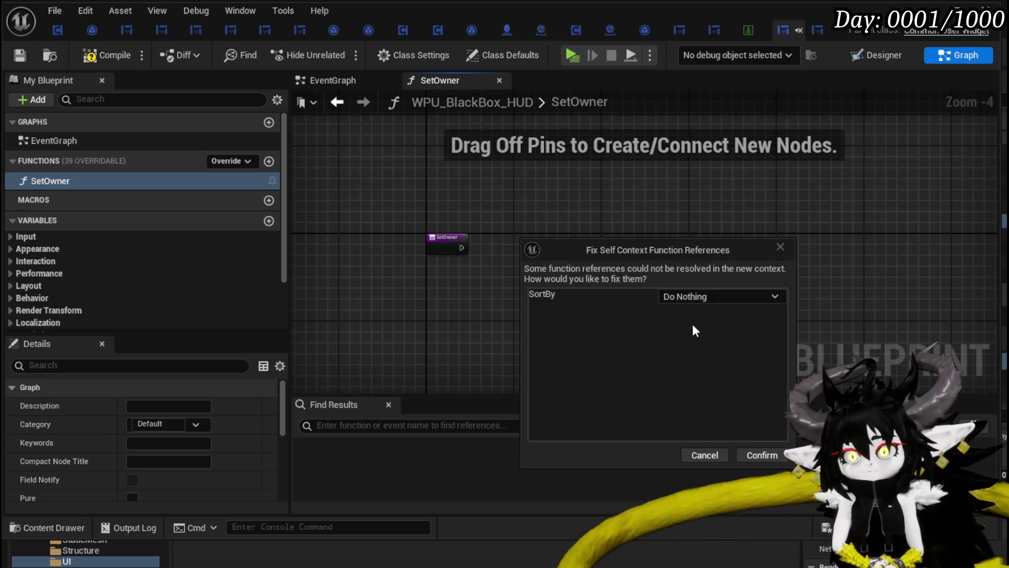
pyautogui.click(762, 453)
pyautogui.moveTo(525, 204)
pyautogui.mouseDown()
pyautogui.moveTo(888, 209)
pyautogui.moveTo(954, 235)
pyautogui.moveTo(588, 270)
pyautogui.moveTo(556, 299)
pyautogui.mouseUp()
# - Delete the broken Sort By node and wire the SetOwner entry into Sequence
pyautogui.click(649, 265)
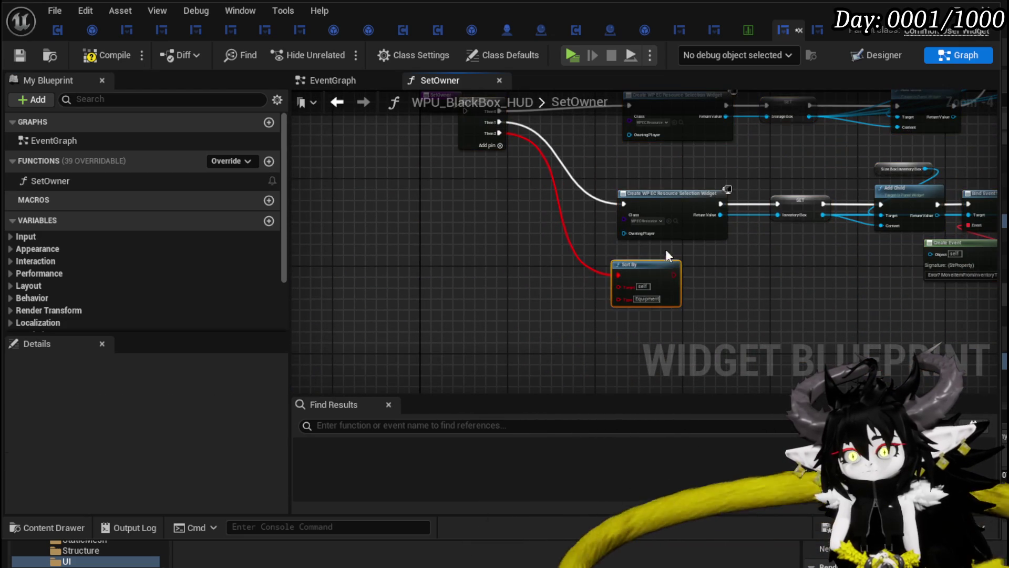
pyautogui.press('Delete')
pyautogui.moveTo(434, 96)
pyautogui.mouseDown()
pyautogui.moveTo(442, 154)
pyautogui.moveTo(390, 171)
pyautogui.moveTo(481, 176)
pyautogui.mouseUp()
pyautogui.moveTo(664, 147); pyautogui.dragTo(384, 179)
pyautogui.scroll(1, 543, 194)
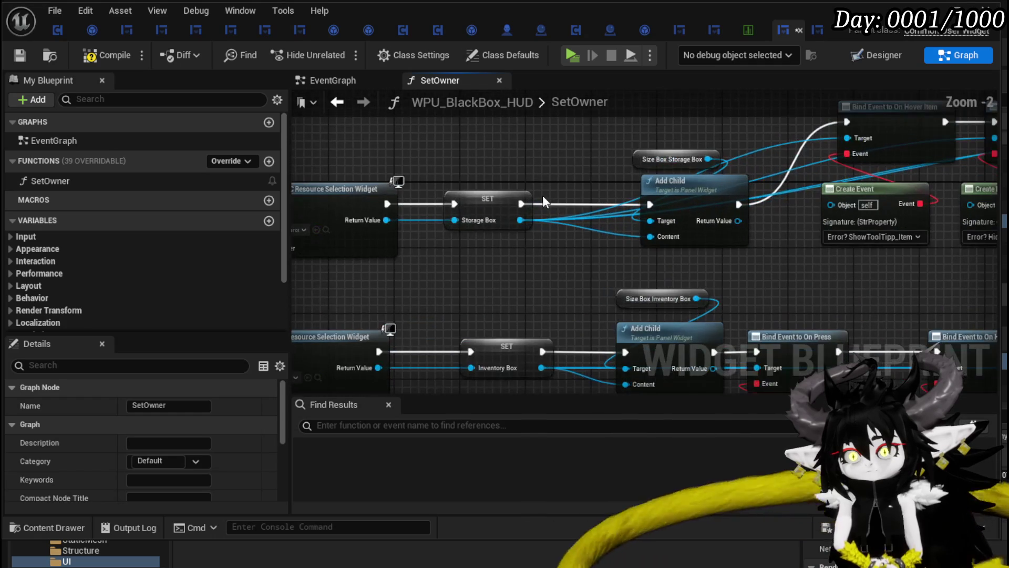
pyautogui.scroll(1, 521, 211)
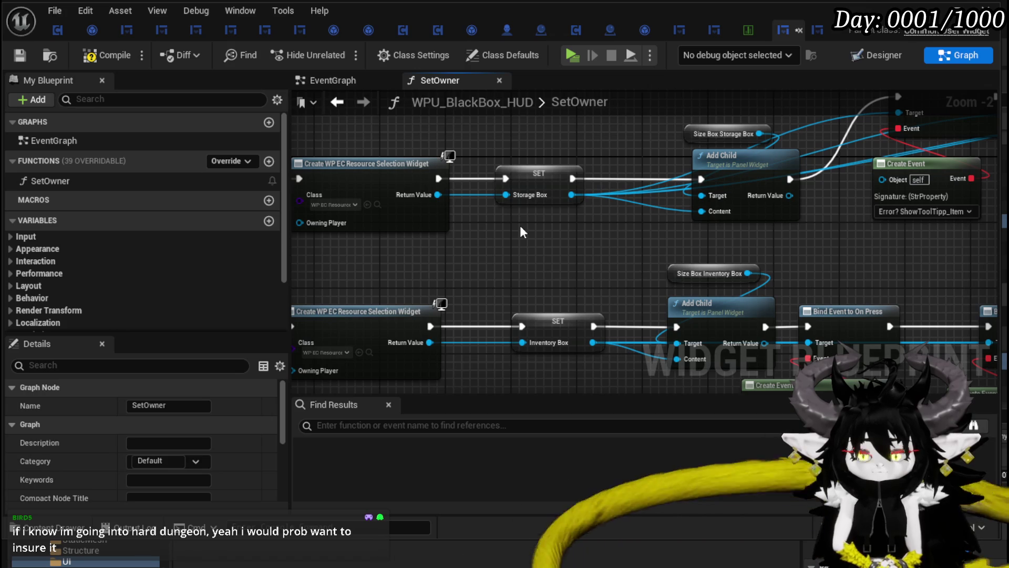
# - Promote the Create Widget Return Value to a new variable named BlackBox
pyautogui.click(530, 176)
pyautogui.scroll(-3, 213, 272)
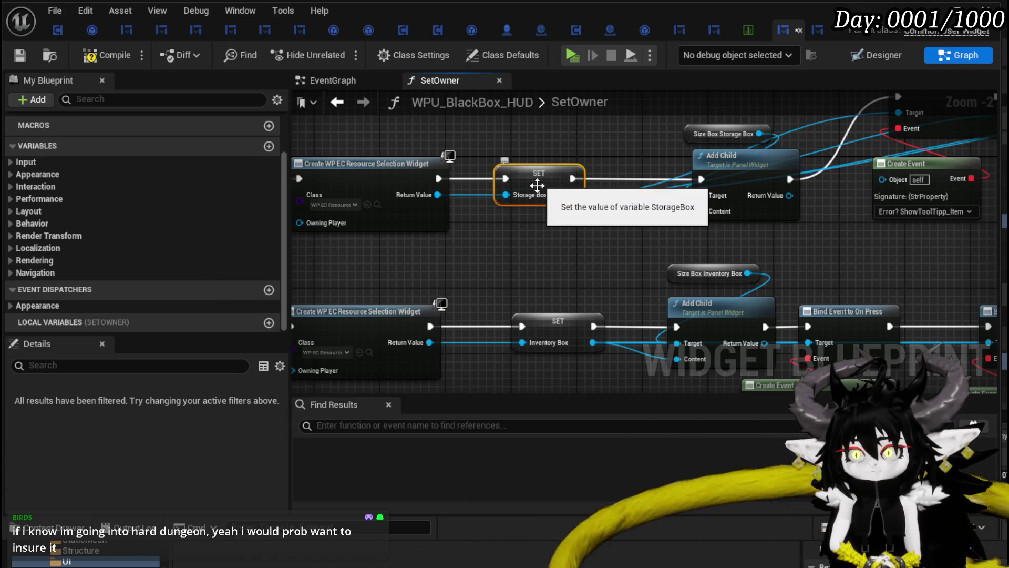
pyautogui.moveTo(536, 184)
pyautogui.mouseDown()
pyautogui.moveTo(462, 225)
pyautogui.moveTo(534, 223)
pyautogui.moveTo(368, 289)
pyautogui.moveTo(534, 299)
pyautogui.moveTo(708, 176)
pyautogui.moveTo(428, 218)
pyautogui.mouseUp()
pyautogui.rightClick(466, 174)
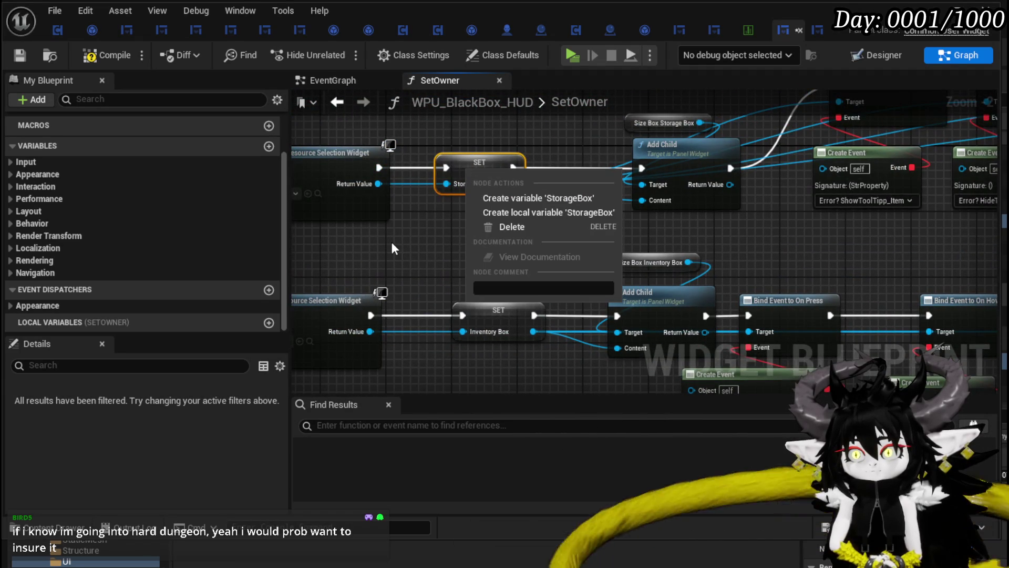
pyautogui.moveTo(390, 238)
pyautogui.mouseDown()
pyautogui.moveTo(393, 249)
pyautogui.moveTo(402, 231)
pyautogui.mouseUp()
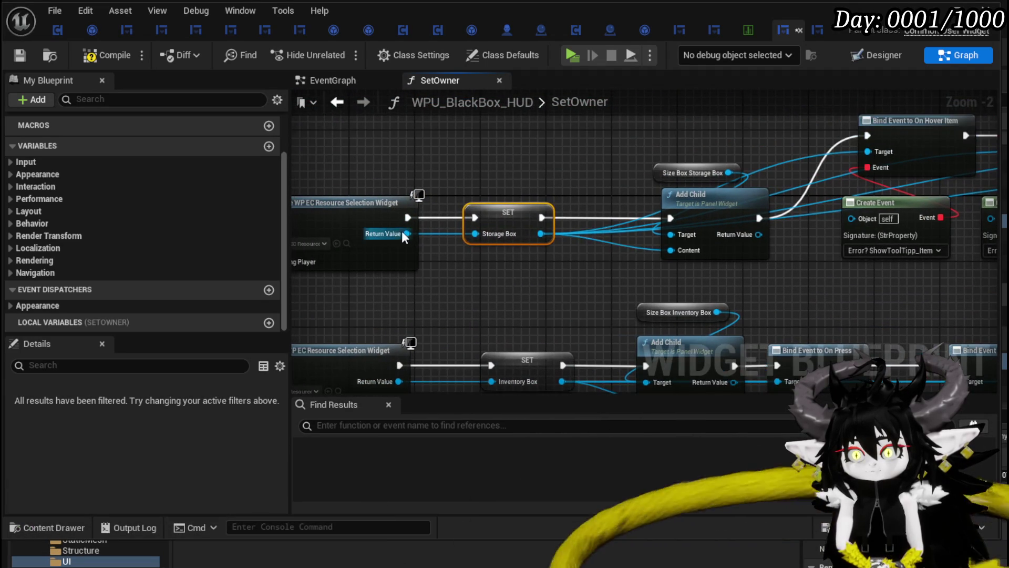
pyautogui.rightClick(405, 234)
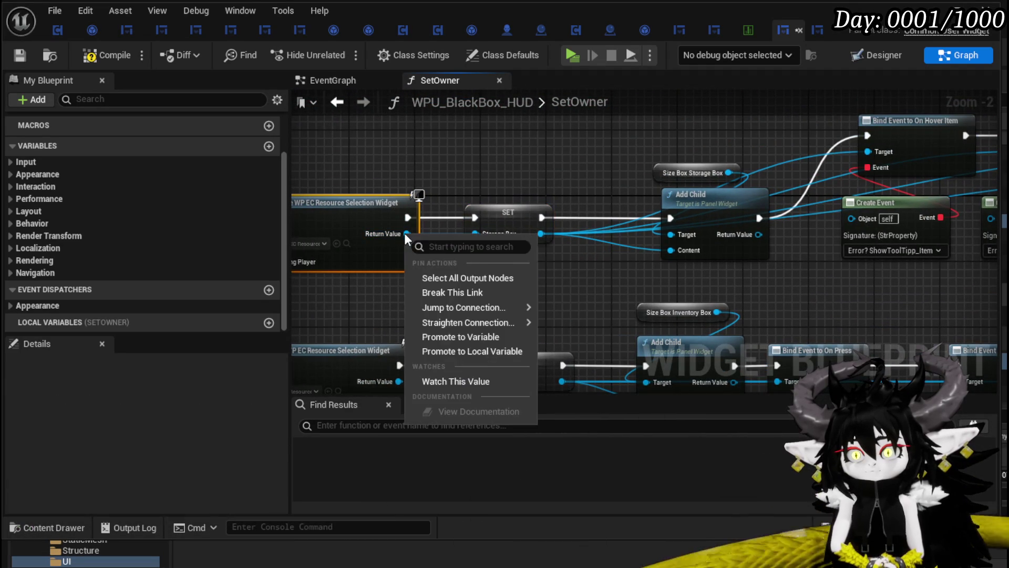
pyautogui.click(472, 338)
pyautogui.write('lackBox')
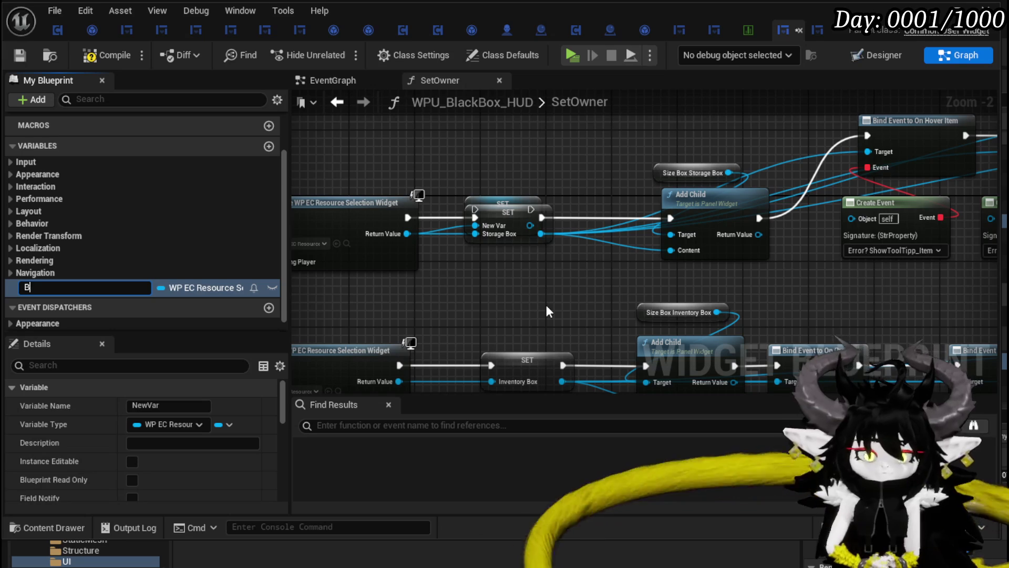
pyautogui.press('Return')
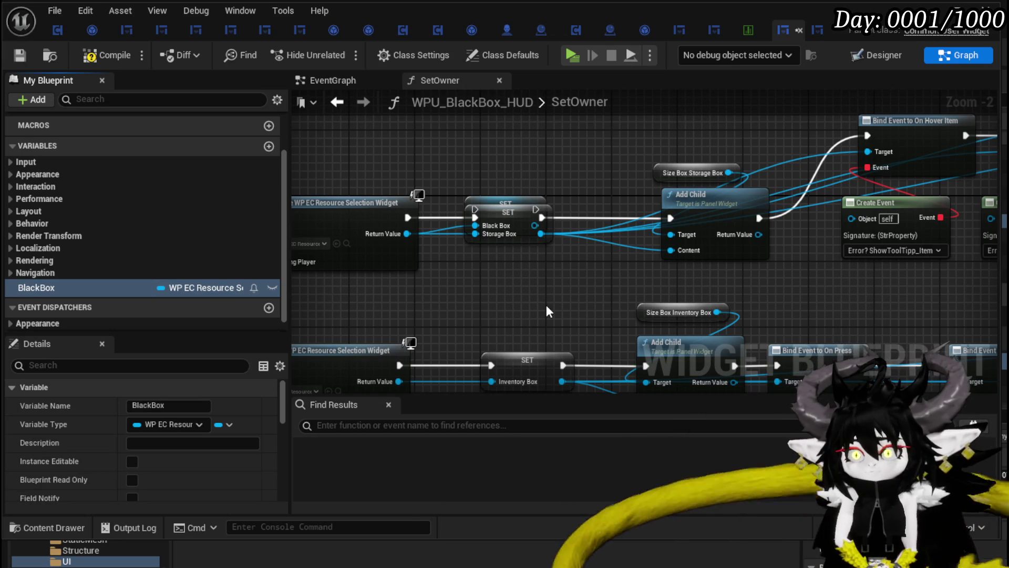
# - Route execution and output through the Black Box SET and delete the Storage Box SET node
pyautogui.moveTo(524, 232); pyautogui.dragTo(521, 282)
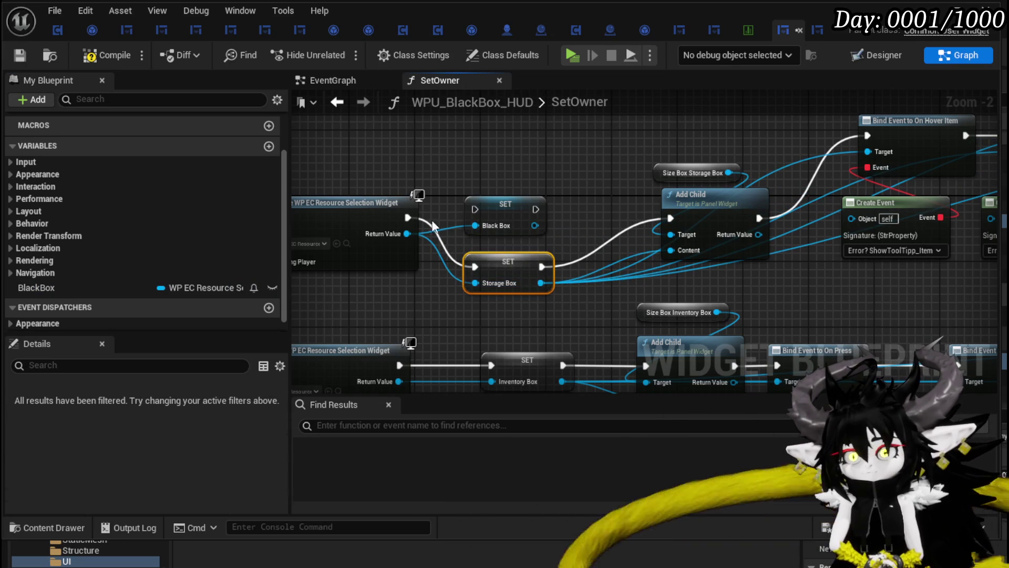
pyautogui.moveTo(408, 217); pyautogui.dragTo(671, 215)
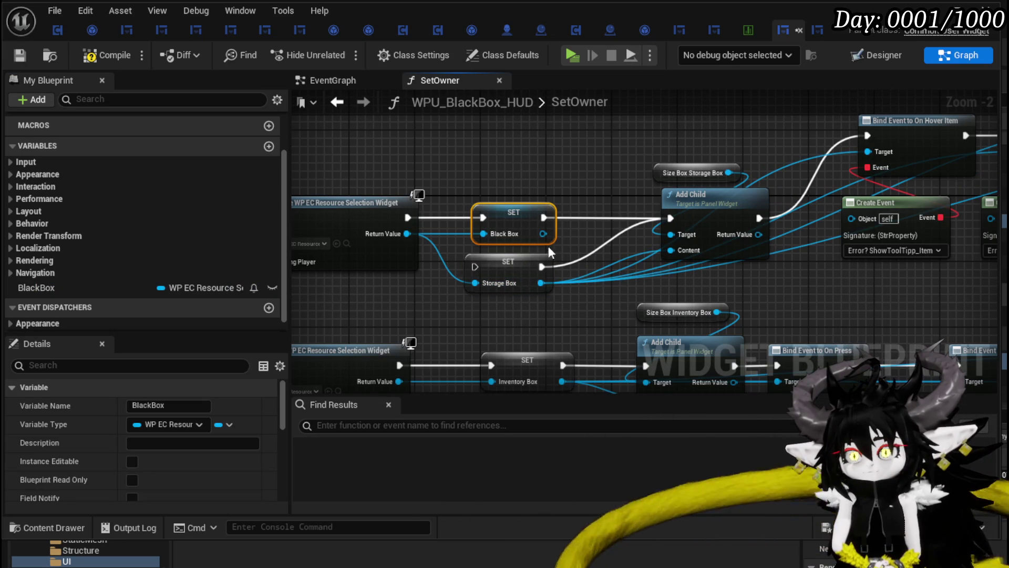
pyautogui.moveTo(540, 283); pyautogui.dragTo(543, 233)
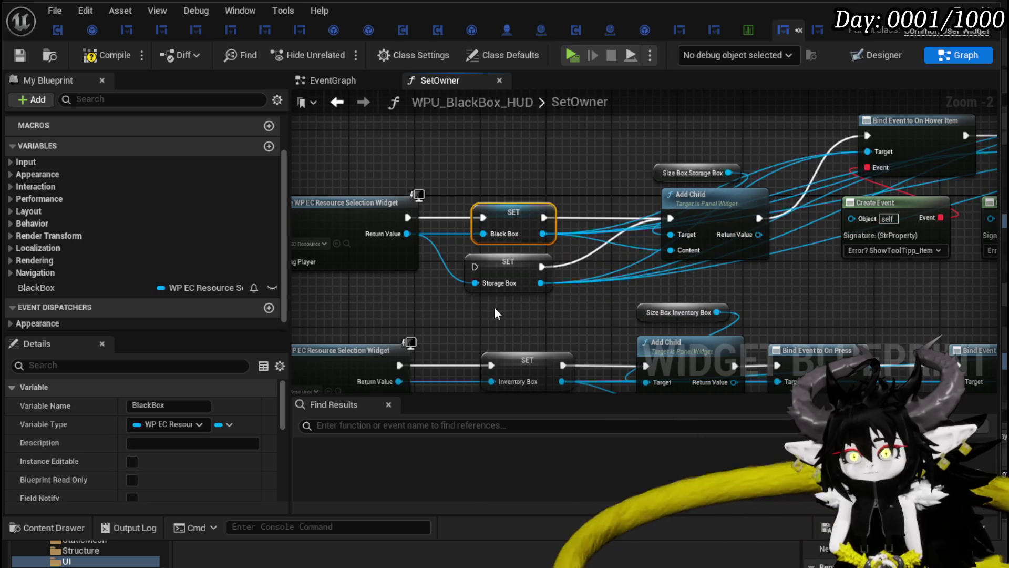
pyautogui.click(521, 263)
pyautogui.press('Delete')
pyautogui.moveTo(585, 169); pyautogui.dragTo(308, 226)
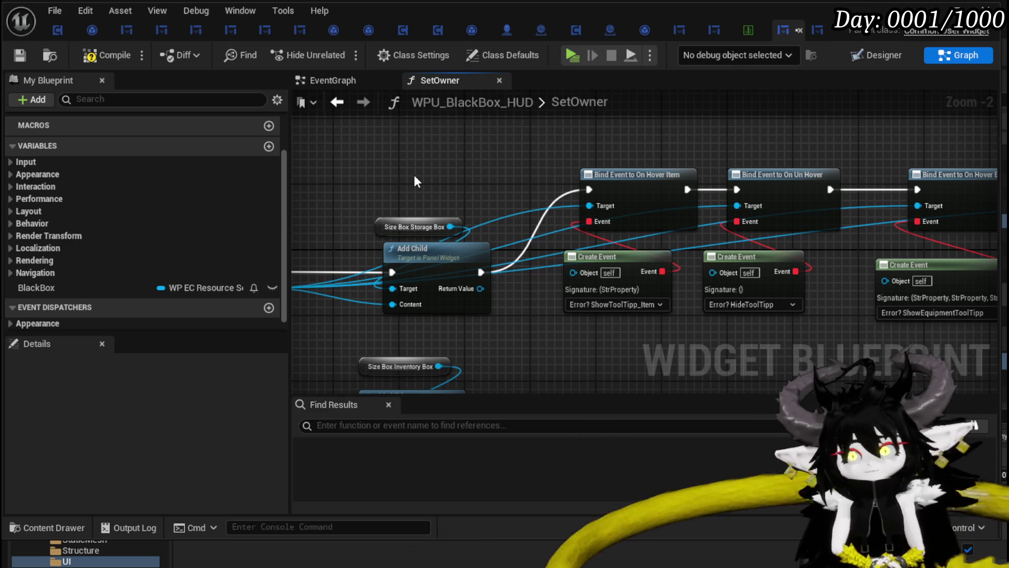
# - Move the Size Box Storage Box node left, then create InventoryBox from the Inventory Box SET node
pyautogui.moveTo(450, 156)
pyautogui.mouseDown()
pyautogui.moveTo(578, 158)
pyautogui.moveTo(456, 146)
pyautogui.moveTo(554, 155)
pyautogui.mouseUp()
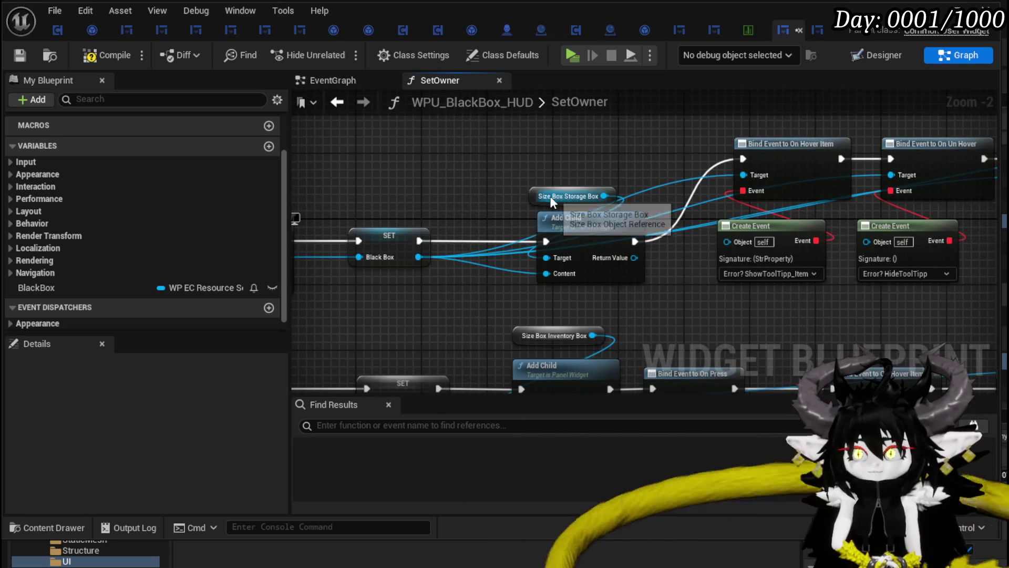
pyautogui.moveTo(550, 197)
pyautogui.mouseDown()
pyautogui.moveTo(411, 164)
pyautogui.moveTo(390, 147)
pyautogui.mouseUp()
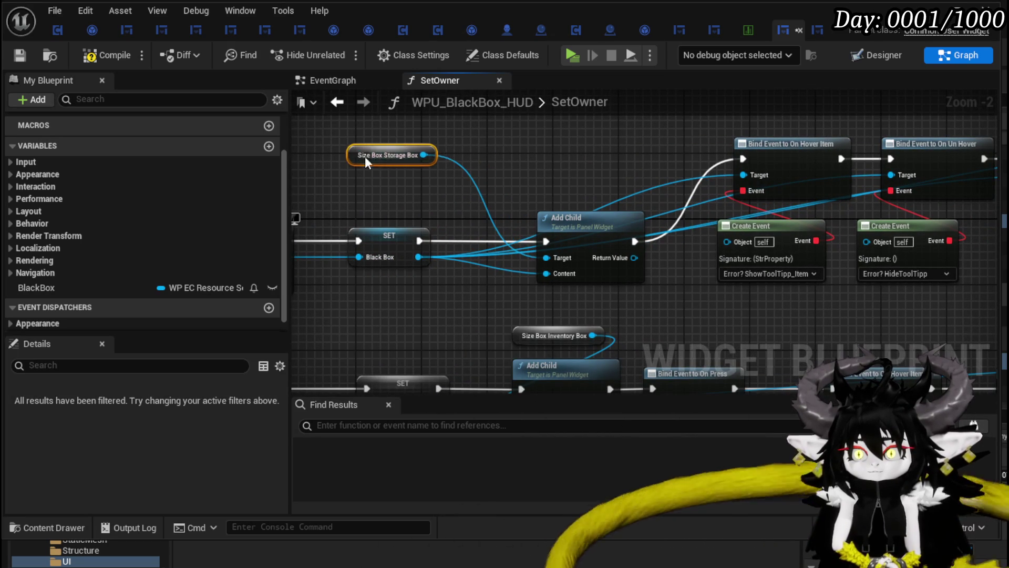
pyautogui.click(521, 148)
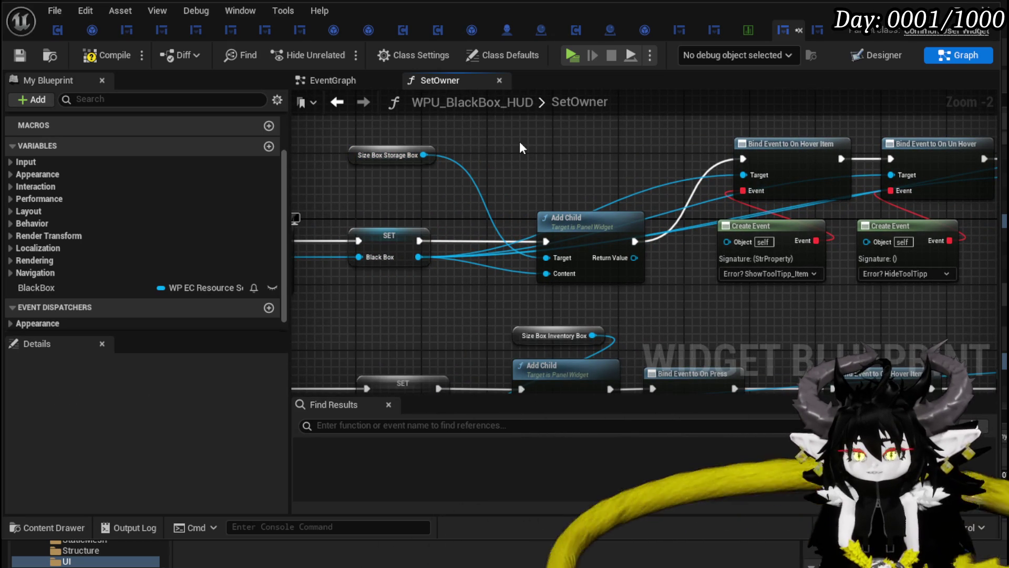
pyautogui.moveTo(522, 147)
pyautogui.mouseDown()
pyautogui.moveTo(457, 225)
pyautogui.moveTo(608, 169)
pyautogui.moveTo(684, 189)
pyautogui.mouseUp()
pyautogui.moveTo(522, 220); pyautogui.dragTo(547, 195)
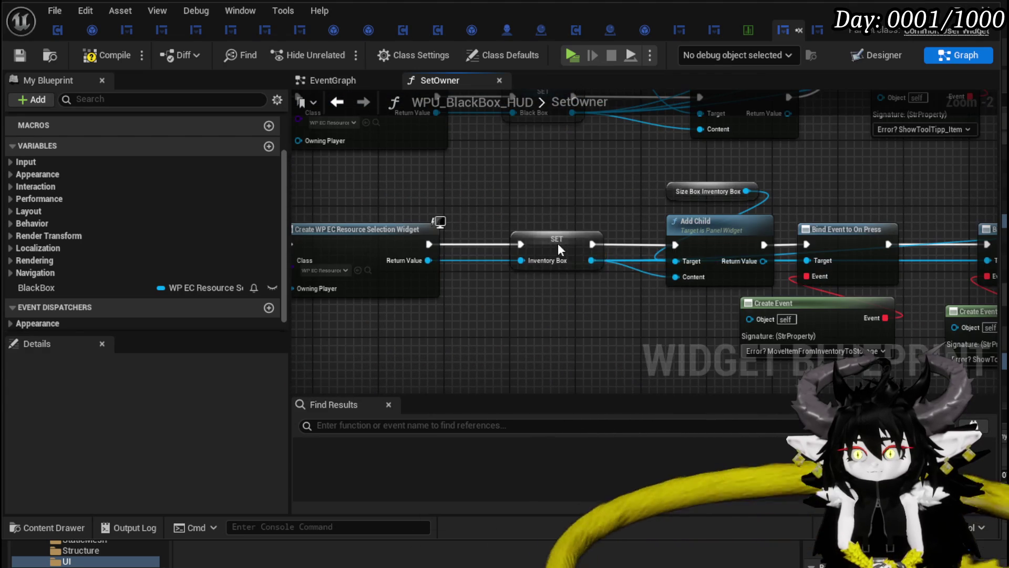
pyautogui.click(546, 239)
pyautogui.rightClick(546, 239)
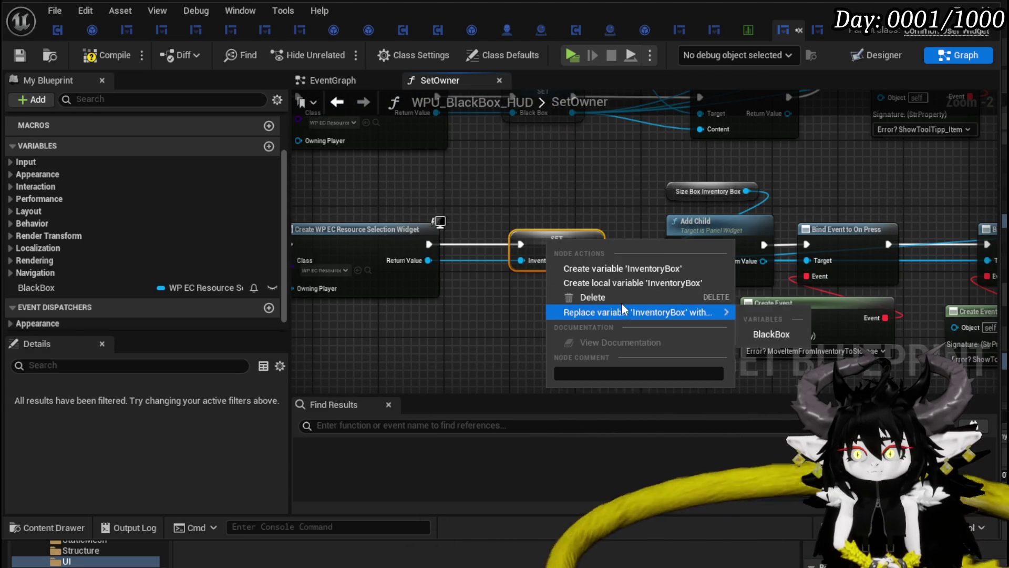
pyautogui.click(597, 267)
pyautogui.moveTo(608, 197)
pyautogui.mouseDown()
pyautogui.moveTo(468, 251)
pyautogui.moveTo(456, 162)
pyautogui.mouseUp()
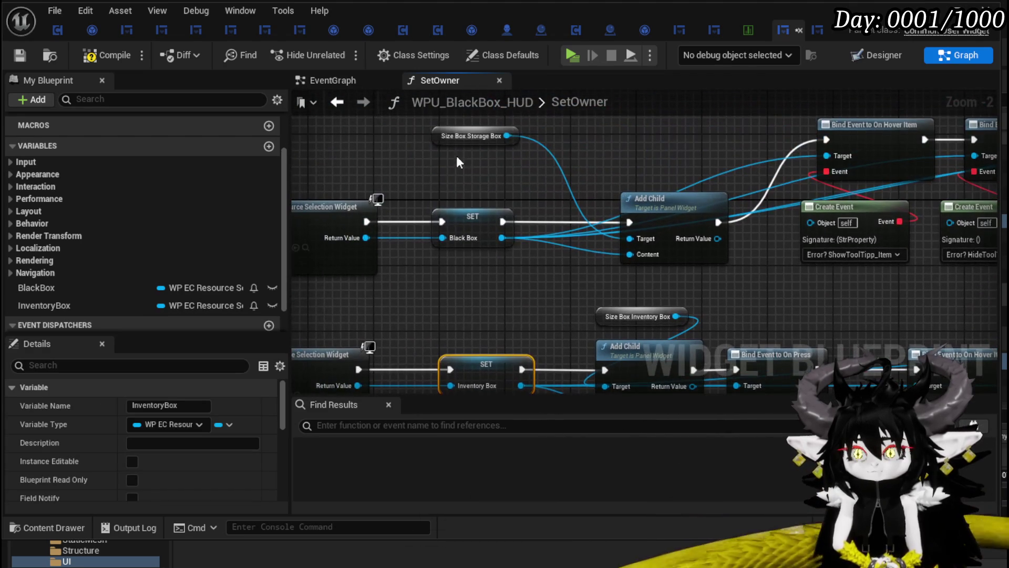
# - In the Designer, add two Size Boxes into the Horizontal Box
pyautogui.click(892, 60)
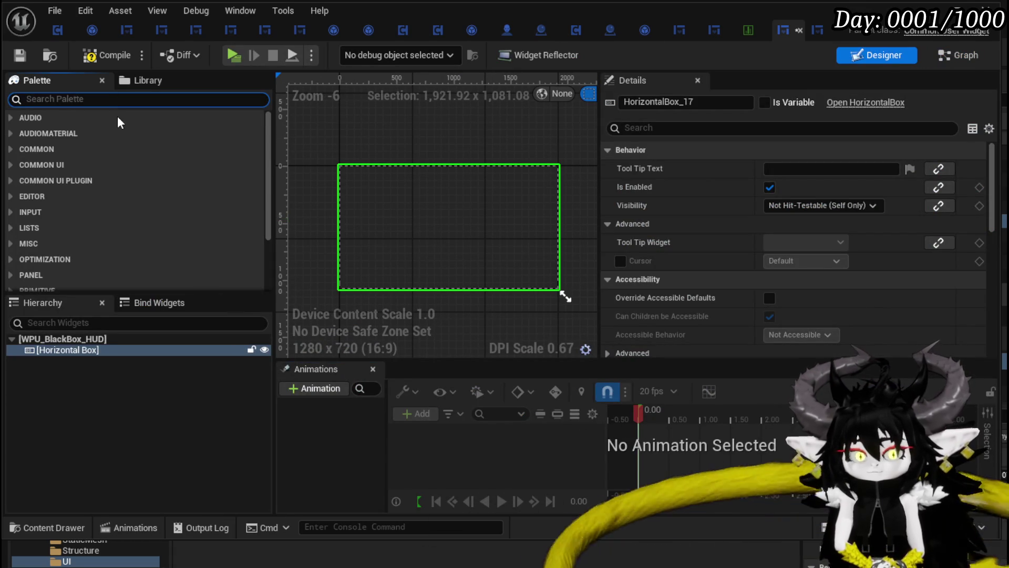
pyautogui.write('Size')
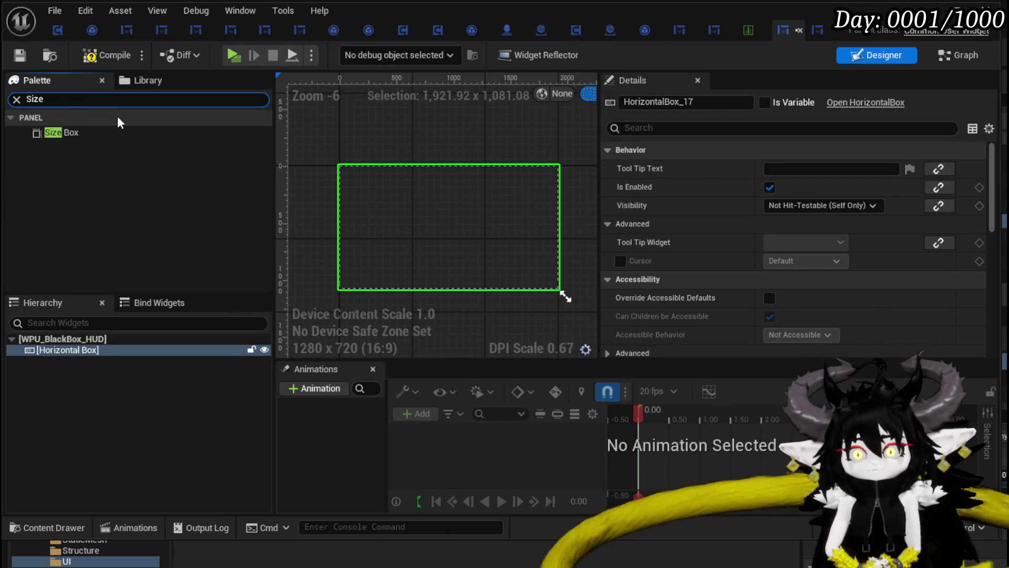
pyautogui.moveTo(100, 132); pyautogui.dragTo(86, 351)
pyautogui.moveTo(53, 134); pyautogui.dragTo(63, 359)
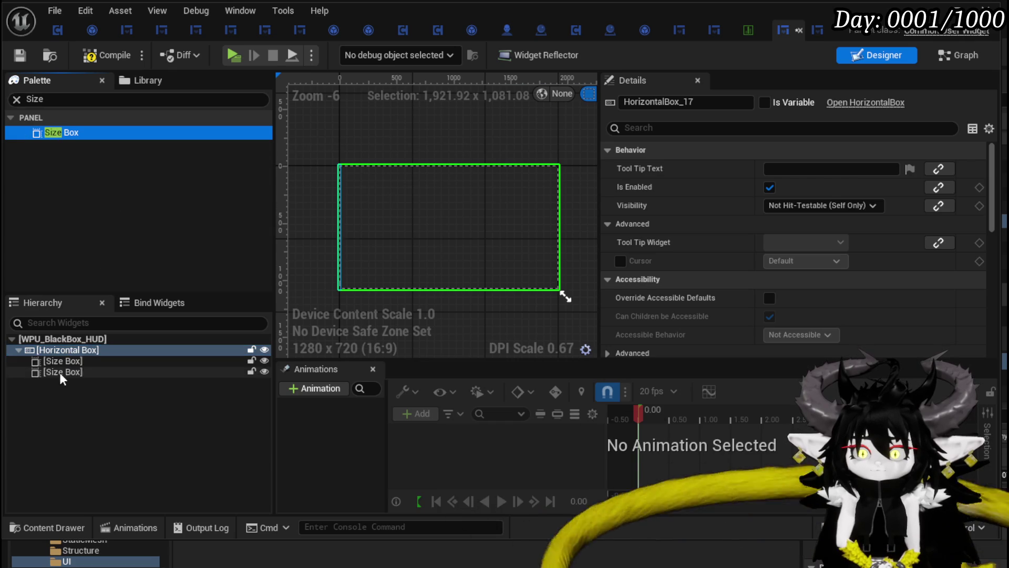
# - Rename the first size box SizeBox_Inventory and mark it Is Variable
pyautogui.click(662, 103)
pyautogui.write('Inventor')
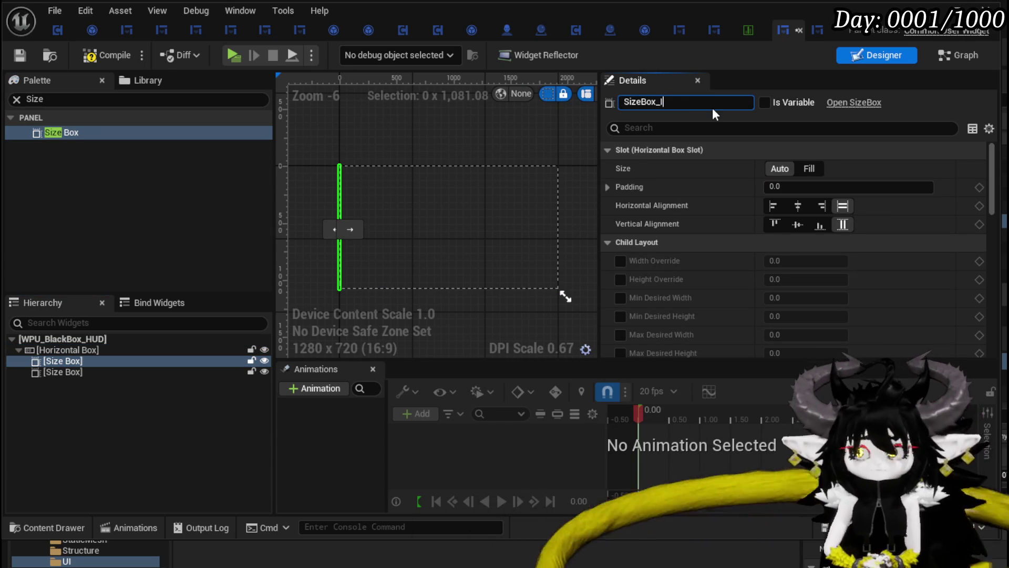
pyautogui.write('y')
pyautogui.press('Return')
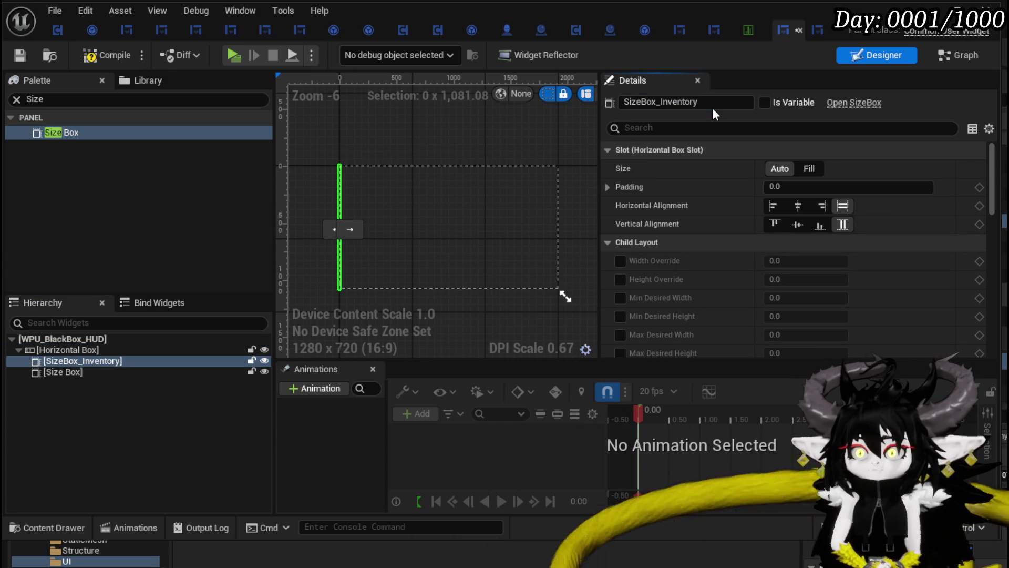
pyautogui.click(766, 103)
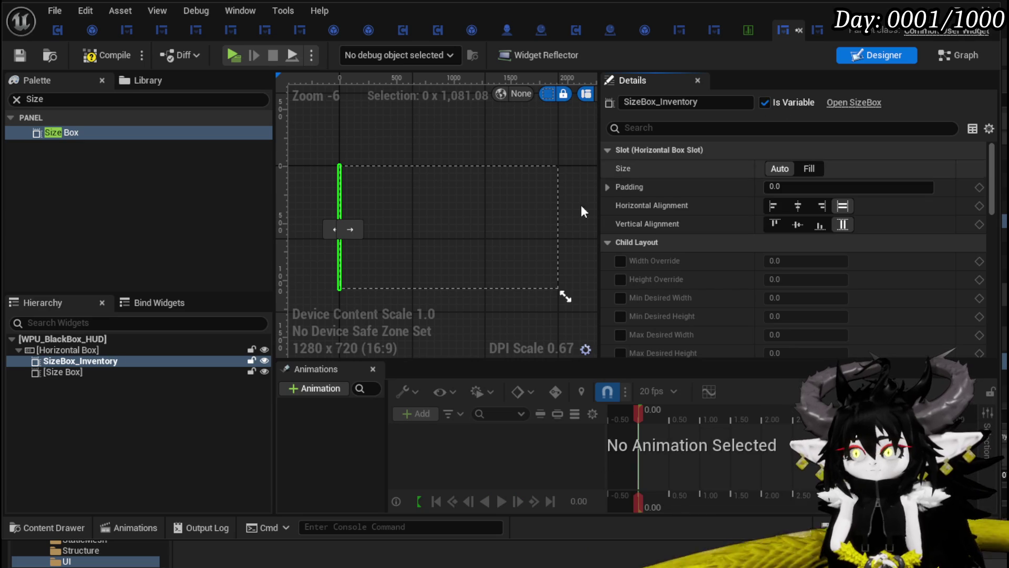
# - Rename the second SizeBox_BlackBox as a variable, and set both size boxes to Fill
pyautogui.click(84, 374)
pyautogui.moveTo(664, 102); pyautogui.dragTo(696, 107)
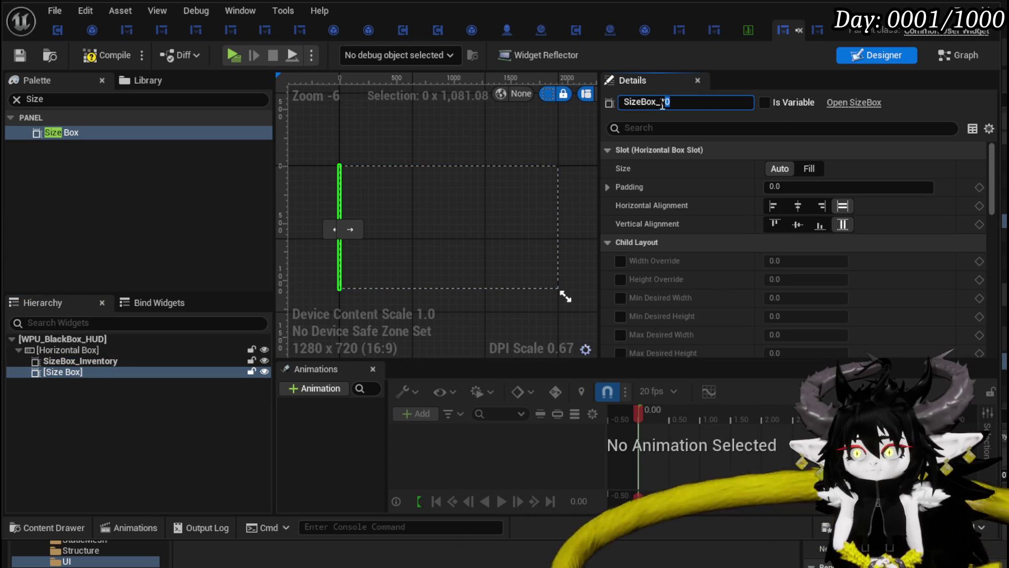
pyautogui.write('BlackBox')
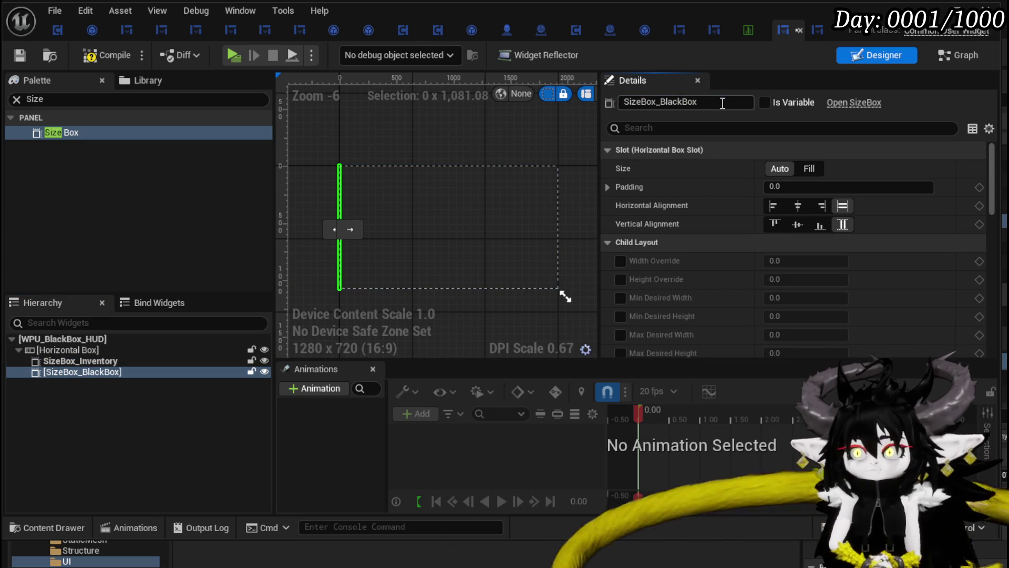
pyautogui.click(764, 103)
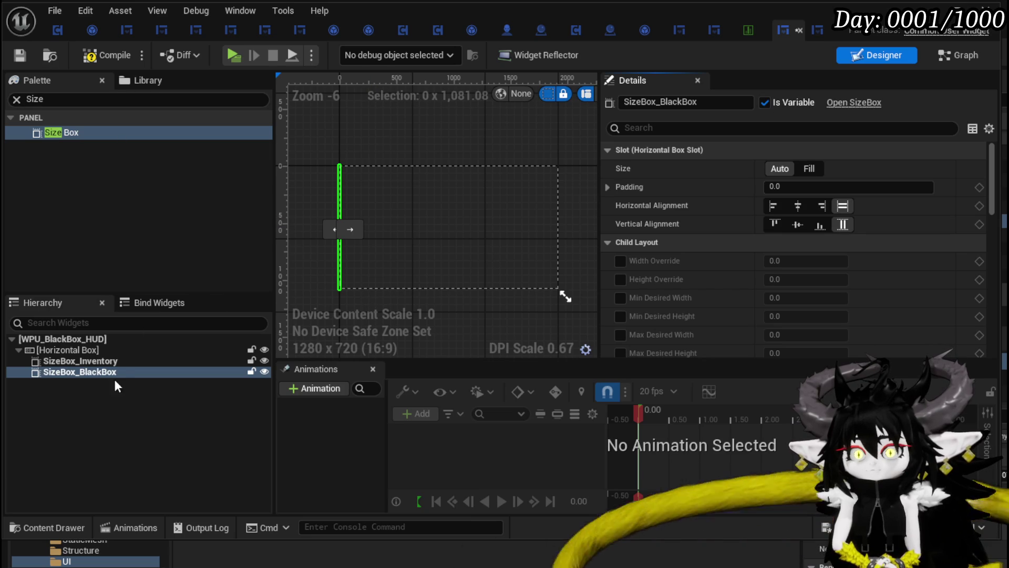
pyautogui.click(809, 168)
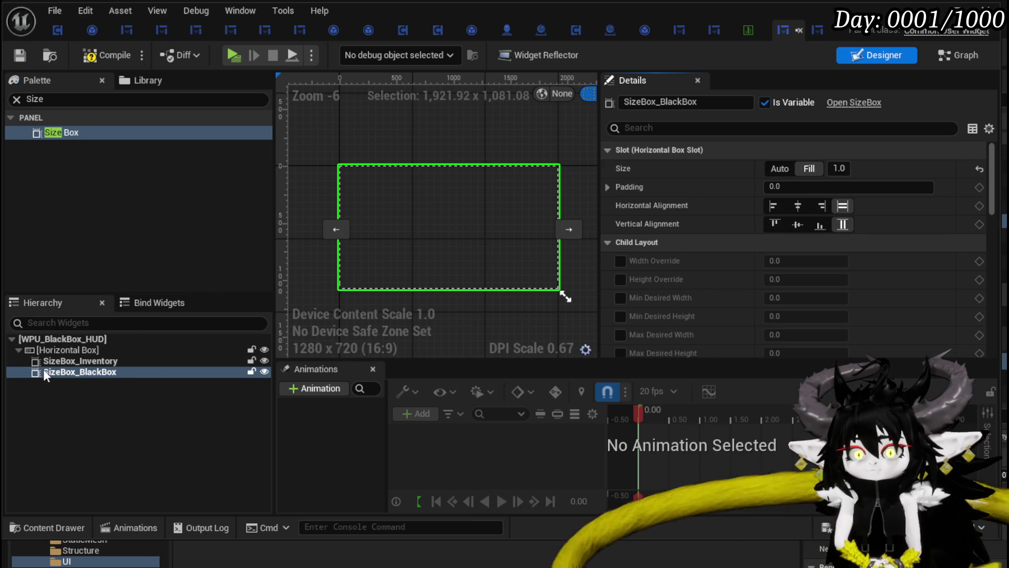
pyautogui.click(63, 361)
pyautogui.click(809, 169)
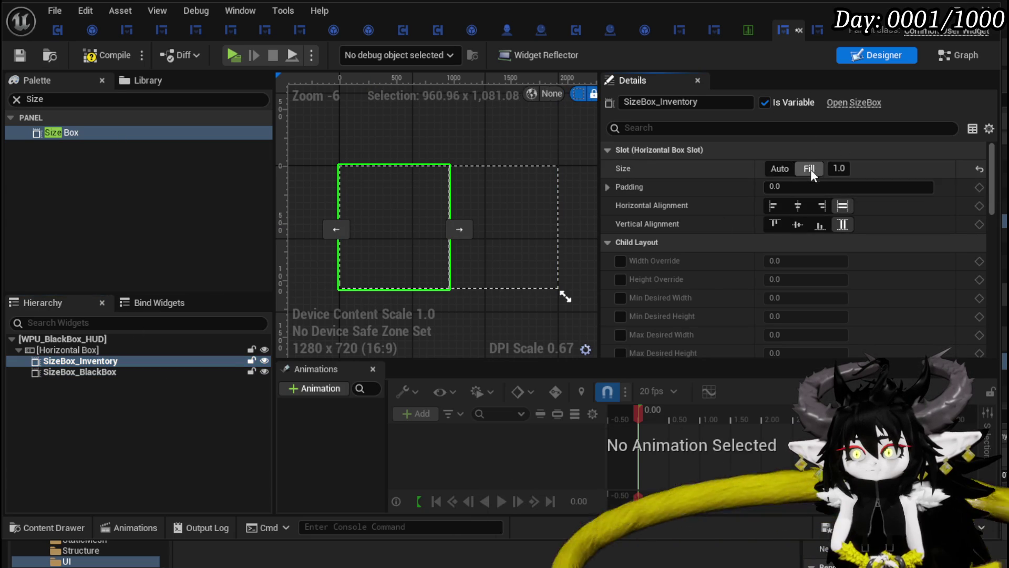
# - Compile the HUD and add SizeBox_BlackBox and SizeBox_Inventory getters to the SetOwner graph
pyautogui.click(16, 56)
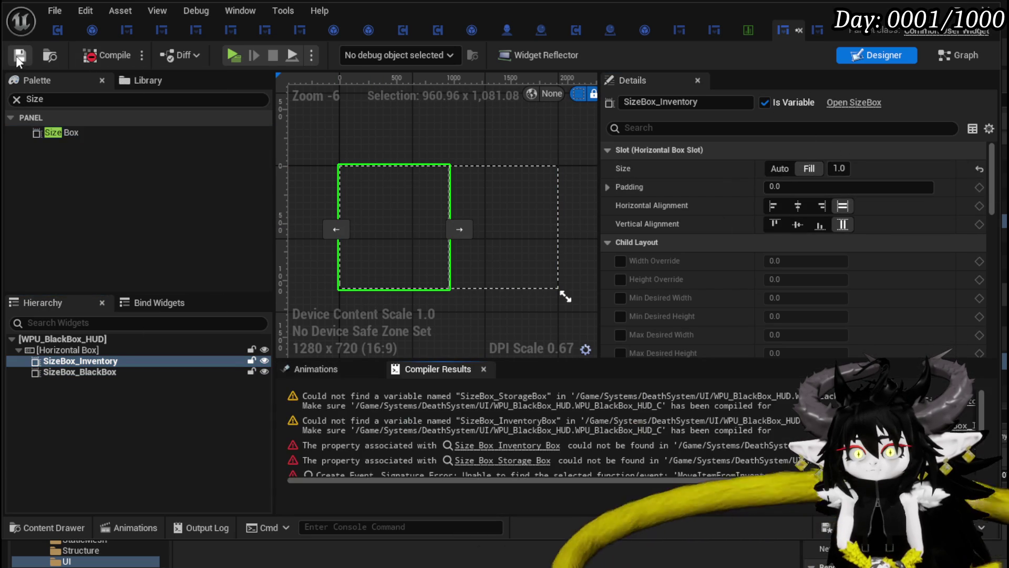
pyautogui.click(503, 460)
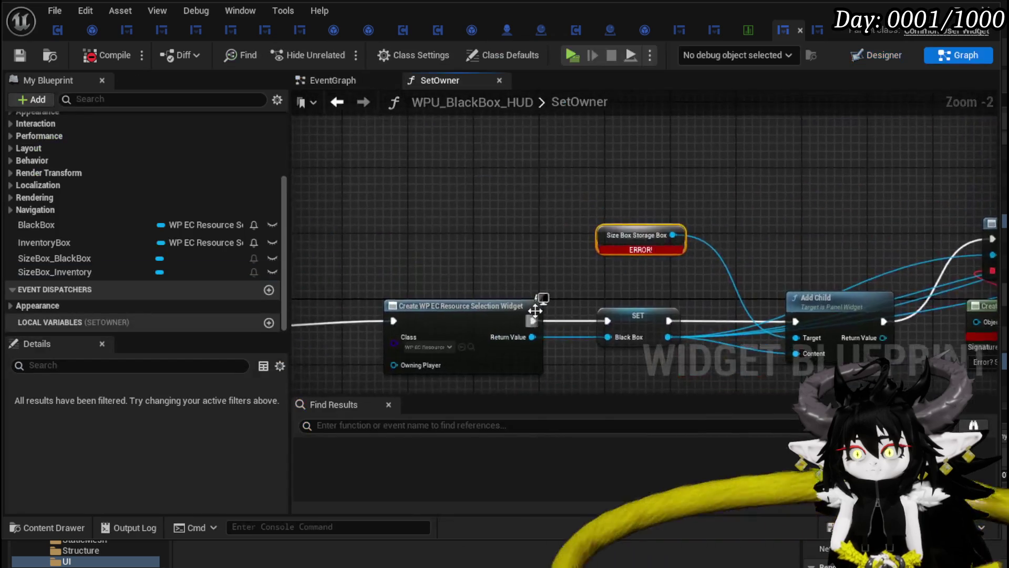
pyautogui.moveTo(67, 263); pyautogui.dragTo(612, 168)
pyautogui.click(666, 195)
pyautogui.scroll(-2, 534, 278)
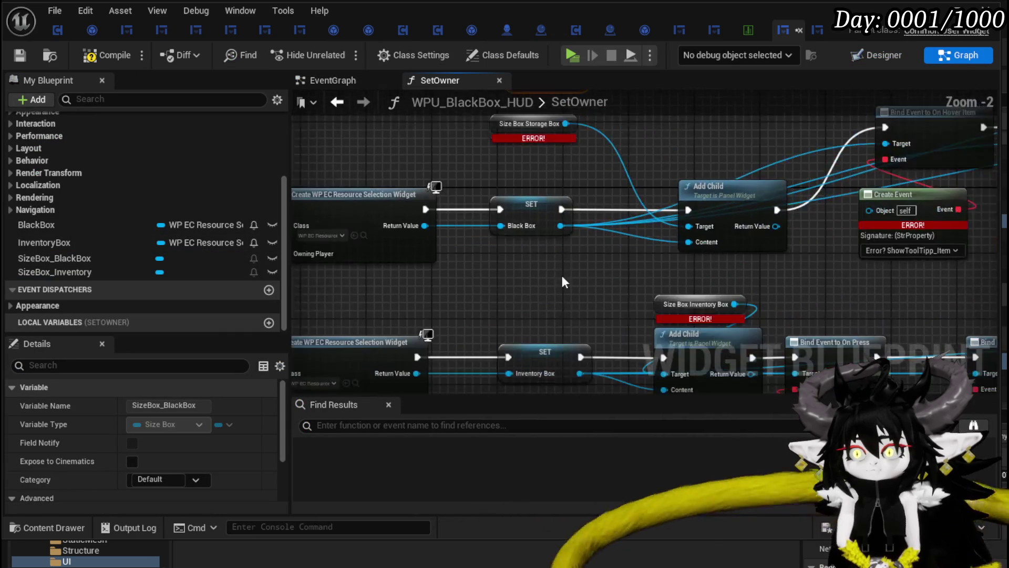
pyautogui.moveTo(93, 273)
pyautogui.mouseDown()
pyautogui.moveTo(418, 283)
pyautogui.moveTo(456, 235)
pyautogui.mouseUp()
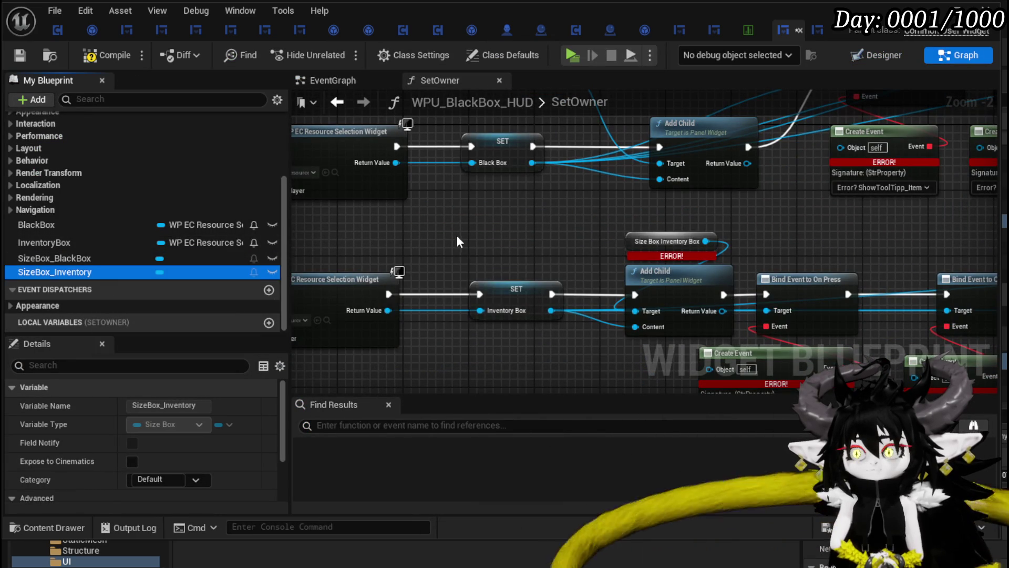
pyautogui.click(508, 263)
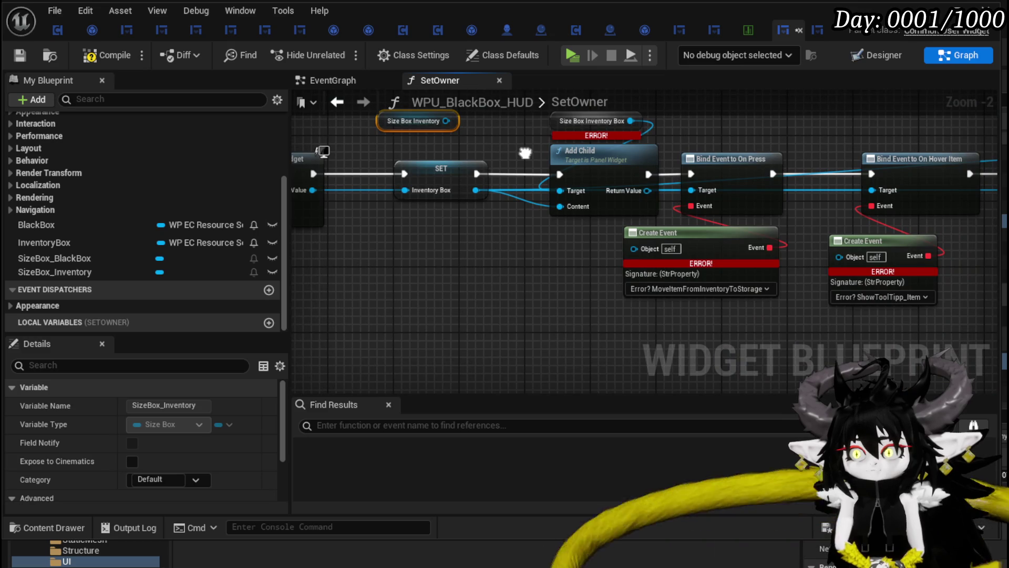
# - Wire Size Box Inventory and Size Box Black Box into their Add Child nodes, replacing the storage box link
pyautogui.moveTo(525, 153); pyautogui.dragTo(575, 279)
pyautogui.moveTo(497, 247)
pyautogui.mouseDown()
pyautogui.moveTo(596, 324)
pyautogui.moveTo(608, 314)
pyautogui.moveTo(577, 244)
pyautogui.mouseUp()
pyautogui.press('Escape')
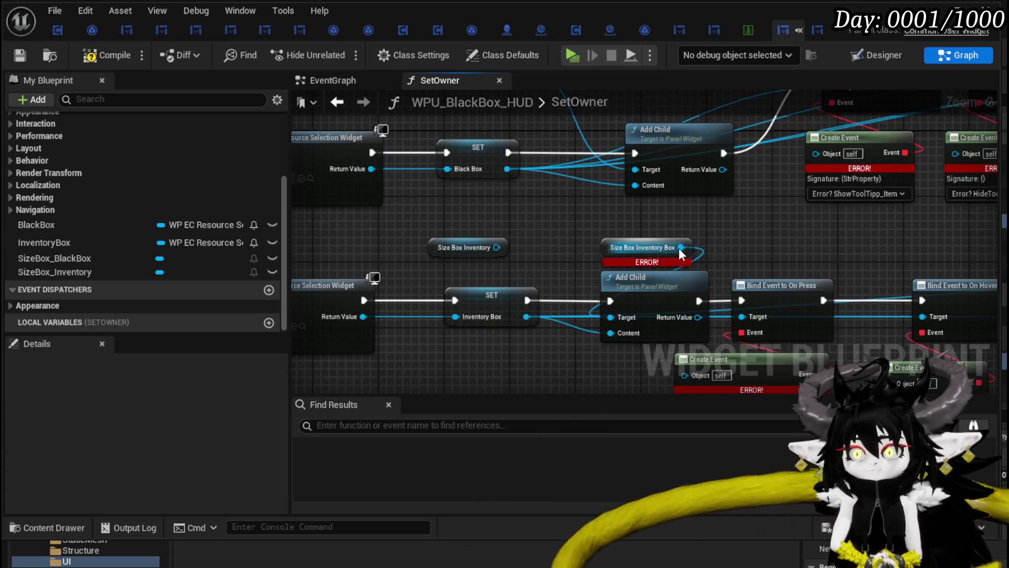
pyautogui.moveTo(496, 247); pyautogui.dragTo(550, 276)
pyautogui.moveTo(586, 116); pyautogui.dragTo(593, 231)
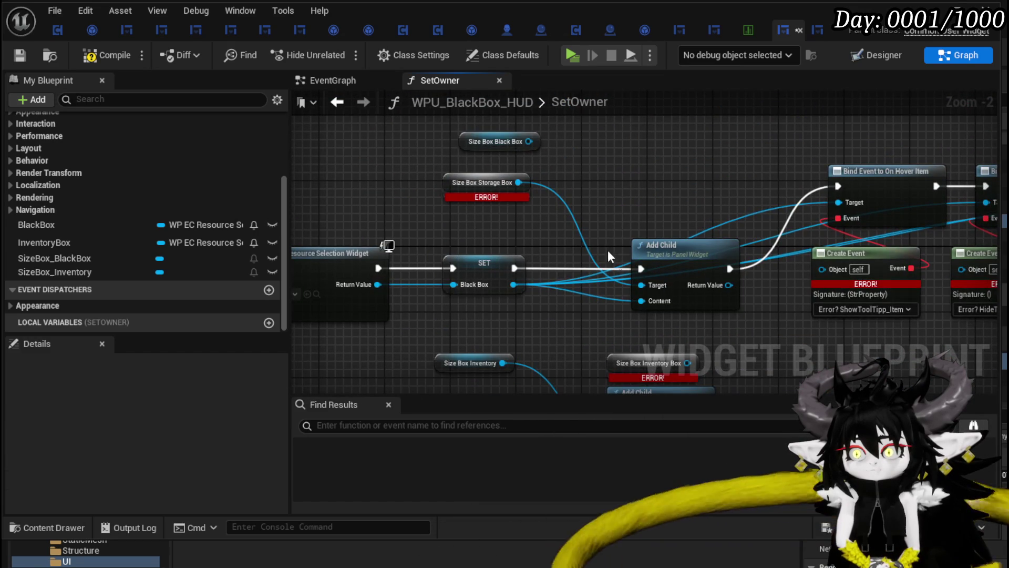
pyautogui.moveTo(518, 182)
pyautogui.mouseDown()
pyautogui.moveTo(536, 165)
pyautogui.moveTo(529, 141)
pyautogui.mouseUp()
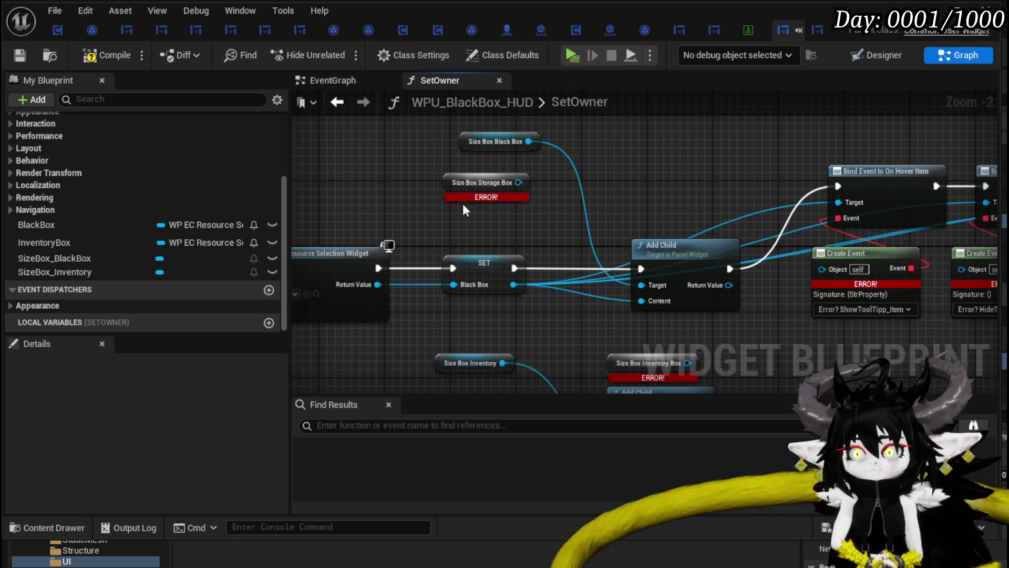
# - Nudge the black box Add Child node left to tidy the graph
pyautogui.moveTo(563, 237)
pyautogui.mouseDown()
pyautogui.moveTo(534, 299)
pyautogui.moveTo(549, 282)
pyautogui.moveTo(552, 236)
pyautogui.moveTo(586, 199)
pyautogui.mouseUp()
pyautogui.scroll(-2, 502, 287)
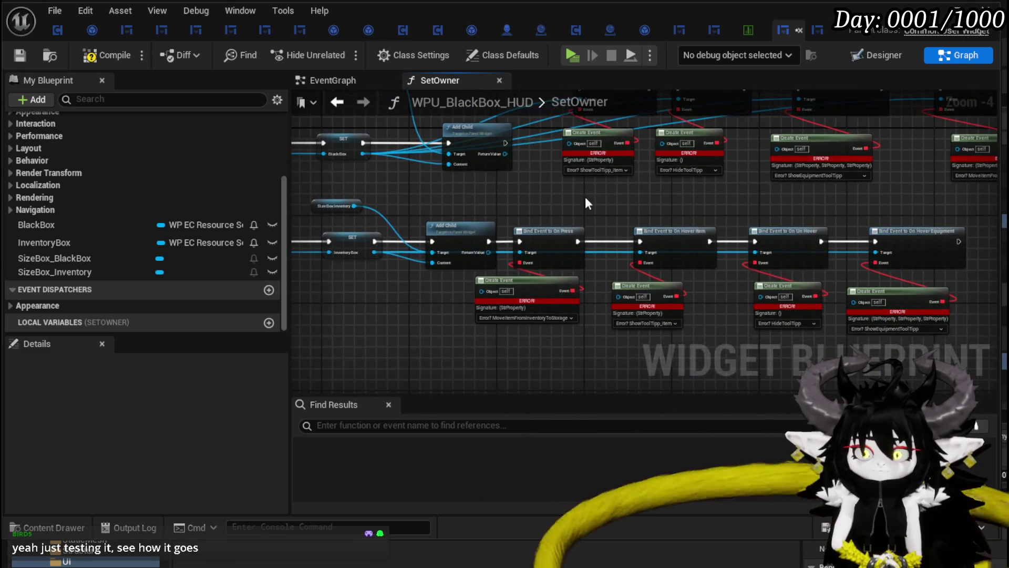
pyautogui.scroll(1, 587, 203)
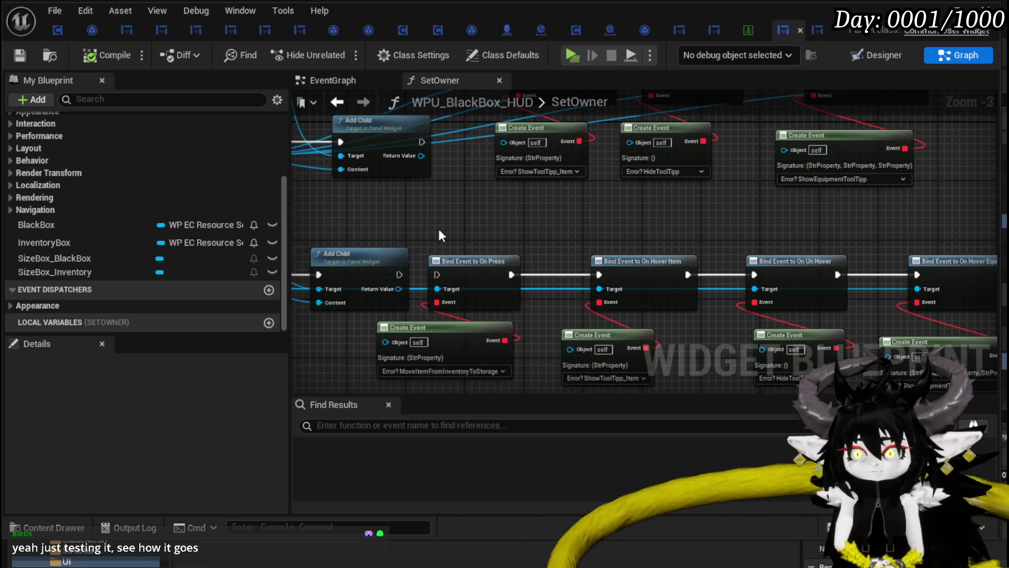
pyautogui.scroll(-1, 439, 234)
pyautogui.moveTo(438, 234)
pyautogui.mouseDown()
pyautogui.moveTo(507, 225)
pyautogui.moveTo(741, 239)
pyautogui.mouseUp()
pyautogui.moveTo(665, 178); pyautogui.dragTo(658, 177)
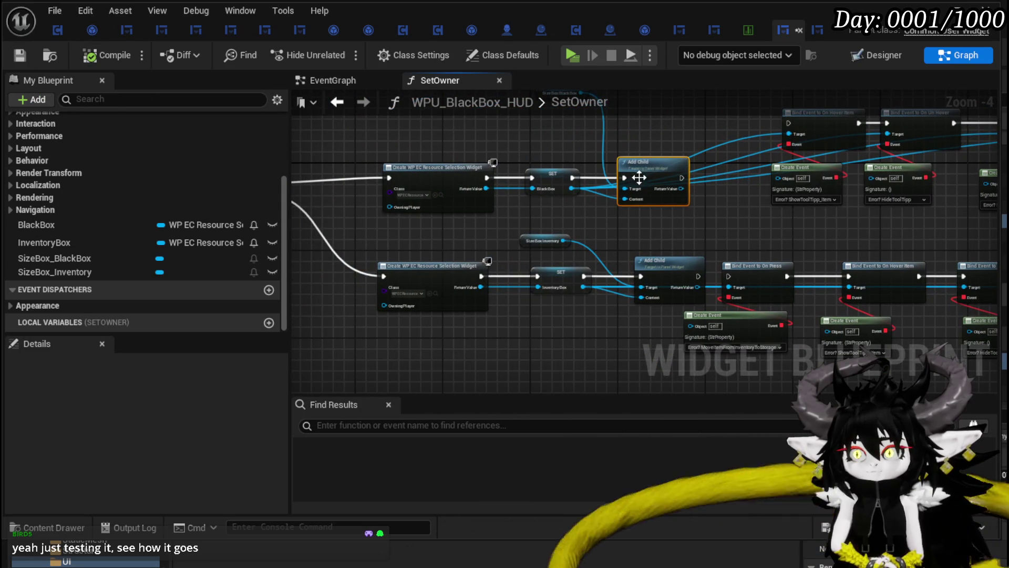
pyautogui.moveTo(572, 152)
pyautogui.mouseDown()
pyautogui.moveTo(540, 150)
pyautogui.moveTo(524, 169)
pyautogui.mouseUp()
pyautogui.click(376, 118)
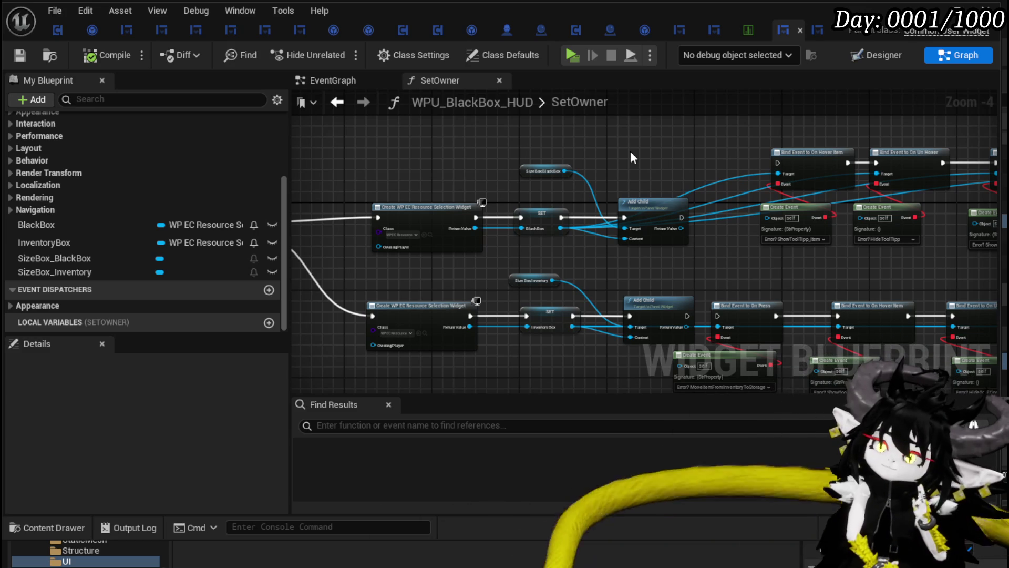
# - Shift both widget-creation node rows left and save the blueprint
pyautogui.moveTo(611, 141); pyautogui.dragTo(658, 131)
pyautogui.moveTo(462, 152); pyautogui.dragTo(704, 331)
pyautogui.moveTo(691, 199); pyautogui.dragTo(628, 197)
pyautogui.moveTo(538, 192); pyautogui.dragTo(664, 187)
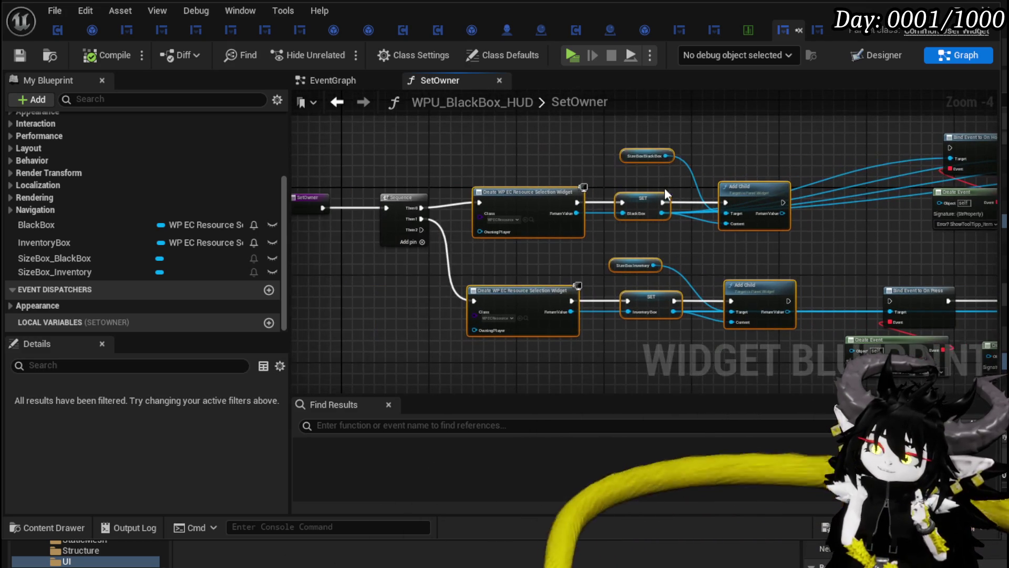
pyautogui.click(474, 252)
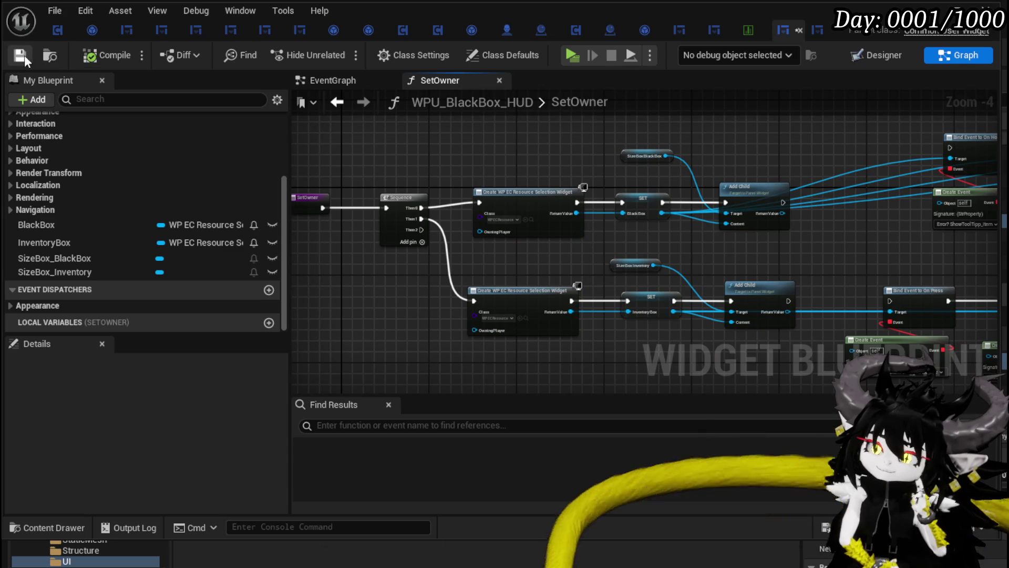
pyautogui.click(24, 56)
pyautogui.click(862, 57)
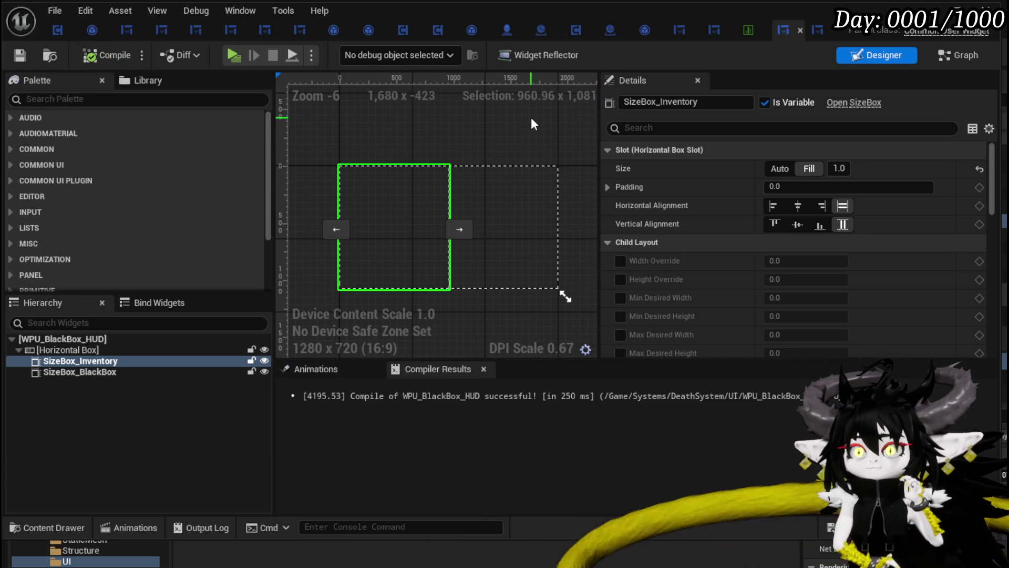
# - Switch back to the Graph and bring the SetOwner entry and Sequence nodes into view
pyautogui.click(948, 57)
pyautogui.moveTo(626, 170); pyautogui.dragTo(468, 156)
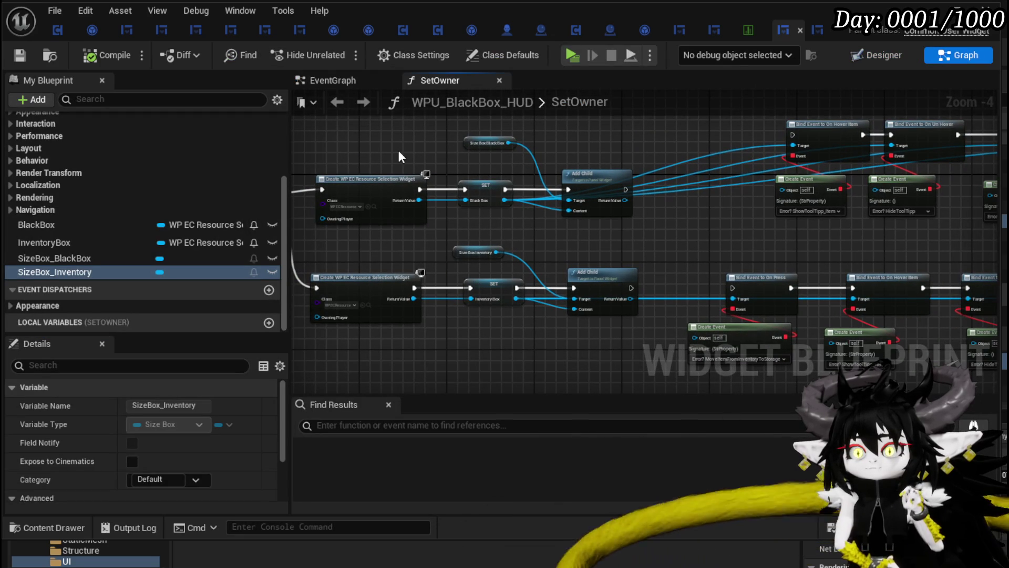
pyautogui.moveTo(397, 147); pyautogui.dragTo(579, 158)
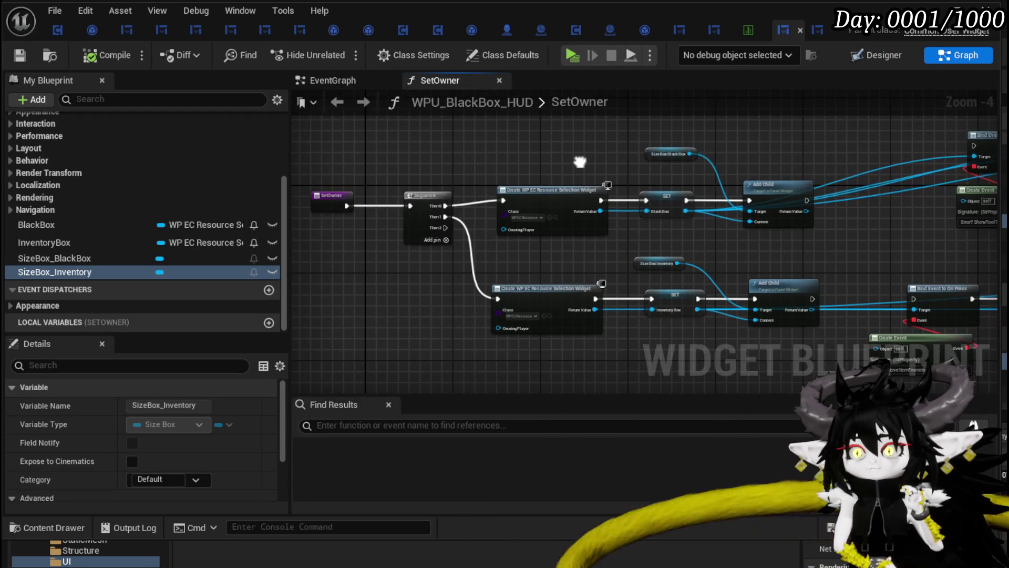
pyautogui.scroll(5, 156, 156)
pyautogui.click(99, 181)
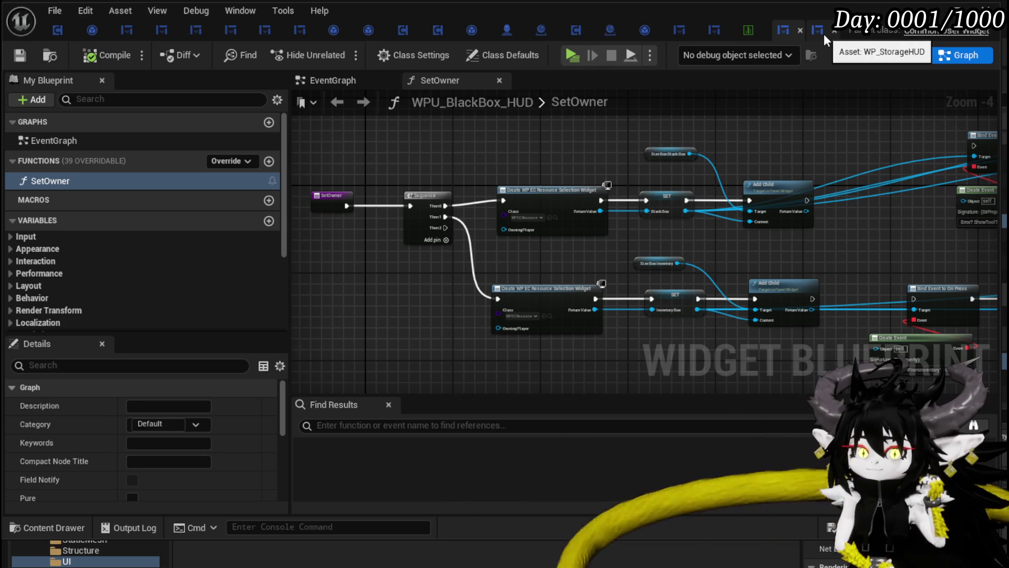
# - In W_Exploration_HUD's EventGraph, add a Create Widget node driven by the Branch's True output
pyautogui.click(714, 30)
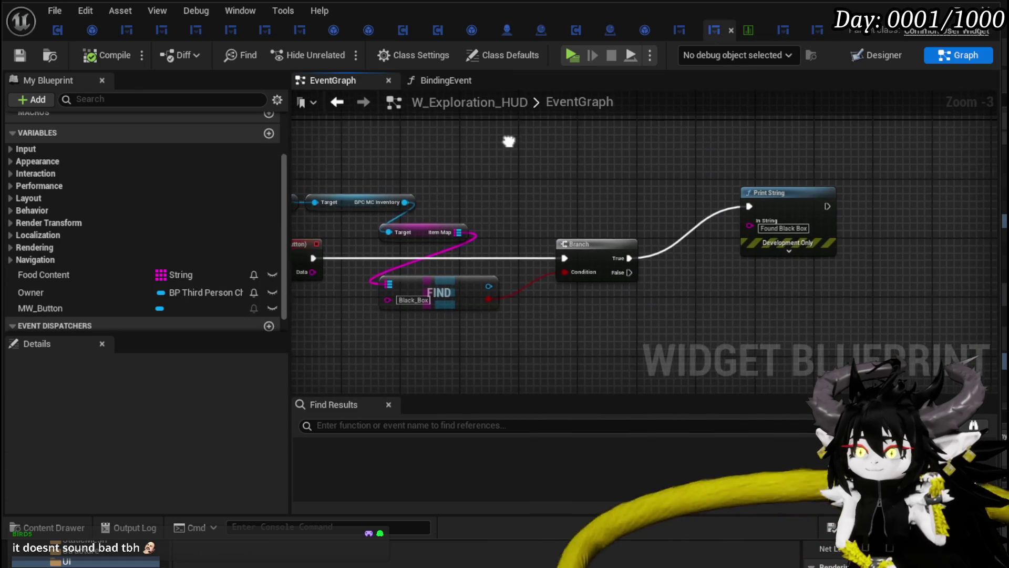
pyautogui.rightClick(528, 166)
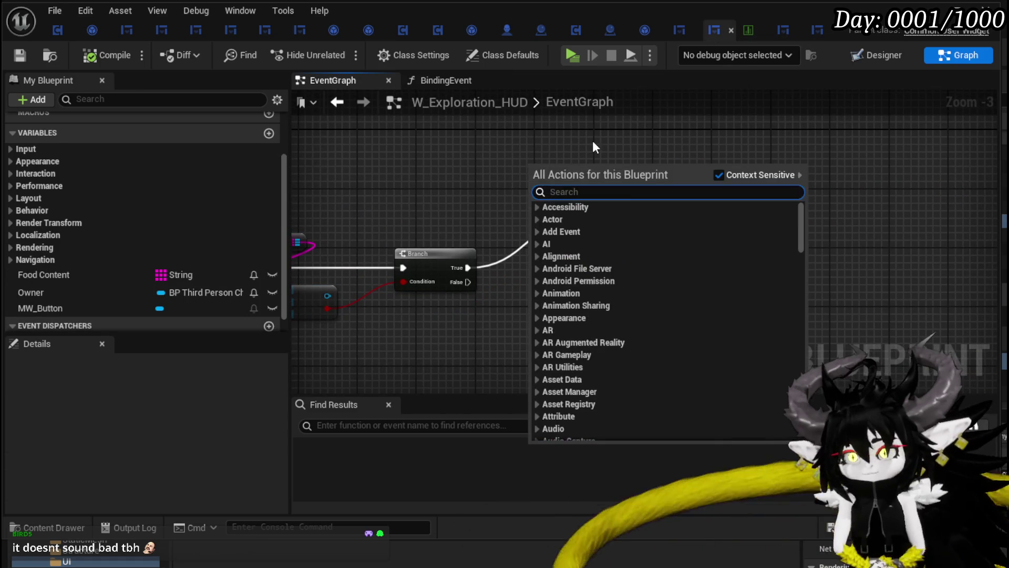
pyautogui.write('Create')
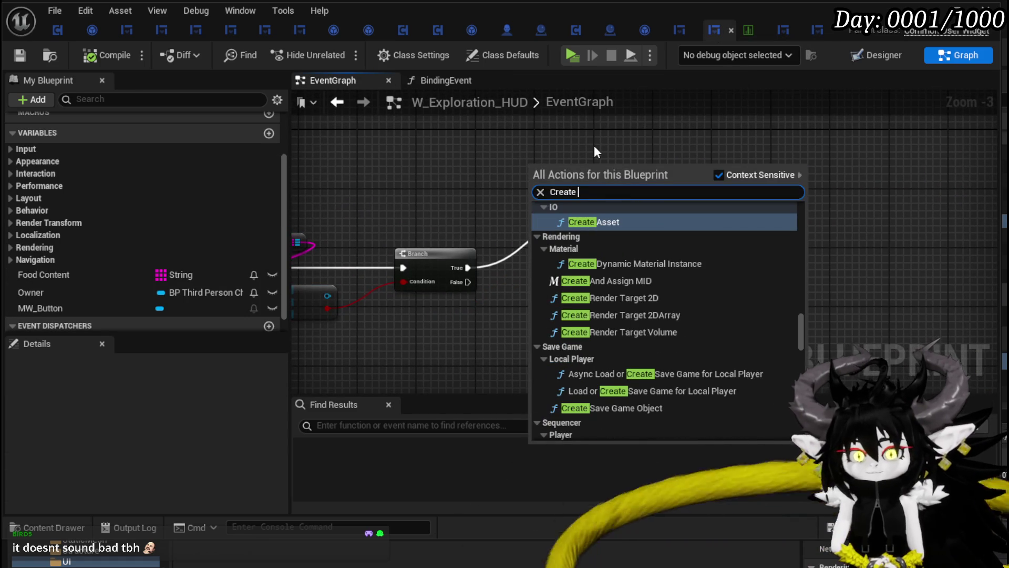
pyautogui.write('W')
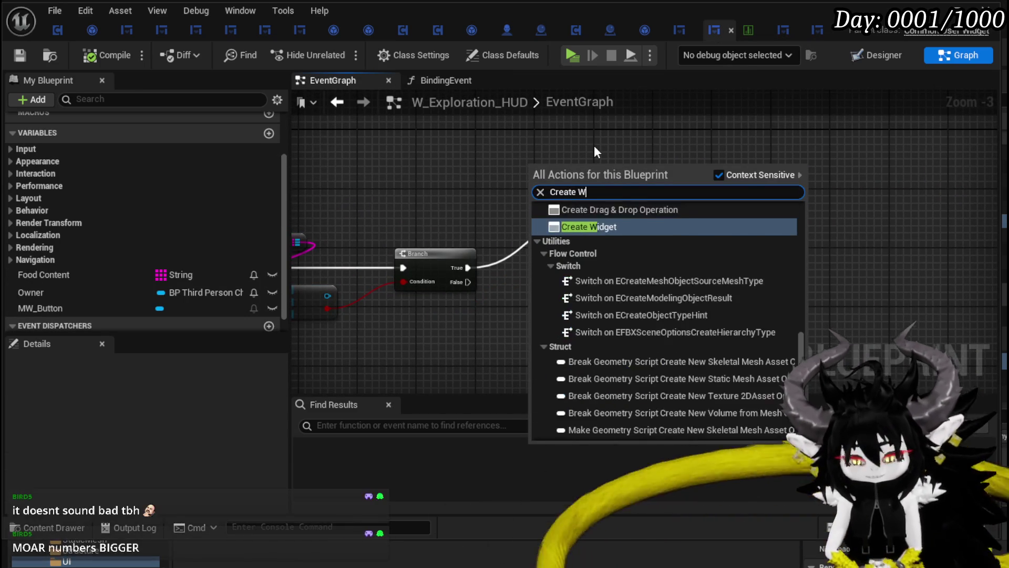
pyautogui.write('id')
pyautogui.press('Return')
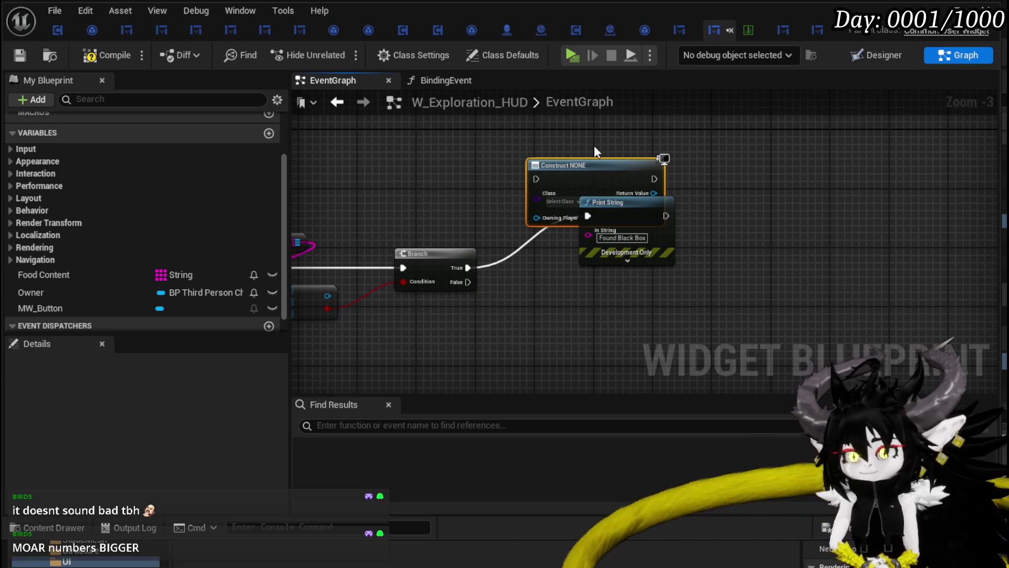
pyautogui.moveTo(556, 181); pyautogui.dragTo(607, 144)
pyautogui.moveTo(458, 268); pyautogui.dragTo(587, 142)
# - Set the Create Widget class to WPU_BlackBox_HUD
pyautogui.scroll(1, 473, 210)
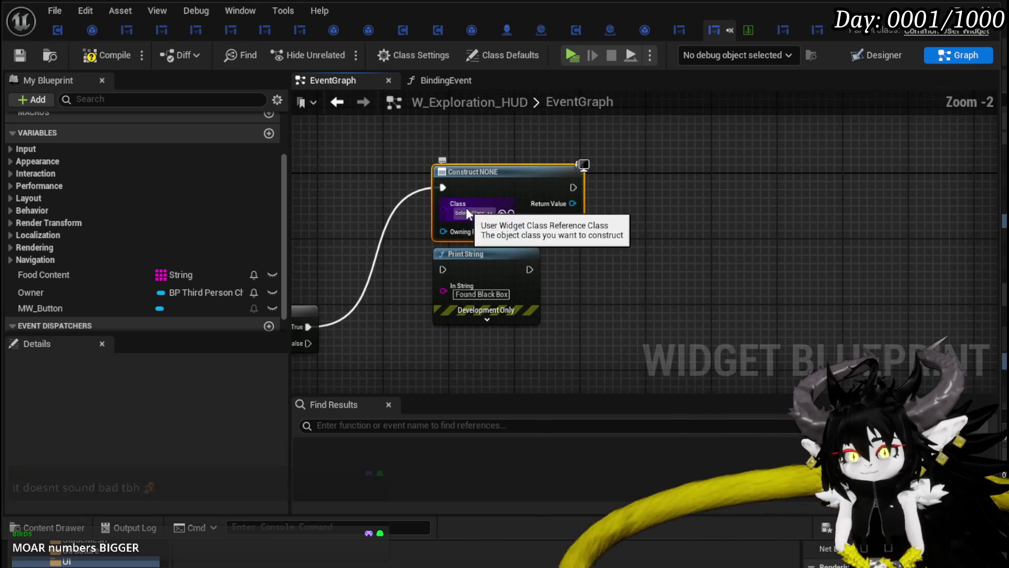
pyautogui.click(471, 212)
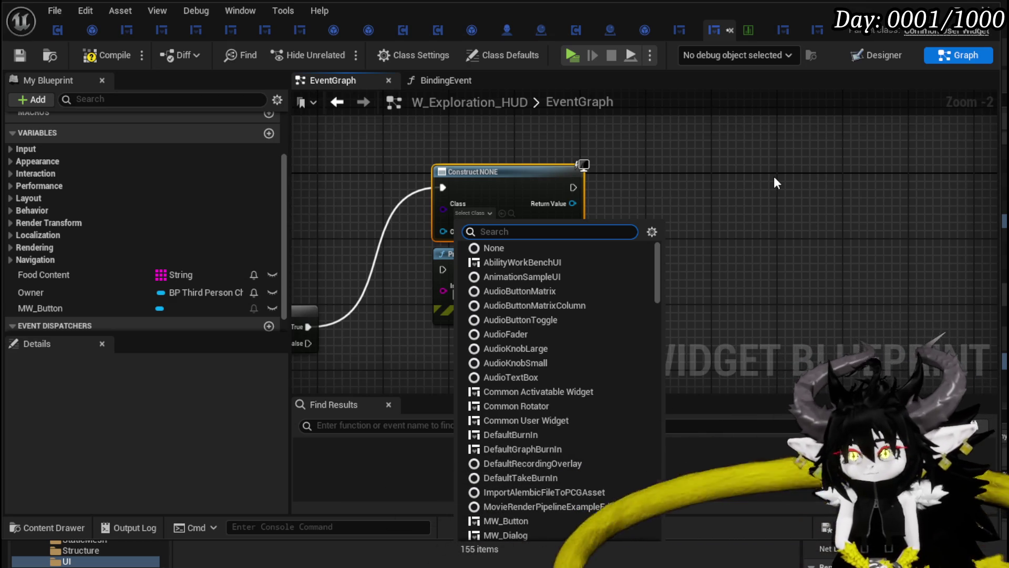
pyautogui.write('Bl')
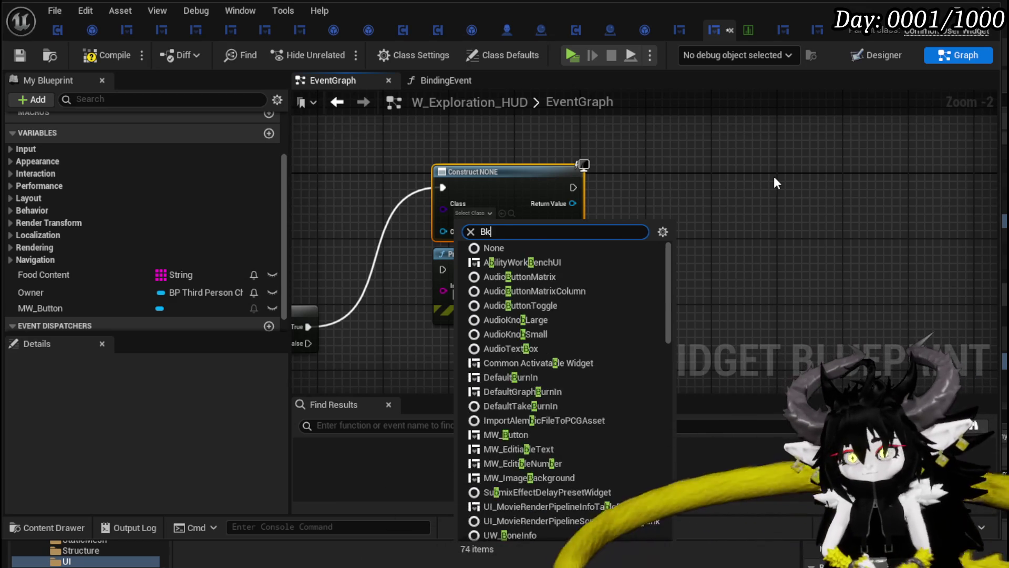
pyautogui.write('ack')
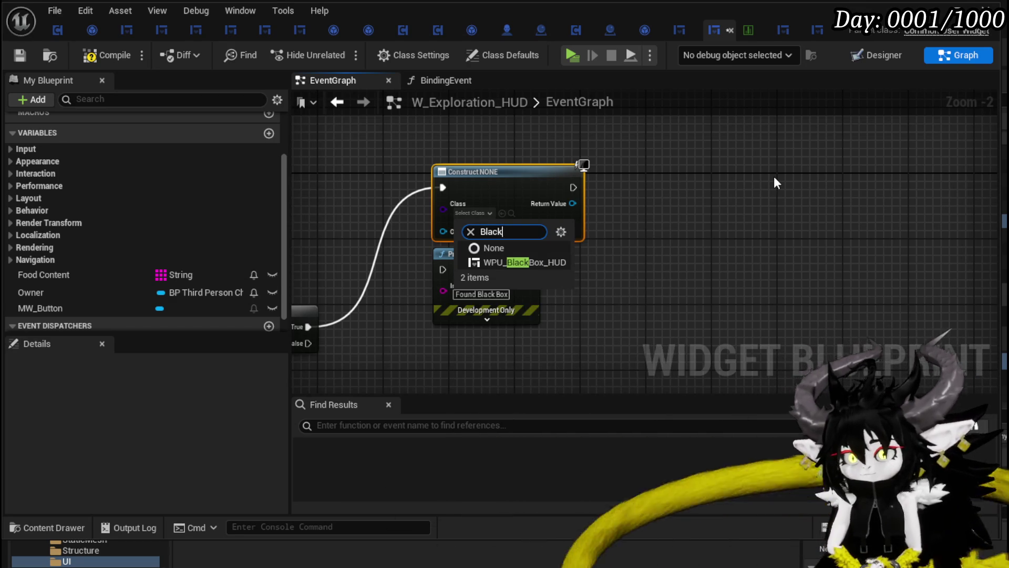
pyautogui.click(495, 261)
pyautogui.moveTo(631, 220)
pyautogui.mouseDown()
pyautogui.moveTo(729, 210)
pyautogui.moveTo(748, 137)
pyautogui.moveTo(470, 155)
pyautogui.mouseUp()
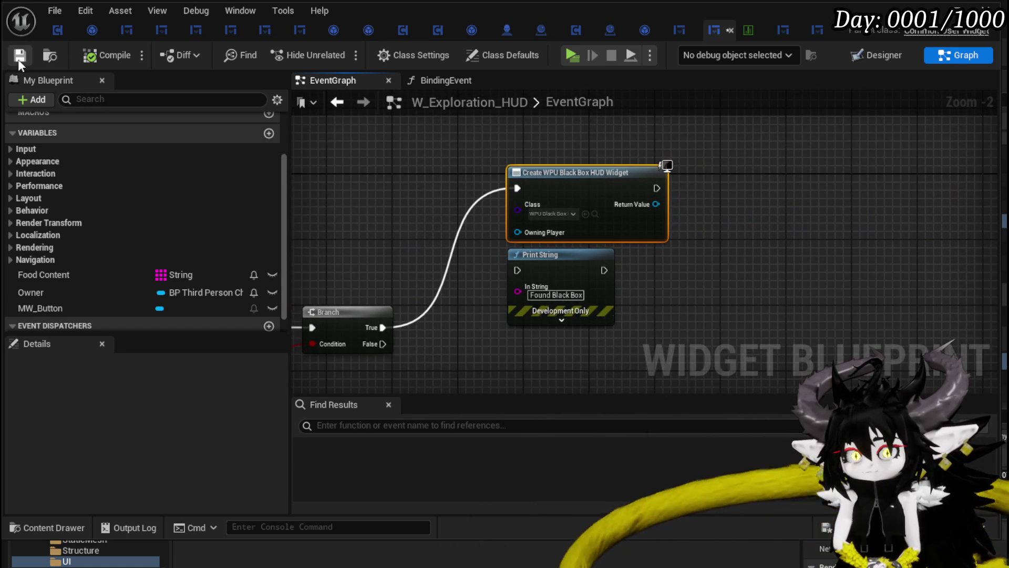
# - In the Designer, add a Size Box to the W_Exploration_HUD hierarchy
pyautogui.click(872, 55)
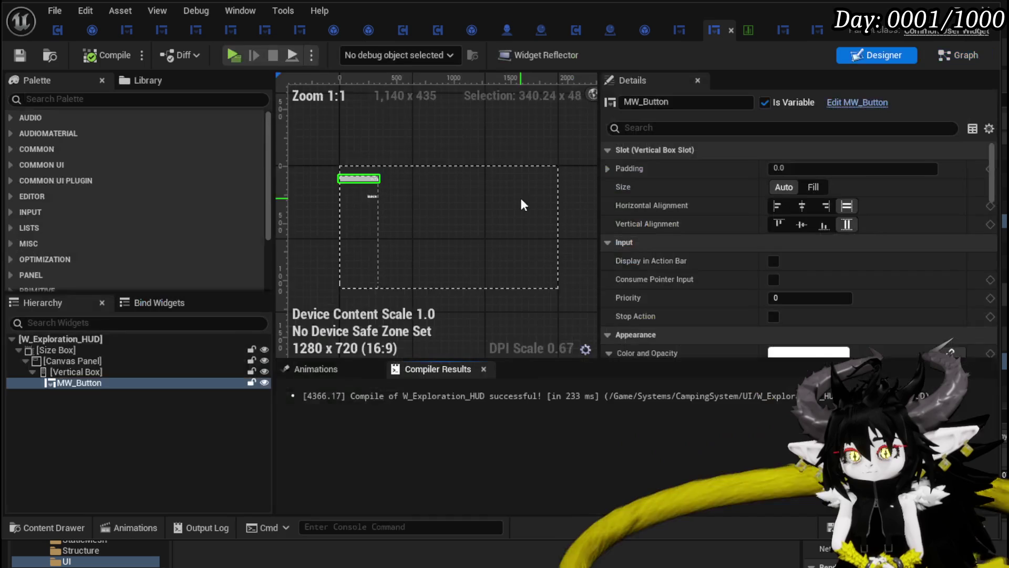
pyautogui.click(67, 99)
pyautogui.write('Size')
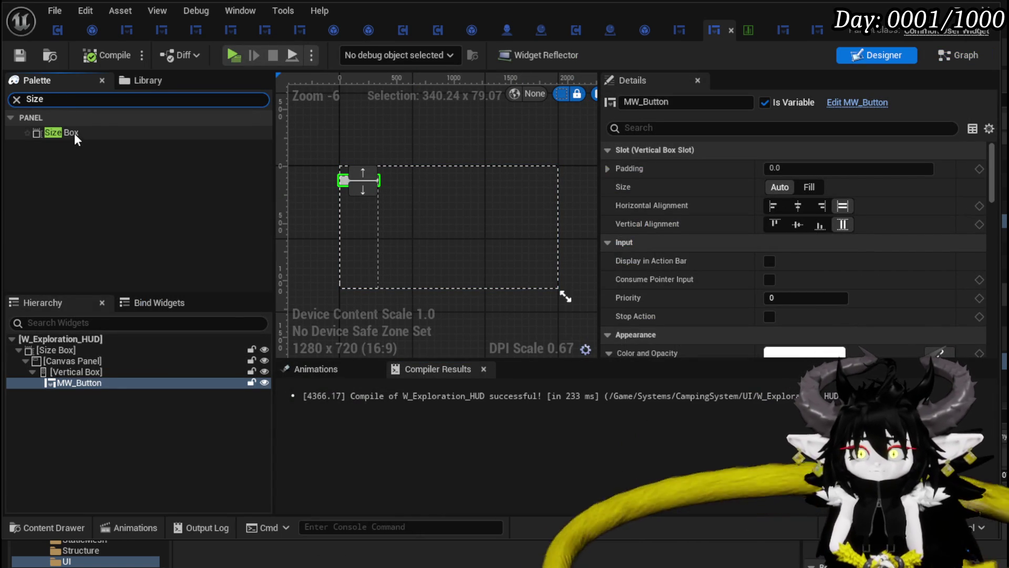
pyautogui.moveTo(74, 134)
pyautogui.mouseDown()
pyautogui.moveTo(84, 191)
pyautogui.moveTo(66, 353)
pyautogui.moveTo(79, 384)
pyautogui.moveTo(75, 345)
pyautogui.moveTo(59, 349)
pyautogui.moveTo(127, 183)
pyautogui.moveTo(150, 186)
pyautogui.moveTo(62, 143)
pyautogui.moveTo(68, 329)
pyautogui.moveTo(57, 359)
pyautogui.mouseUp()
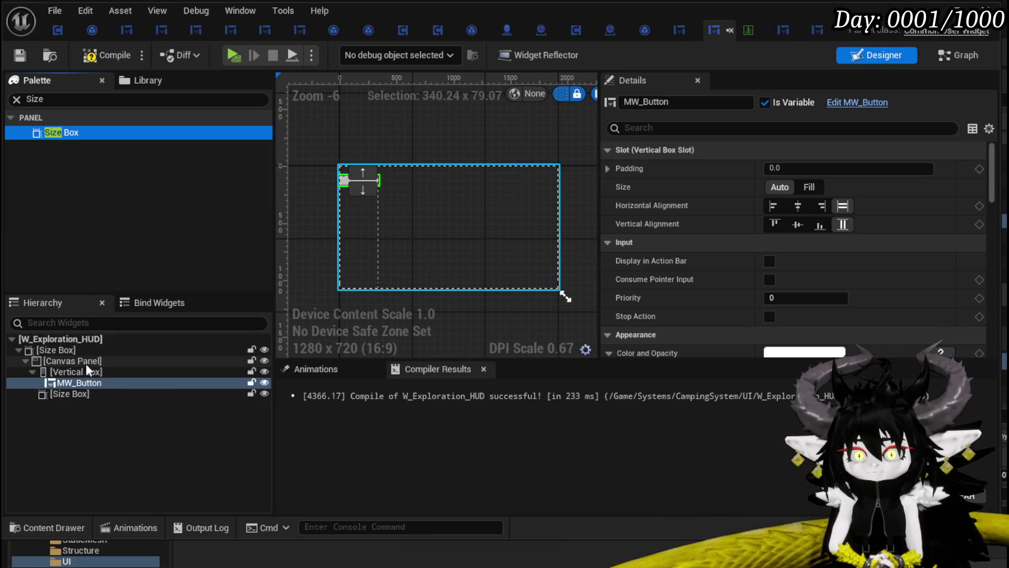
pyautogui.click(65, 392)
# - Anchor the new Size Box to the screen centre
pyautogui.click(802, 169)
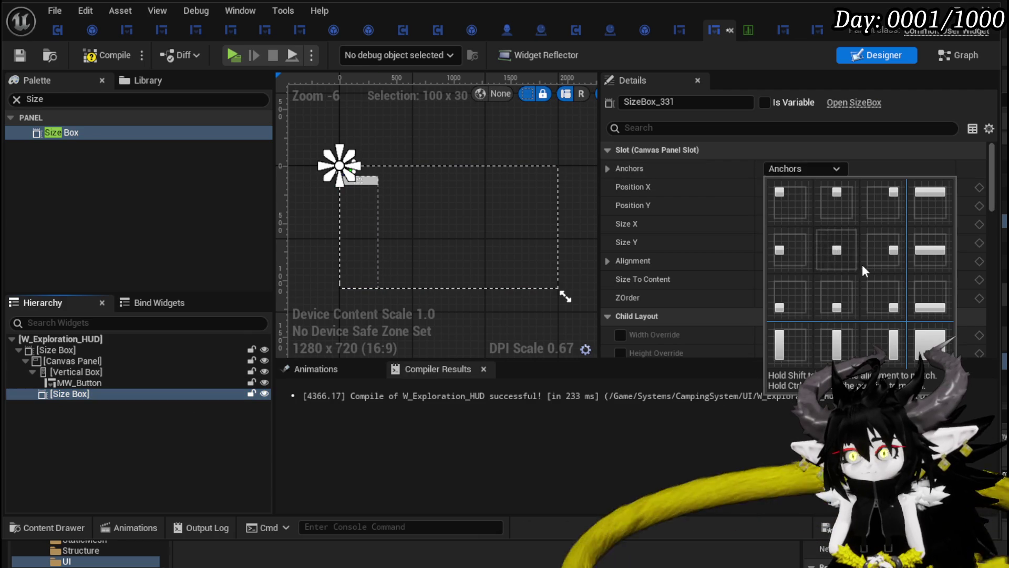
pyautogui.click(831, 250)
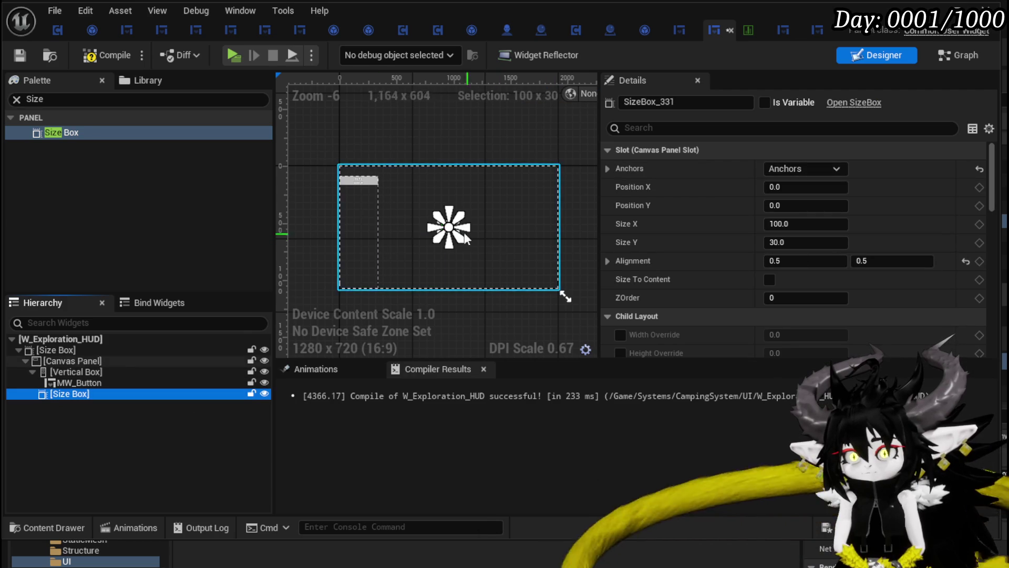
pyautogui.scroll(4, 465, 205)
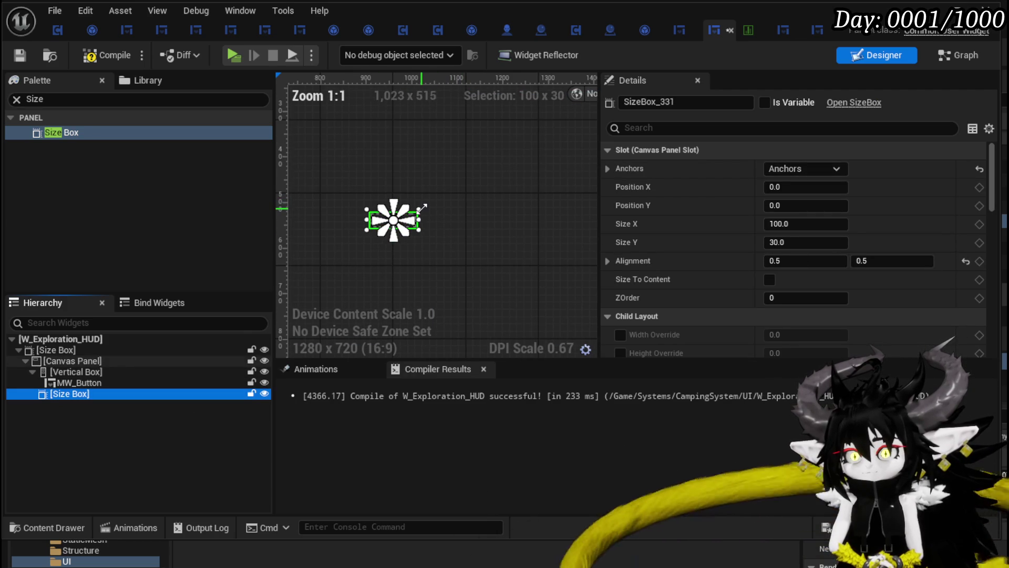
pyautogui.scroll(-5, 491, 283)
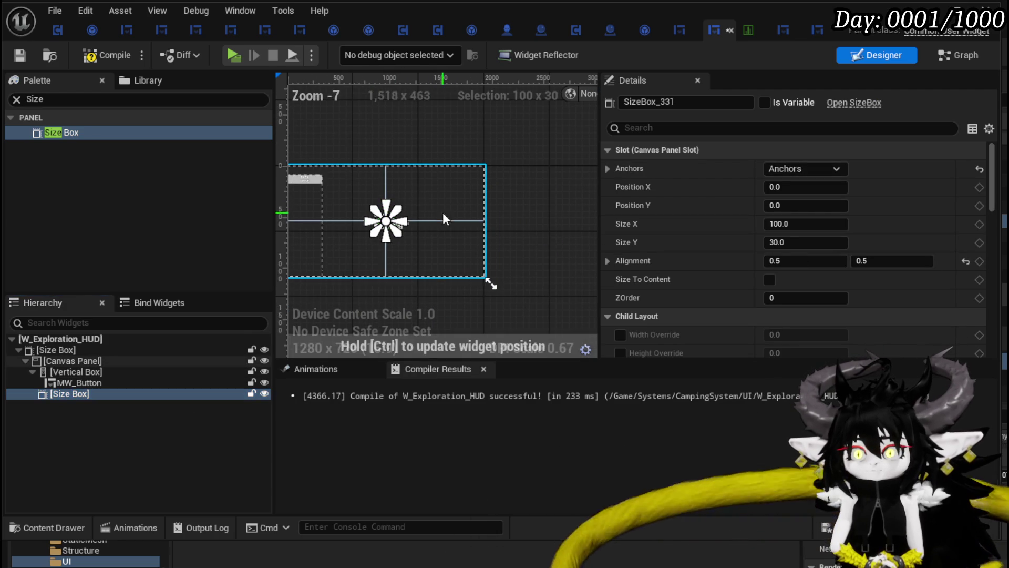
# - Set the Size Box to 1000 × 800 and compile the widget
pyautogui.click(817, 225)
pyautogui.write('12')
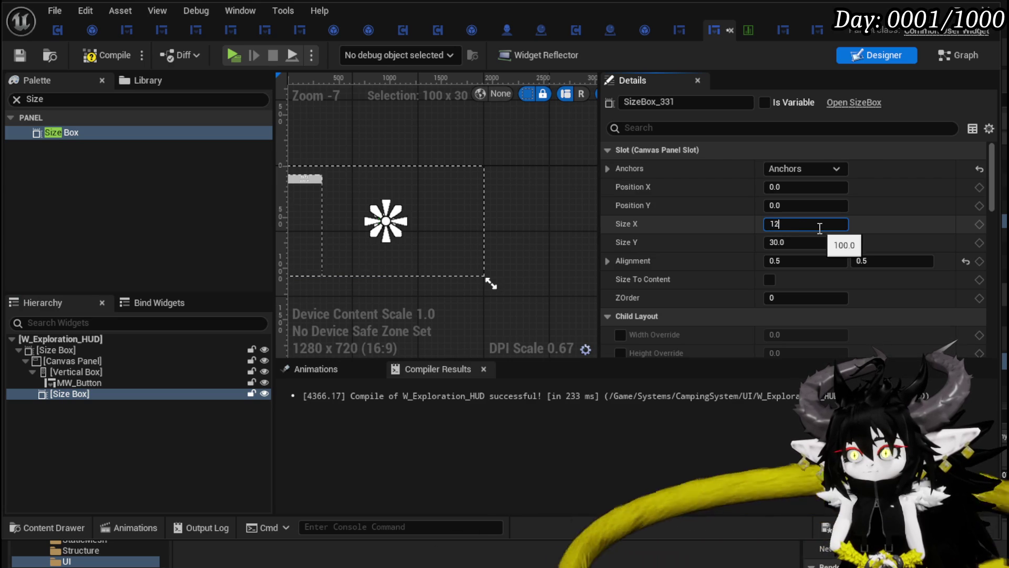
pyautogui.write('00')
pyautogui.press('Return')
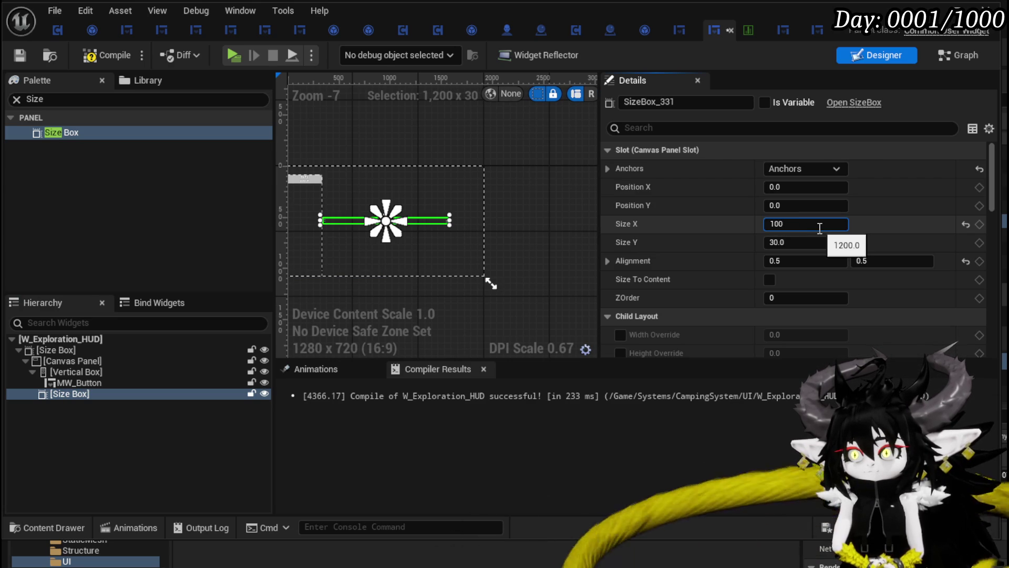
pyautogui.write('0.0')
pyautogui.press('Tab')
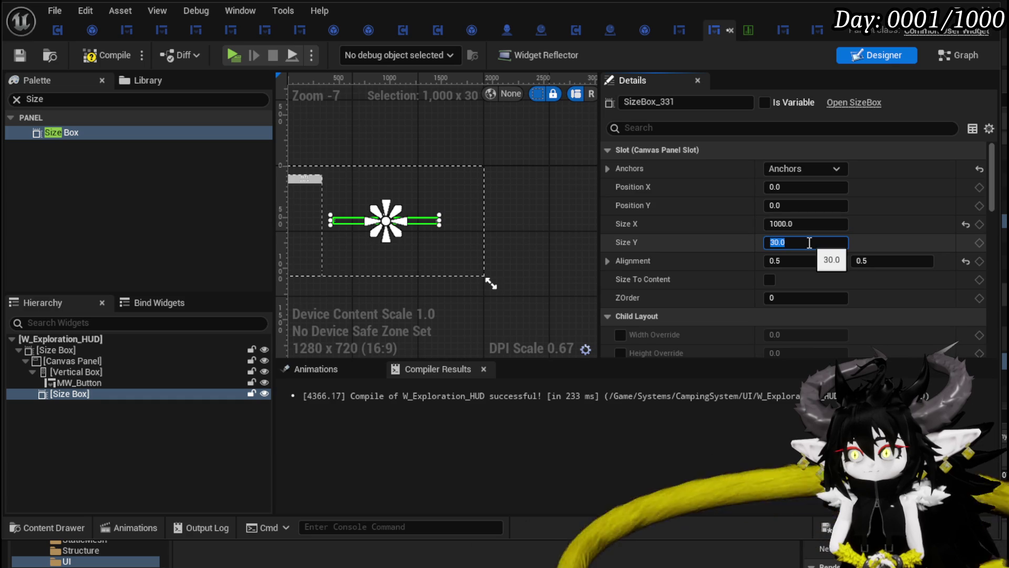
pyautogui.write('800')
pyautogui.press('Return')
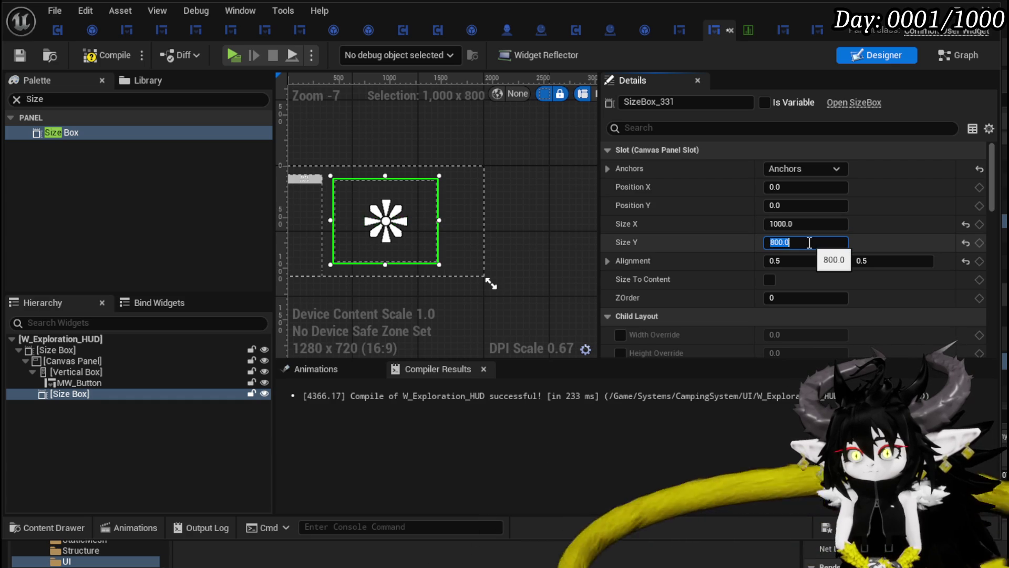
pyautogui.click(82, 55)
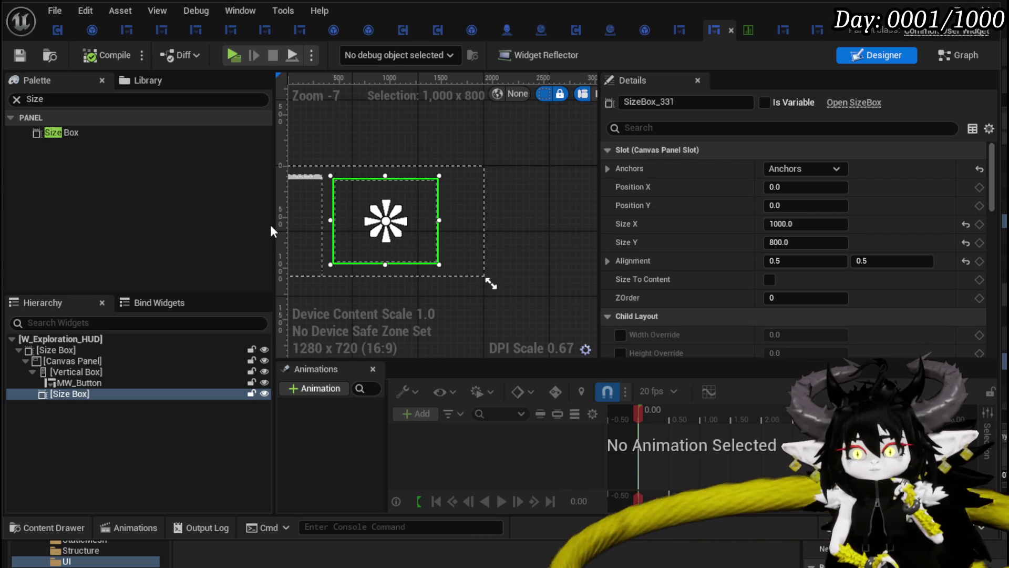
# - Make the Size Box a variable named SizeBox_BlackBOx and return to the Graph
pyautogui.click(938, 55)
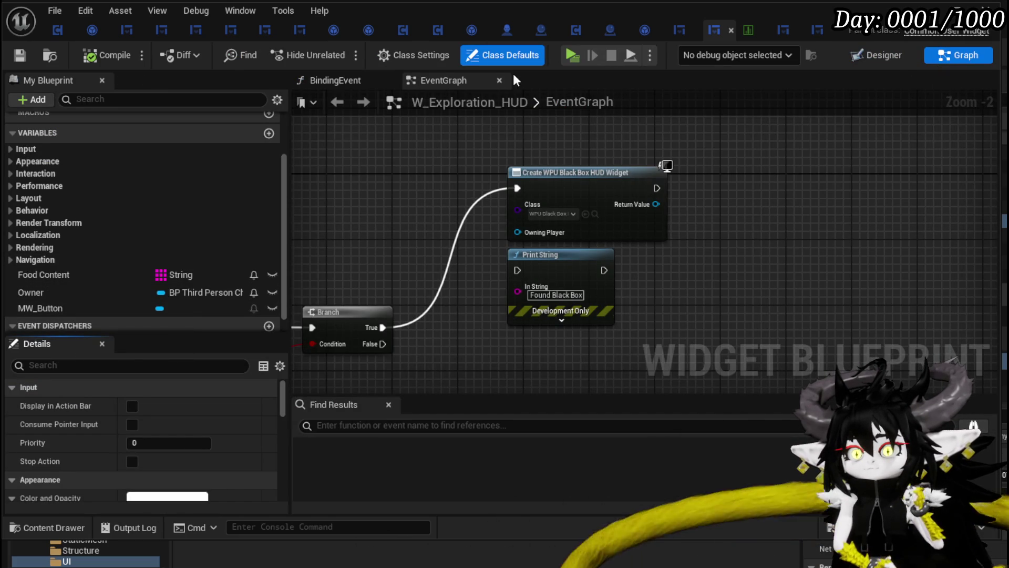
pyautogui.click(873, 55)
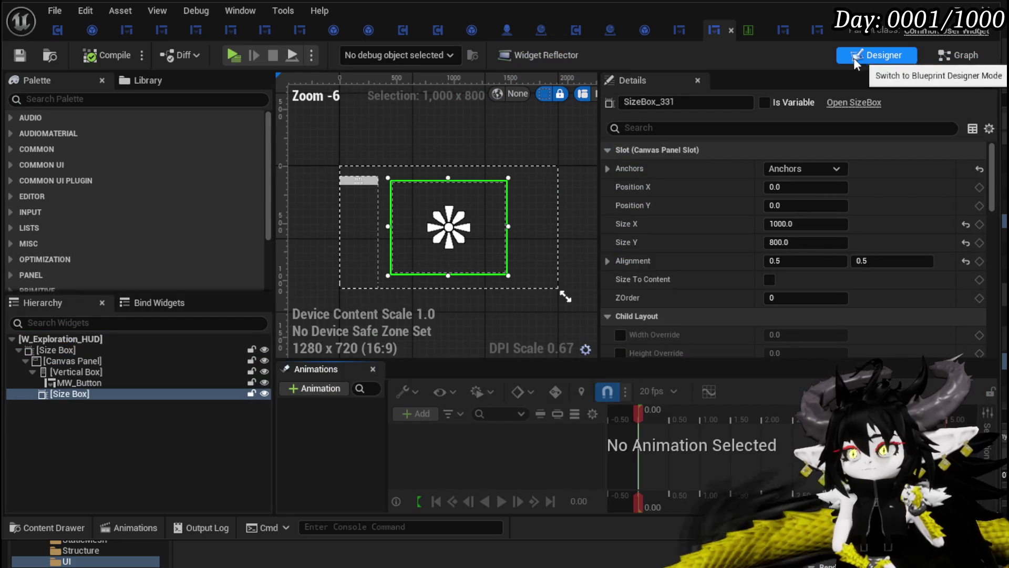
pyautogui.click(765, 103)
pyautogui.write('BlackBOx')
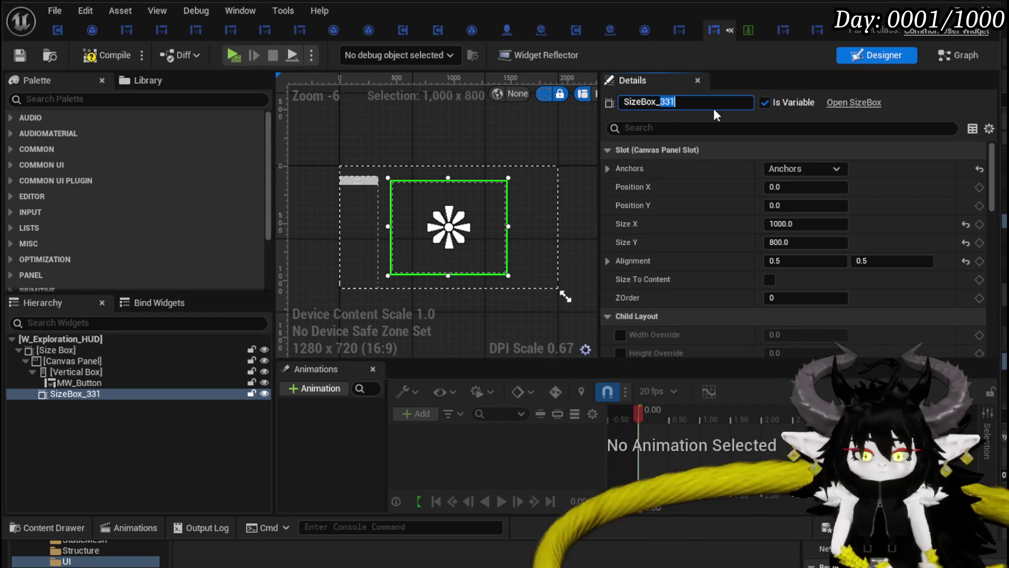
pyautogui.press('Return')
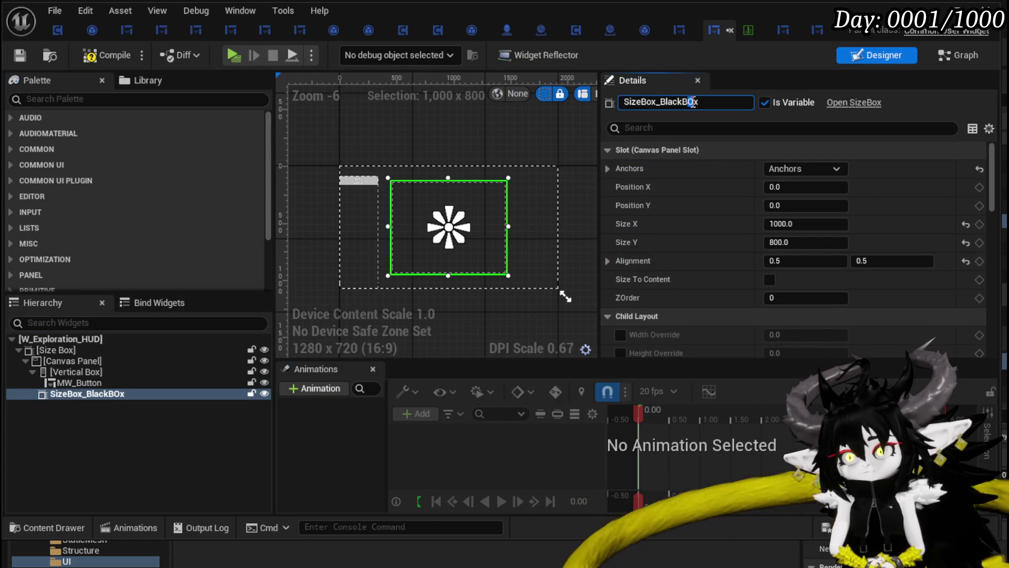
pyautogui.write('o')
pyautogui.press('Escape')
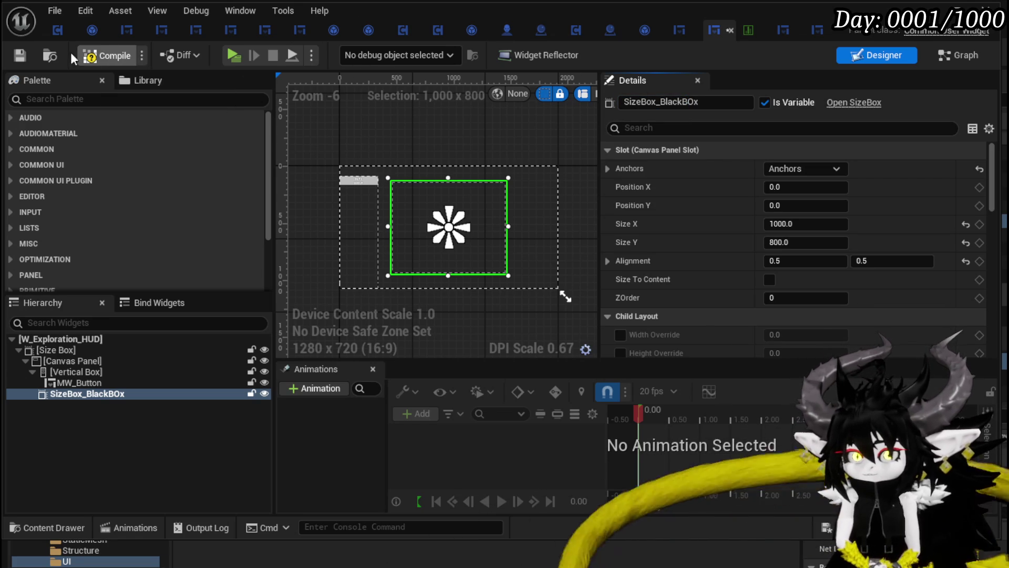
pyautogui.click(19, 54)
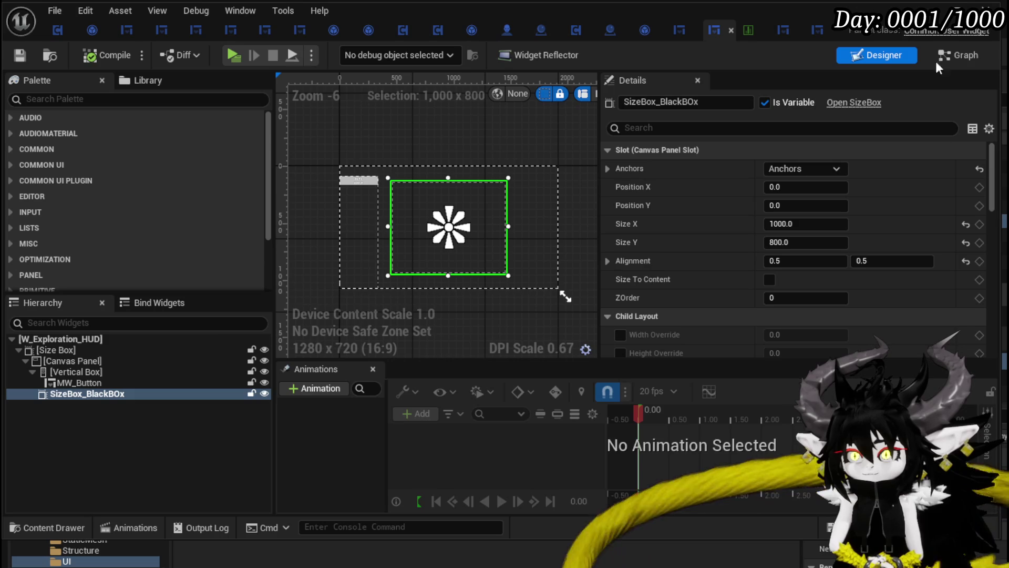
pyautogui.click(958, 55)
# - Add a SizeBox_BlackBOx getter and an Add Child node fed by Create Widget
pyautogui.moveTo(79, 292)
pyautogui.mouseDown()
pyautogui.moveTo(393, 161)
pyautogui.moveTo(560, 159)
pyautogui.mouseUp()
pyautogui.click(414, 175)
pyautogui.write('add')
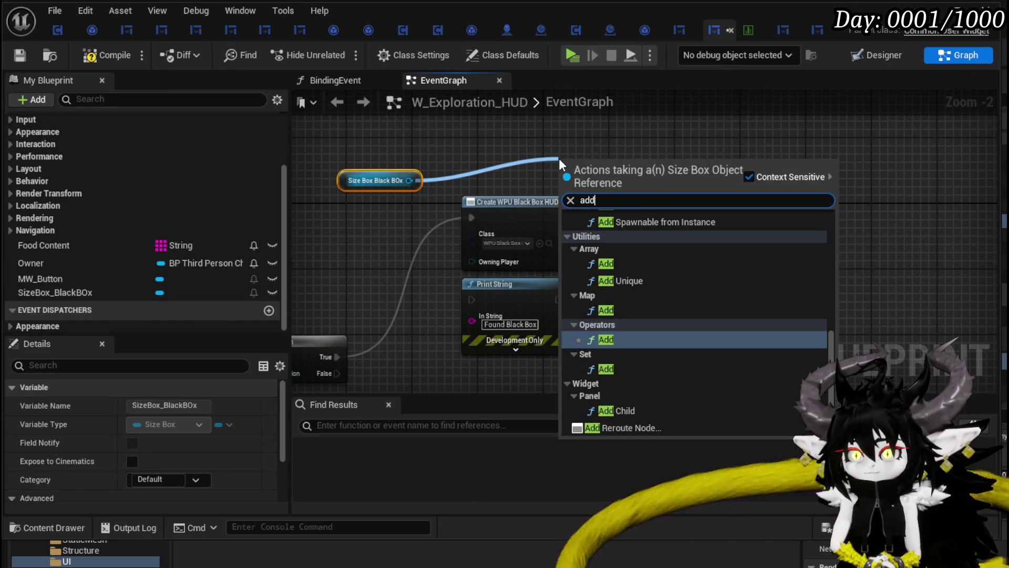
pyautogui.click(632, 405)
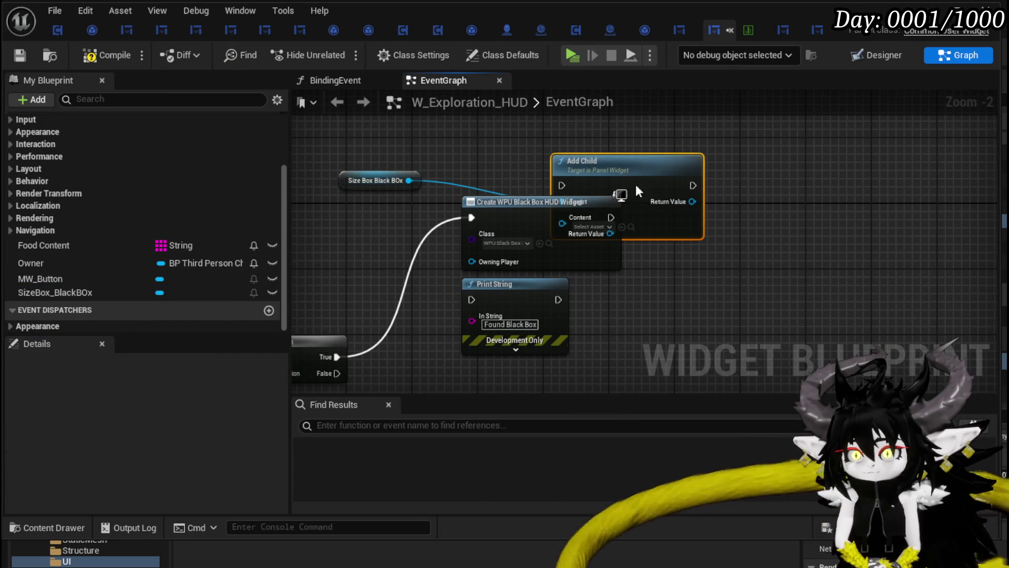
pyautogui.moveTo(636, 185); pyautogui.dragTo(725, 211)
pyautogui.moveTo(607, 219); pyautogui.dragTo(657, 211)
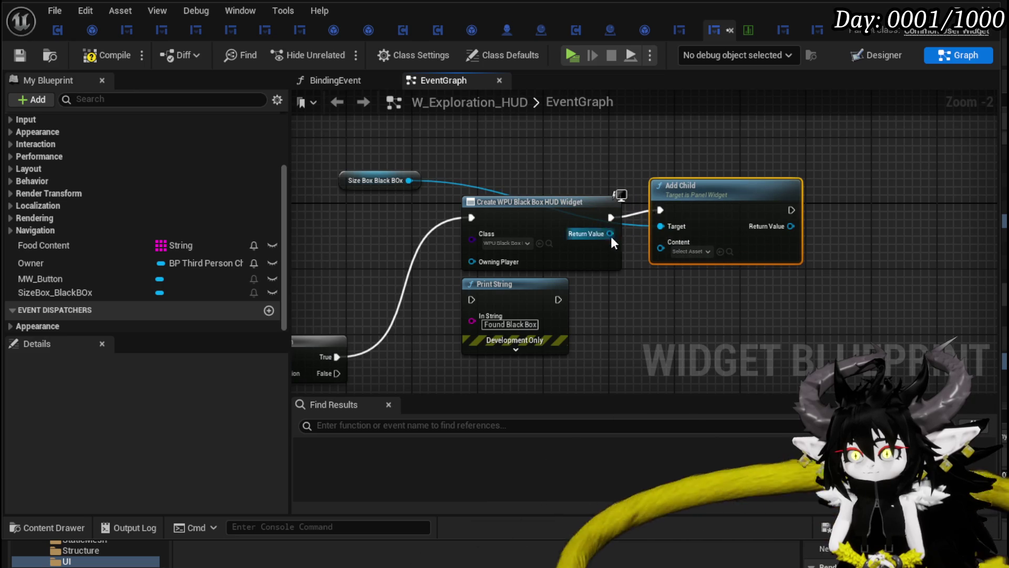
pyautogui.moveTo(611, 236); pyautogui.dragTo(662, 248)
pyautogui.moveTo(705, 203); pyautogui.dragTo(771, 219)
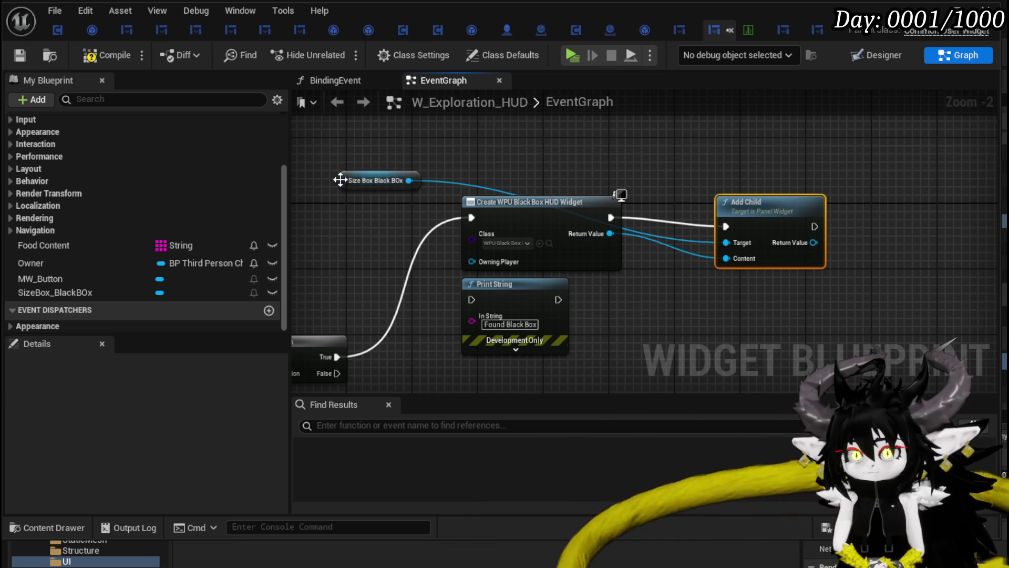
pyautogui.moveTo(340, 180); pyautogui.dragTo(765, 181)
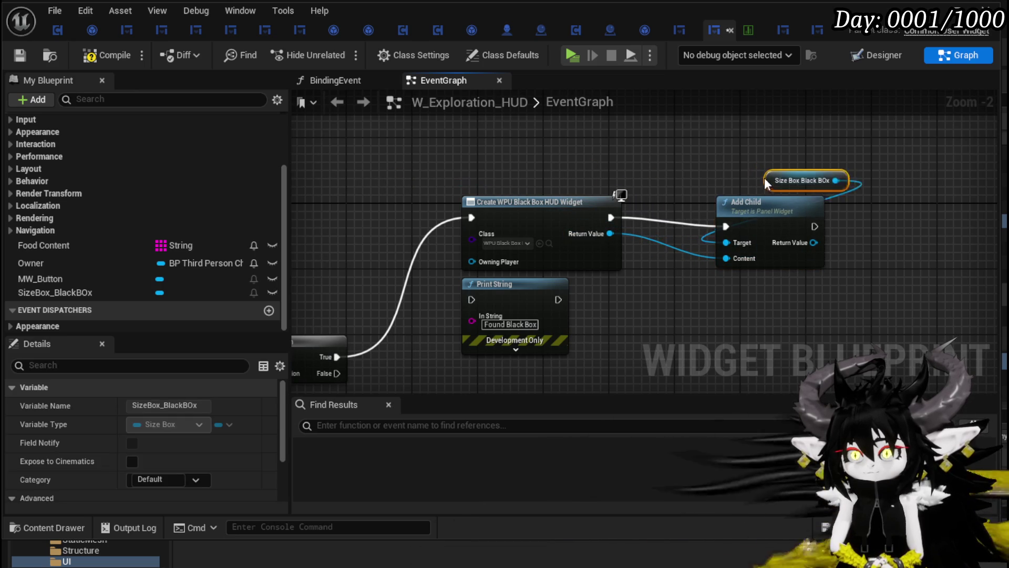
# - Promote Create Widget's Return Value to BlackBoxUI and route its SET into Add Child
pyautogui.rightClick(611, 233)
pyautogui.click(665, 335)
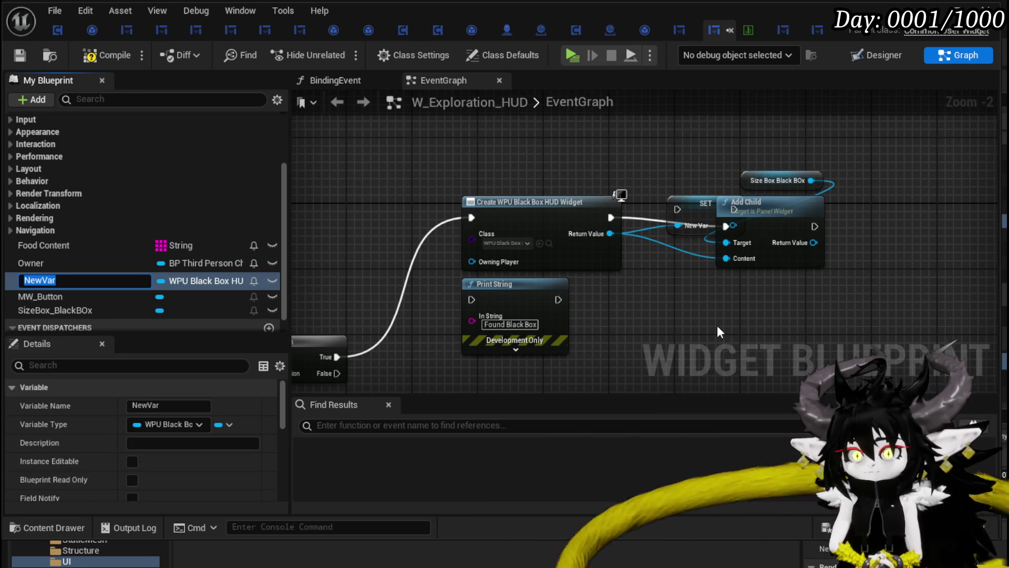
pyautogui.write('BlackB')
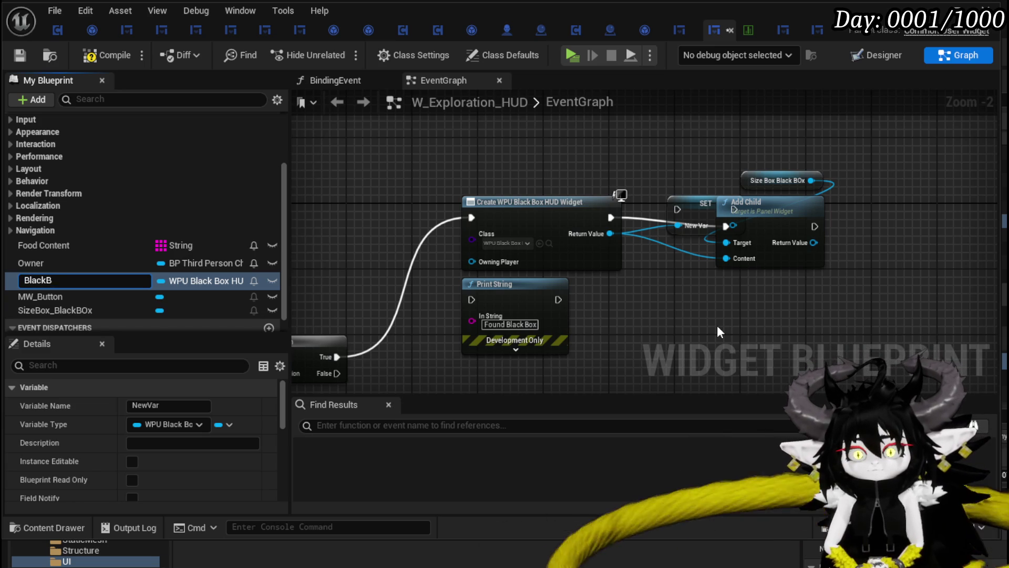
pyautogui.write('oxUI')
pyautogui.press('Return')
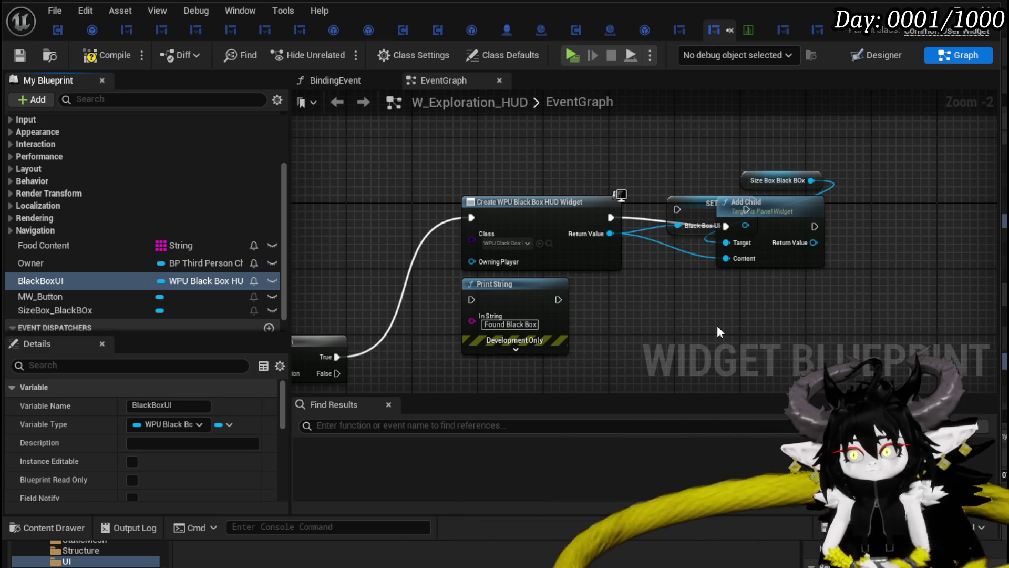
pyautogui.moveTo(766, 142)
pyautogui.mouseDown()
pyautogui.moveTo(696, 258)
pyautogui.moveTo(732, 212)
pyautogui.mouseUp()
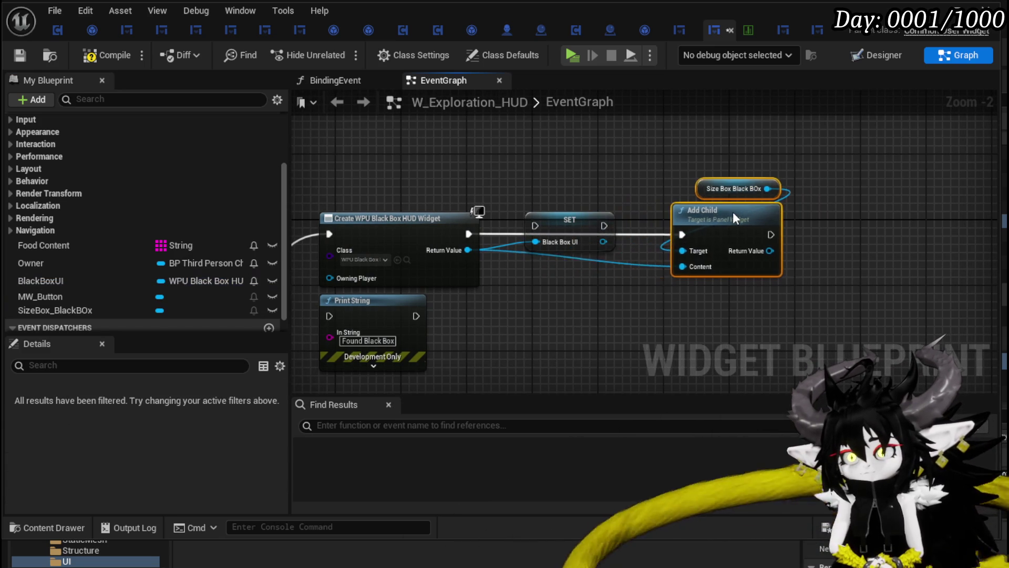
pyautogui.click(645, 264)
pyautogui.moveTo(602, 241); pyautogui.dragTo(699, 273)
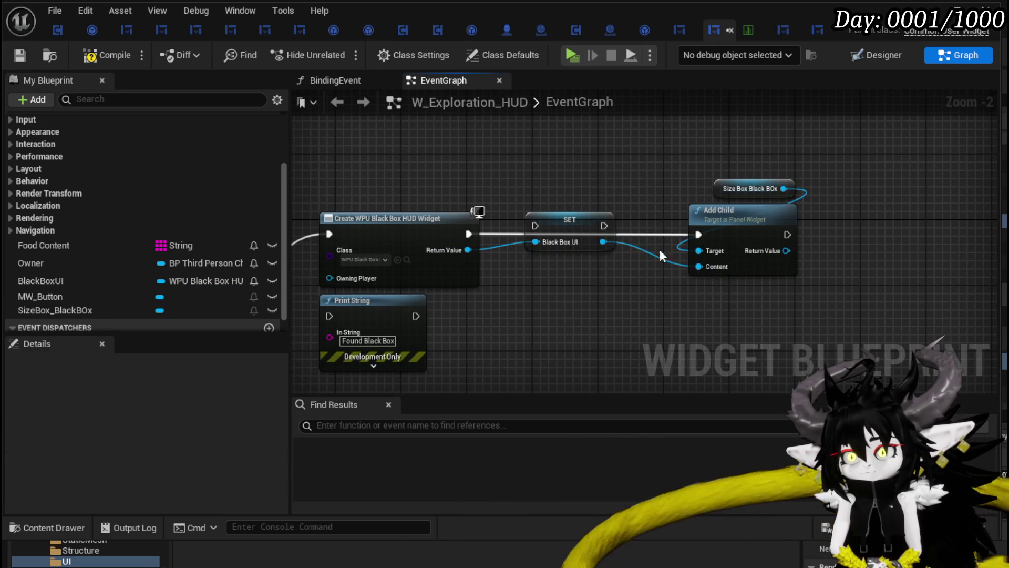
pyautogui.moveTo(605, 225)
pyautogui.mouseDown()
pyautogui.moveTo(698, 234)
pyautogui.moveTo(582, 237)
pyautogui.mouseUp()
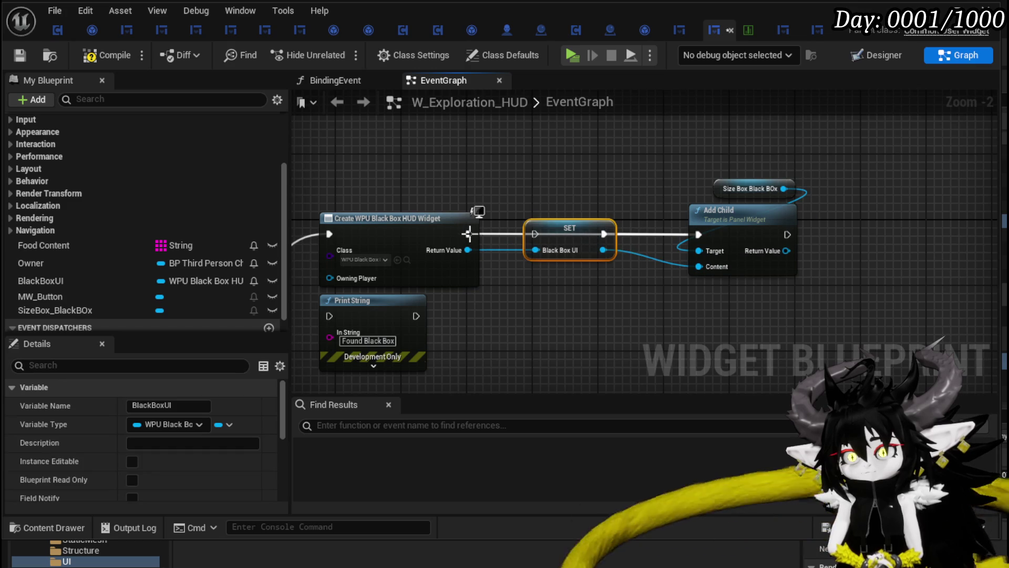
pyautogui.moveTo(469, 234); pyautogui.dragTo(534, 234)
pyautogui.click(447, 190)
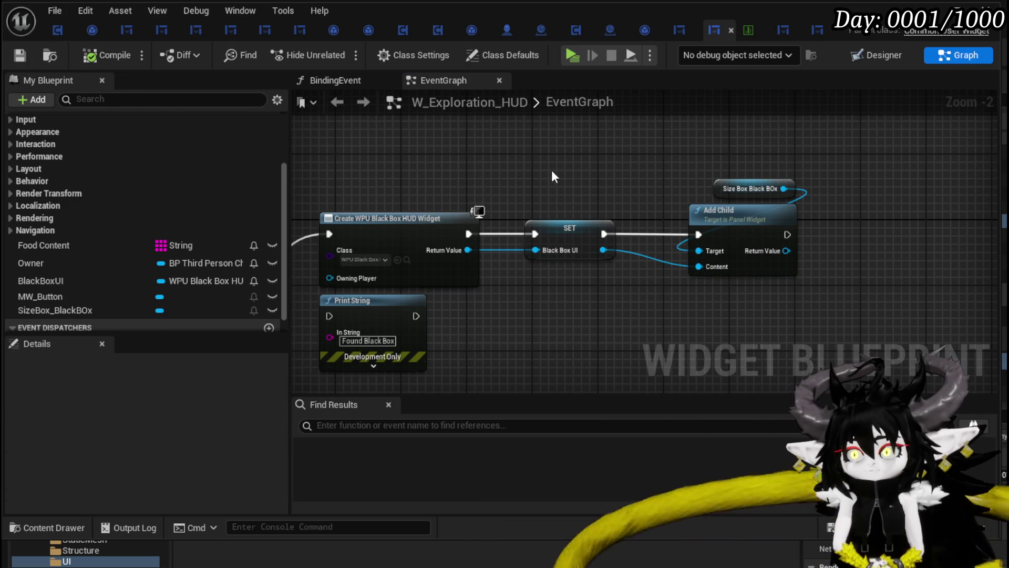
# - Rearrange the graph around the Branch node and place a BlackBoxUI getter
pyautogui.moveTo(553, 171); pyautogui.dragTo(713, 138)
pyautogui.moveTo(537, 310)
pyautogui.mouseDown()
pyautogui.moveTo(475, 286)
pyautogui.moveTo(819, 195)
pyautogui.moveTo(545, 244)
pyautogui.moveTo(764, 224)
pyautogui.moveTo(376, 279)
pyautogui.mouseUp()
pyautogui.moveTo(444, 262)
pyautogui.mouseDown()
pyautogui.moveTo(462, 296)
pyautogui.moveTo(457, 321)
pyautogui.mouseUp()
pyautogui.moveTo(501, 266)
pyautogui.mouseDown()
pyautogui.moveTo(389, 284)
pyautogui.moveTo(676, 254)
pyautogui.mouseUp()
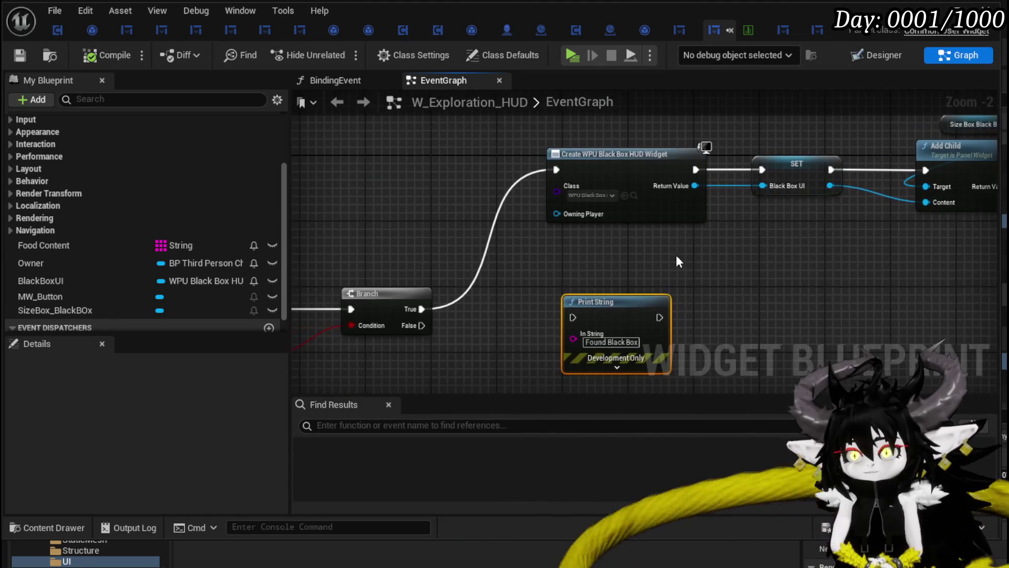
pyautogui.click(52, 281)
pyautogui.moveTo(53, 278)
pyautogui.mouseDown()
pyautogui.moveTo(356, 128)
pyautogui.moveTo(389, 177)
pyautogui.moveTo(297, 147)
pyautogui.moveTo(419, 191)
pyautogui.mouseUp()
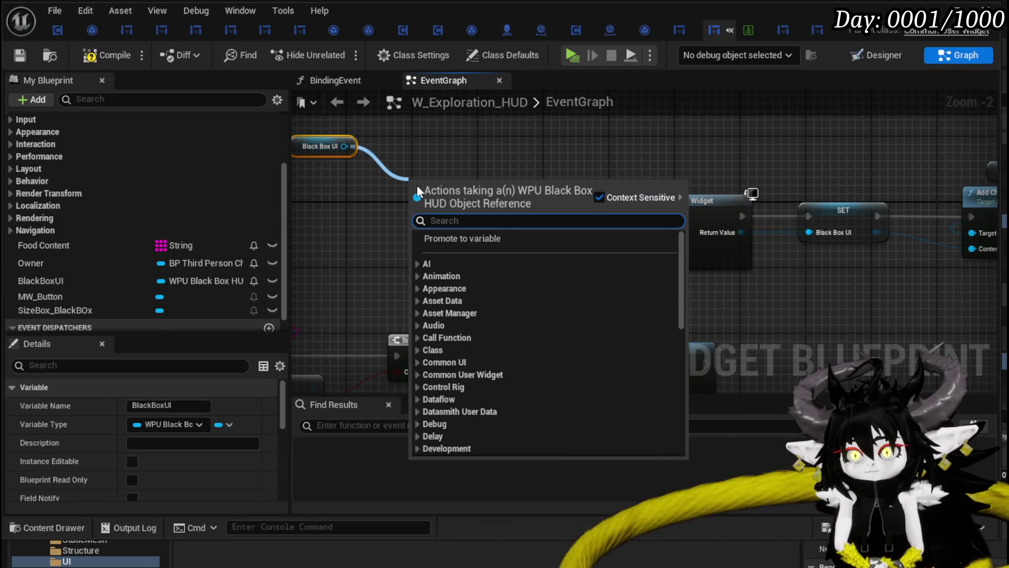
# - Add an Is Valid check on BlackBoxUI, driven by the Branch's True output
pyautogui.write('ui')
pyautogui.press('BackSpace')
pyautogui.press('BackSpace')
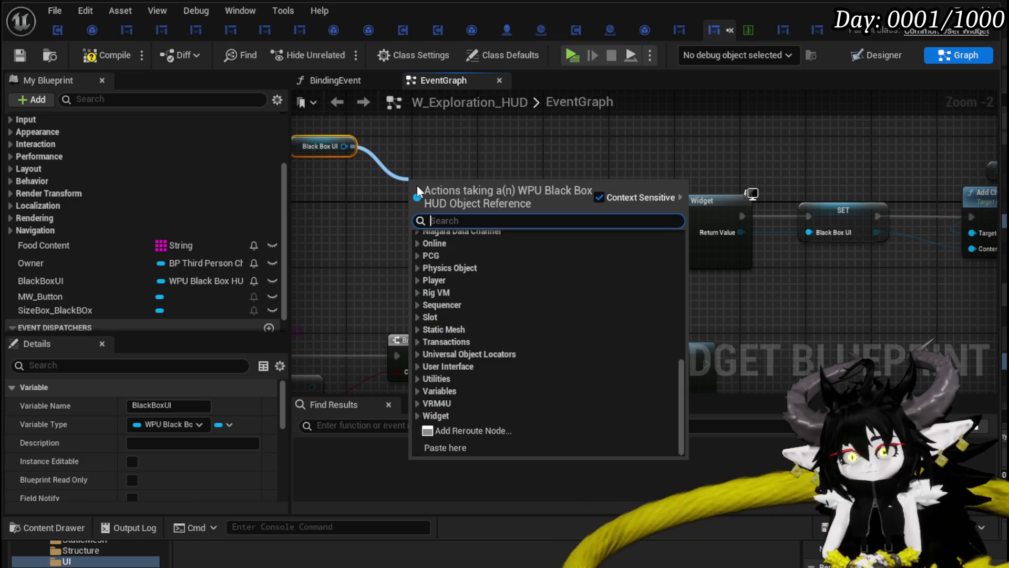
pyautogui.write('Is valid')
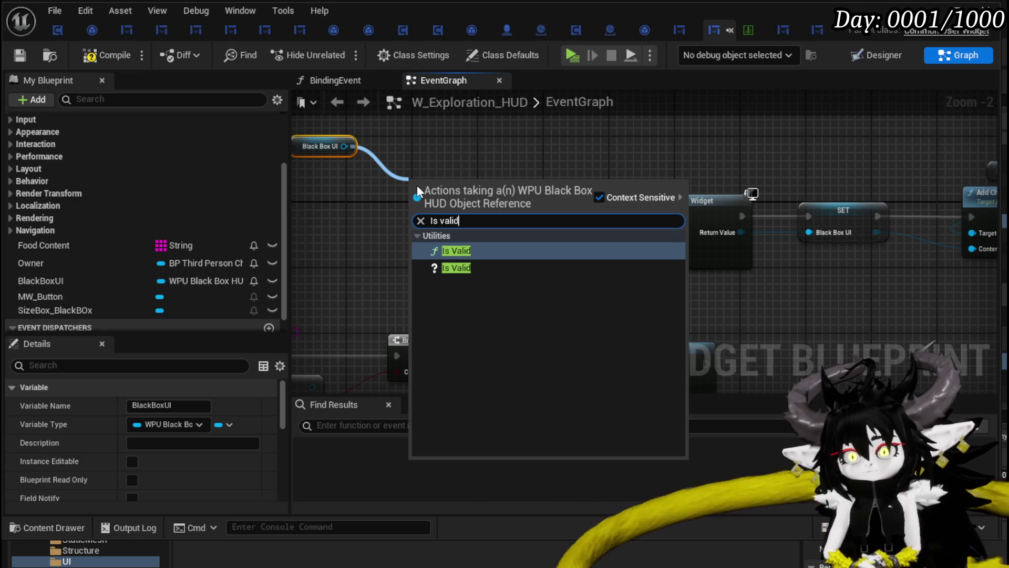
pyautogui.click(473, 268)
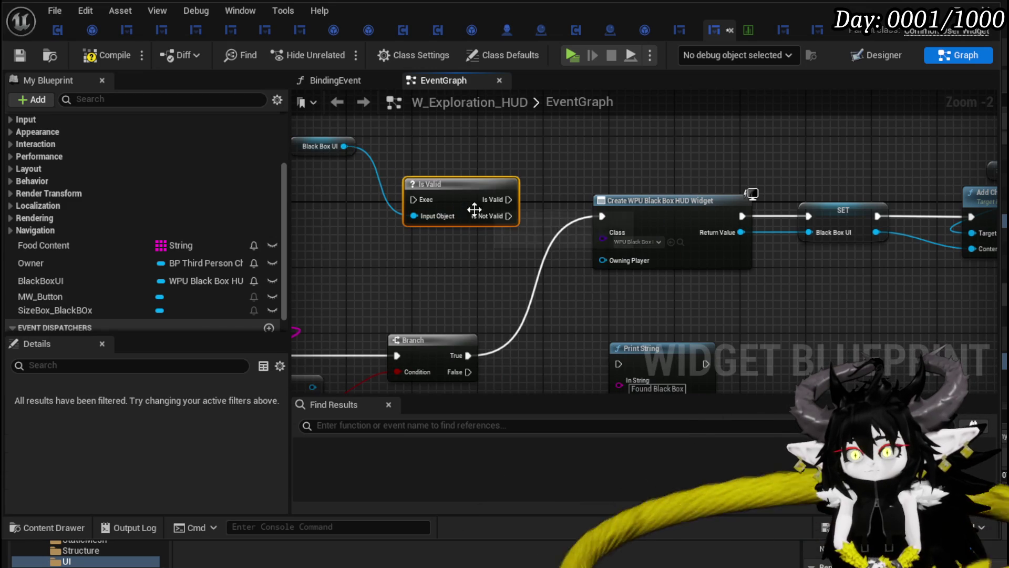
pyautogui.moveTo(468, 355); pyautogui.dragTo(413, 200)
pyautogui.moveTo(467, 197)
pyautogui.mouseDown()
pyautogui.moveTo(602, 217)
pyautogui.moveTo(526, 232)
pyautogui.mouseUp()
# - Set BlackBoxUI's visibility to Visible when valid, then compile the HUD blueprint
pyautogui.moveTo(288, 170)
pyautogui.mouseDown()
pyautogui.moveTo(448, 196)
pyautogui.moveTo(748, 167)
pyautogui.mouseUp()
pyautogui.write('Set Visi')
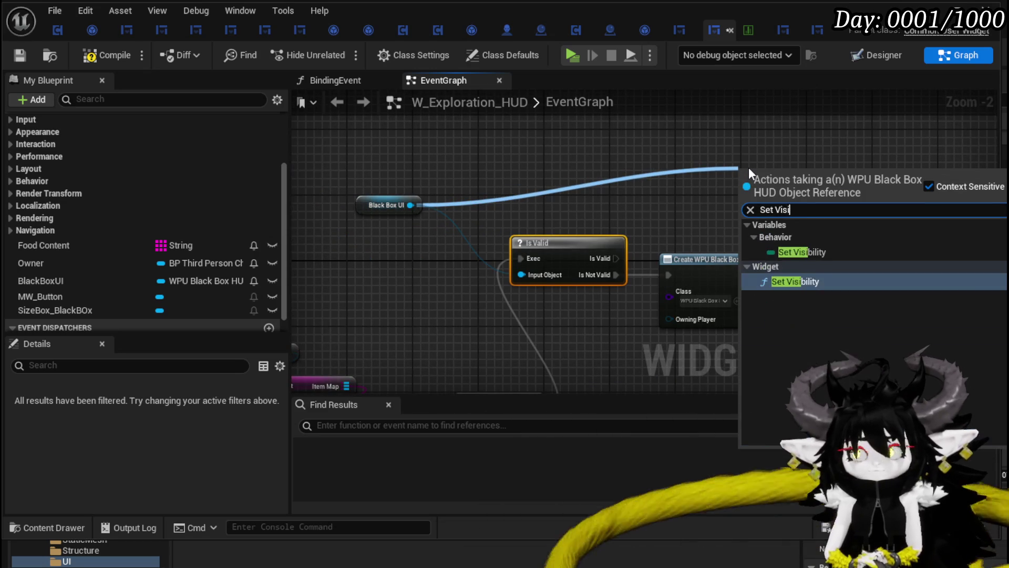
pyautogui.click(815, 282)
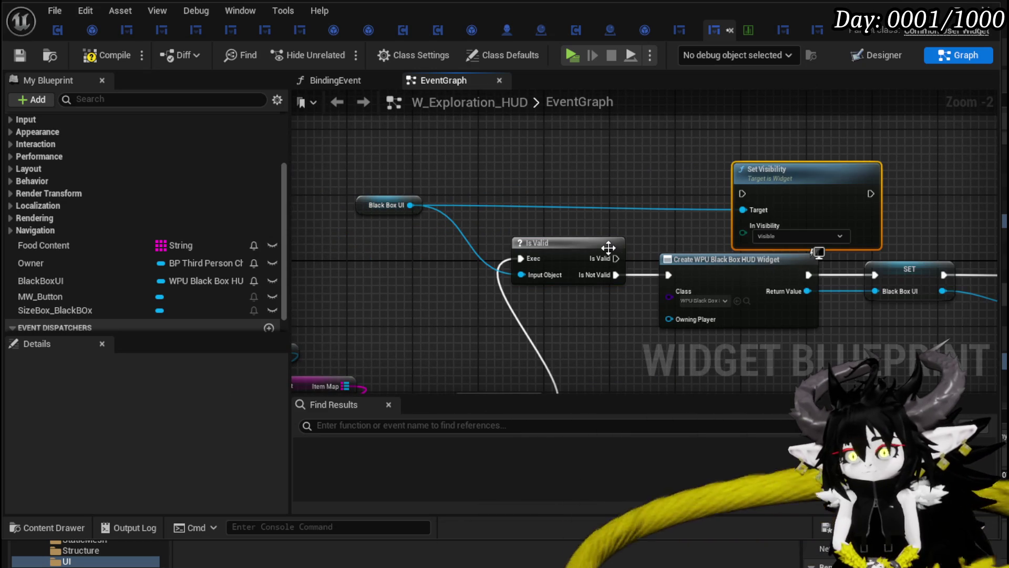
pyautogui.moveTo(615, 258)
pyautogui.mouseDown()
pyautogui.moveTo(742, 193)
pyautogui.moveTo(711, 190)
pyautogui.mouseUp()
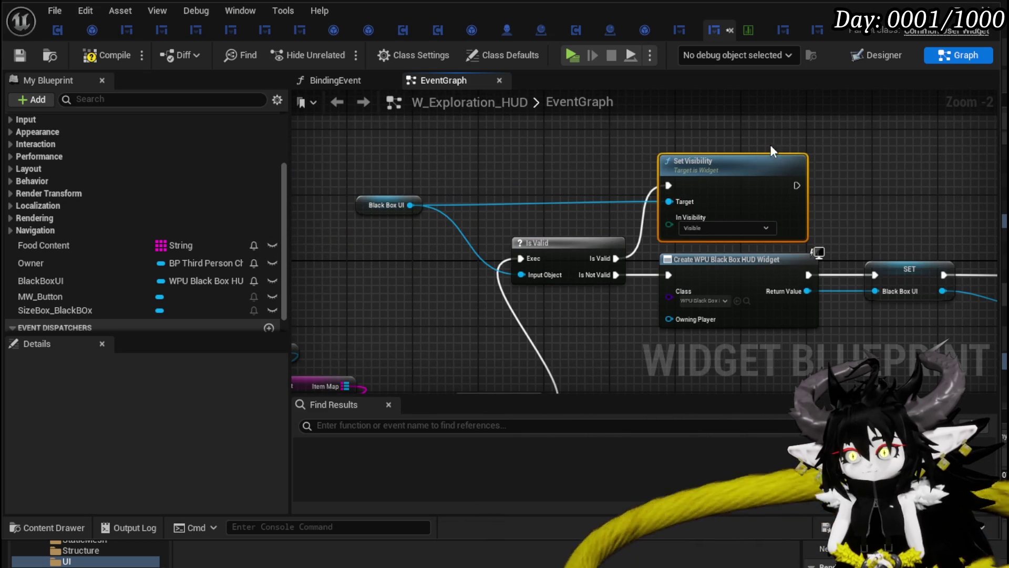
pyautogui.click(13, 55)
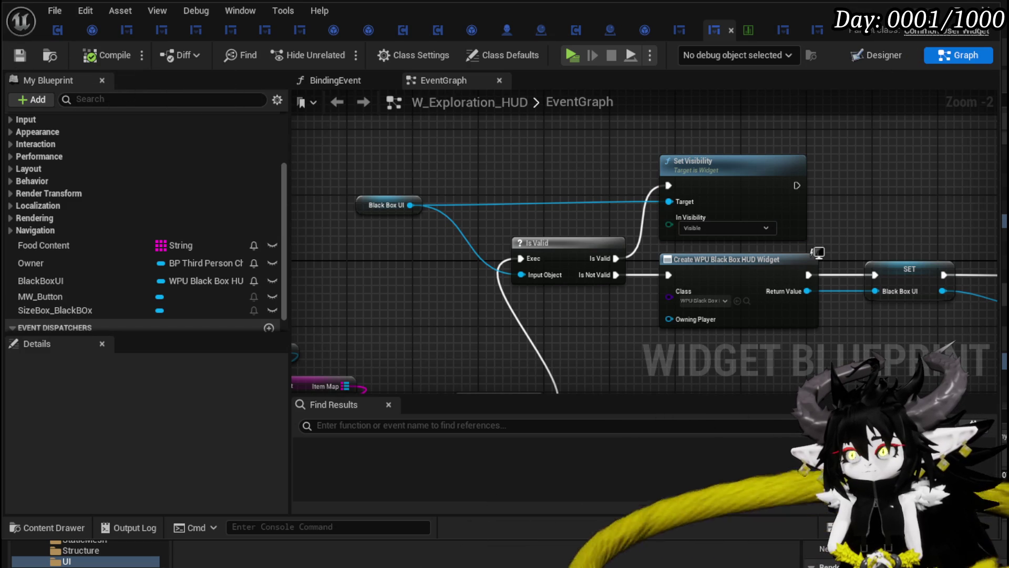
# - Play-test the level, save it, and return to the W_Exploration_HUD event graph
pyautogui.click(949, 9)
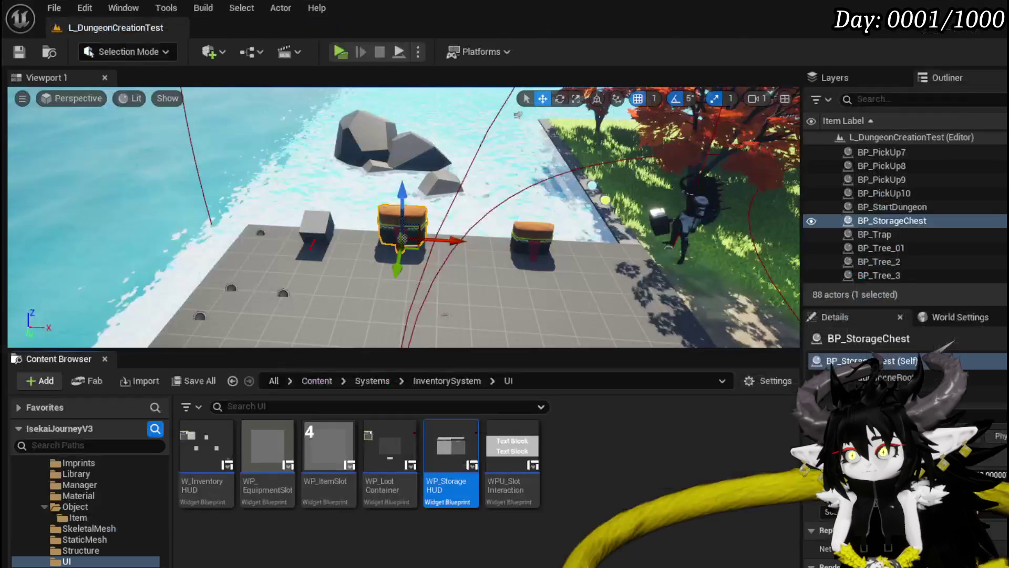
pyautogui.click(338, 51)
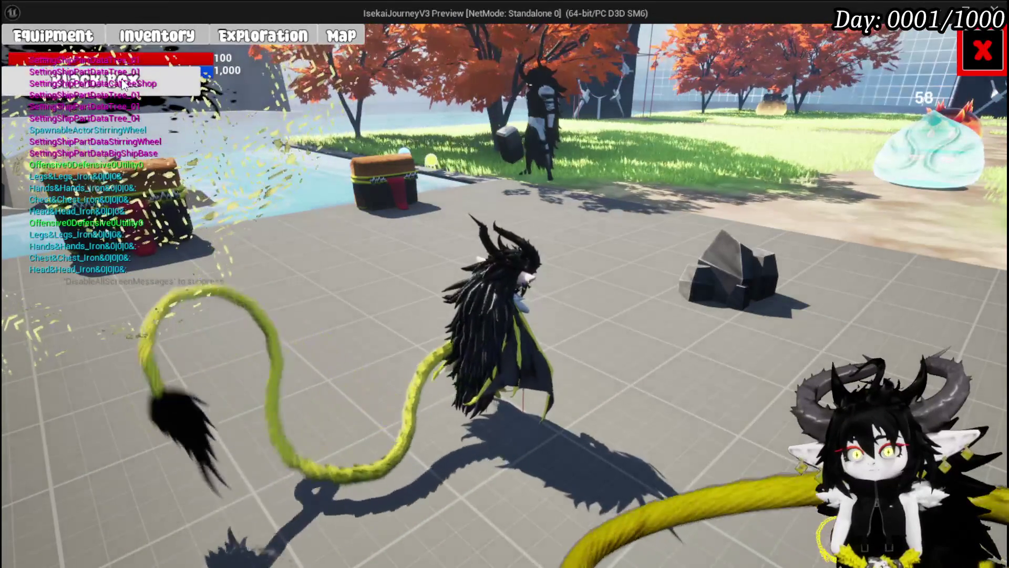
pyautogui.click(982, 51)
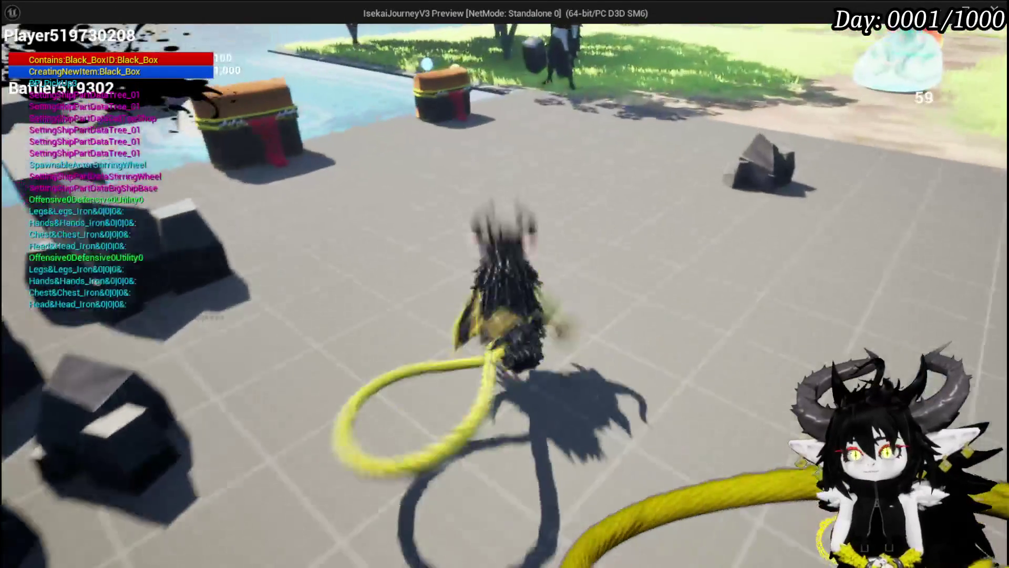
pyautogui.press('Tab')
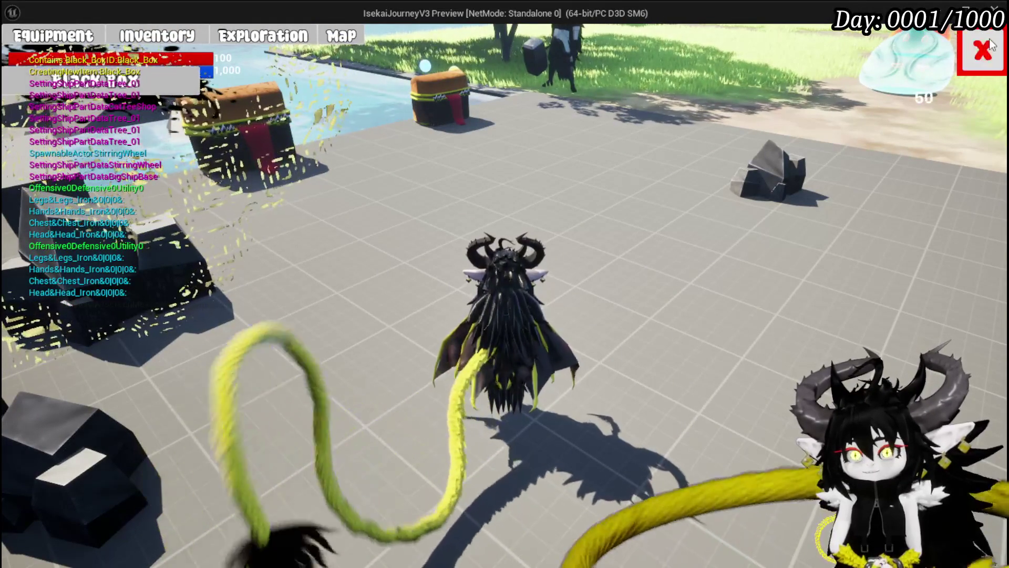
pyautogui.press('Tab')
pyautogui.press('Escape')
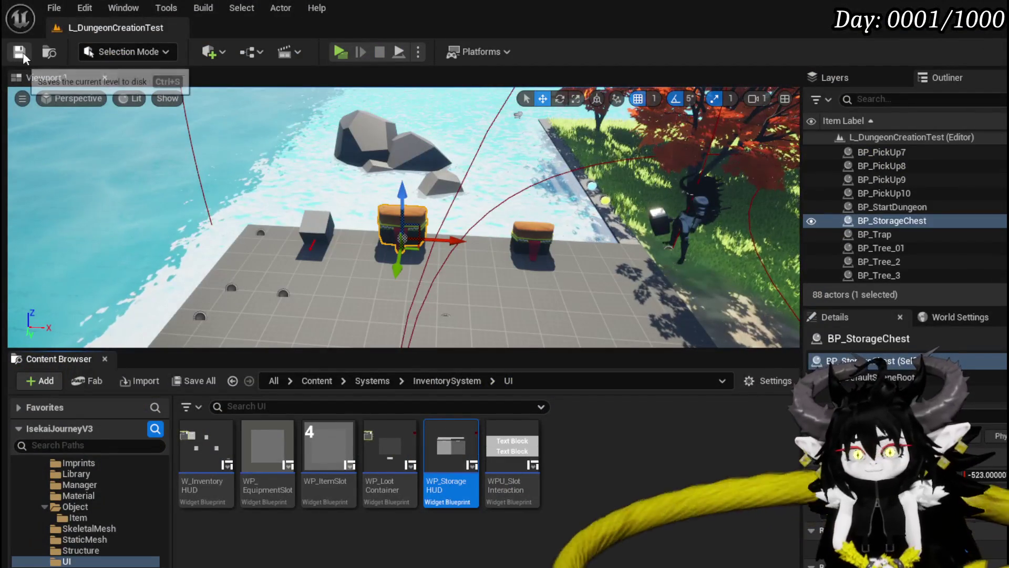
pyautogui.click(20, 52)
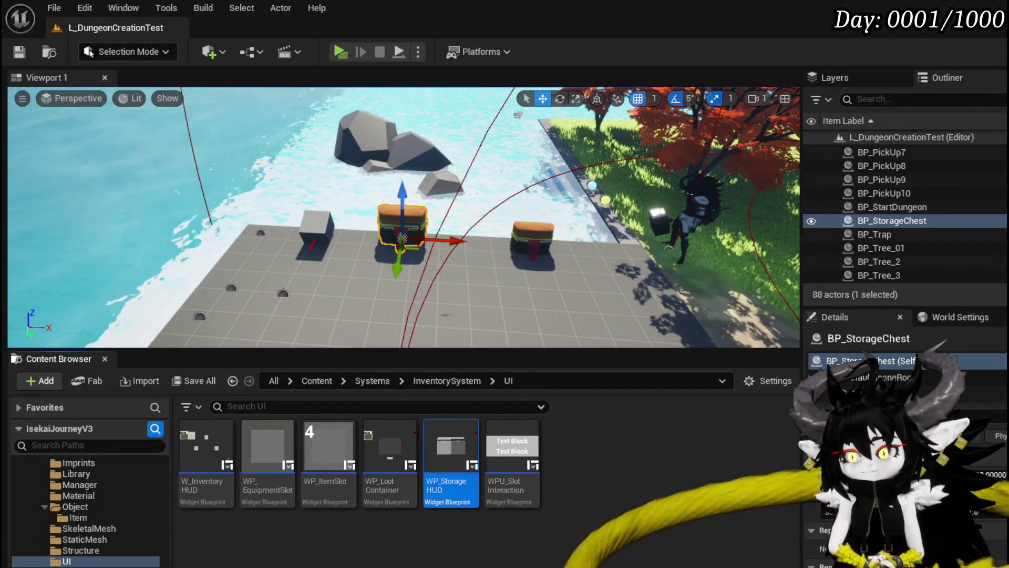
pyautogui.hotkey('alt', 'Tab')
# - Bring the SET and Add Child nodes into view and save the widget blueprint
pyautogui.moveTo(500, 240)
pyautogui.mouseDown()
pyautogui.moveTo(727, 238)
pyautogui.moveTo(434, 277)
pyautogui.mouseUp()
pyautogui.click(726, 238)
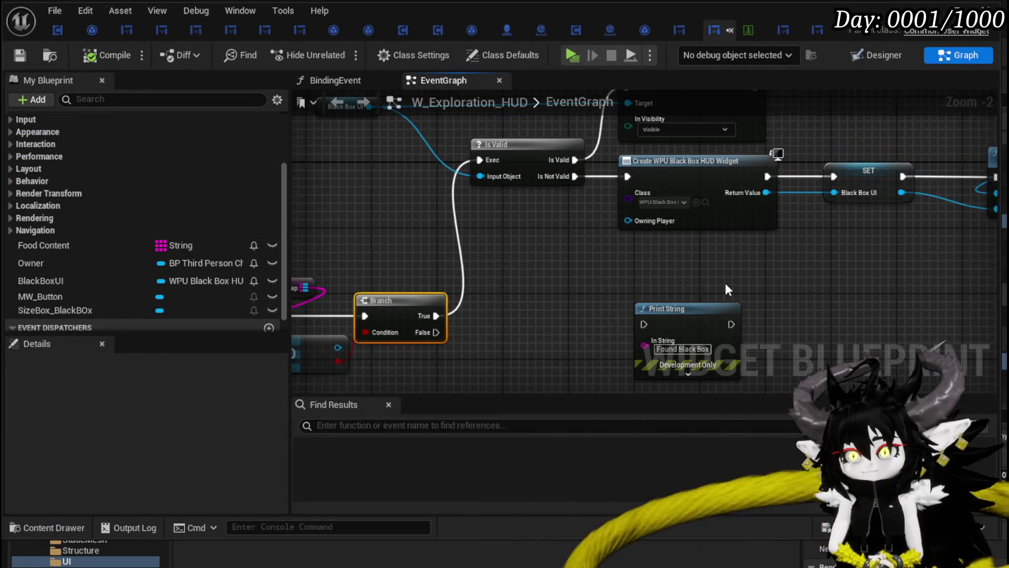
pyautogui.moveTo(725, 280)
pyautogui.mouseDown()
pyautogui.moveTo(418, 282)
pyautogui.moveTo(451, 331)
pyautogui.mouseUp()
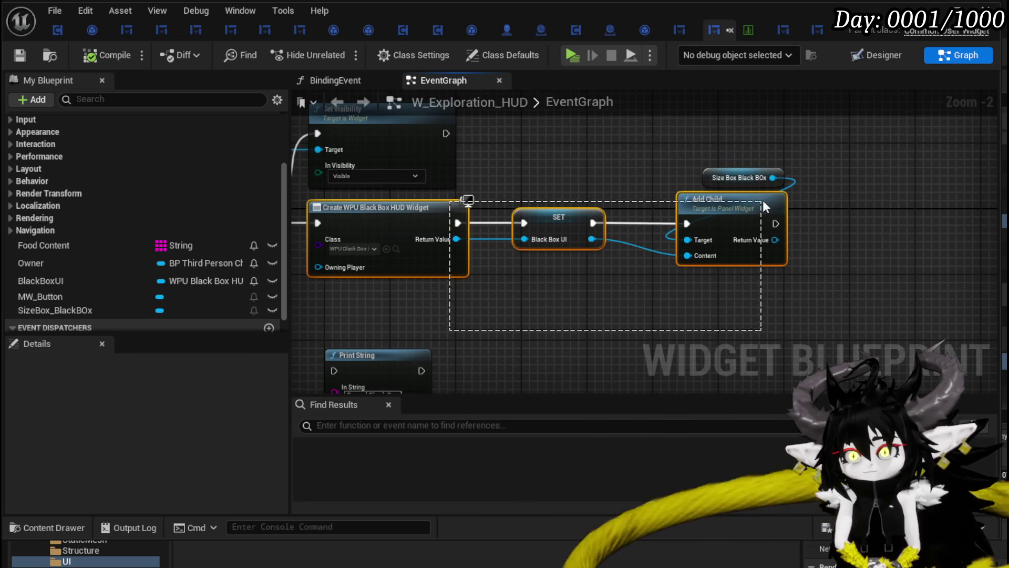
pyautogui.moveTo(762, 206); pyautogui.dragTo(763, 203)
pyautogui.click(19, 54)
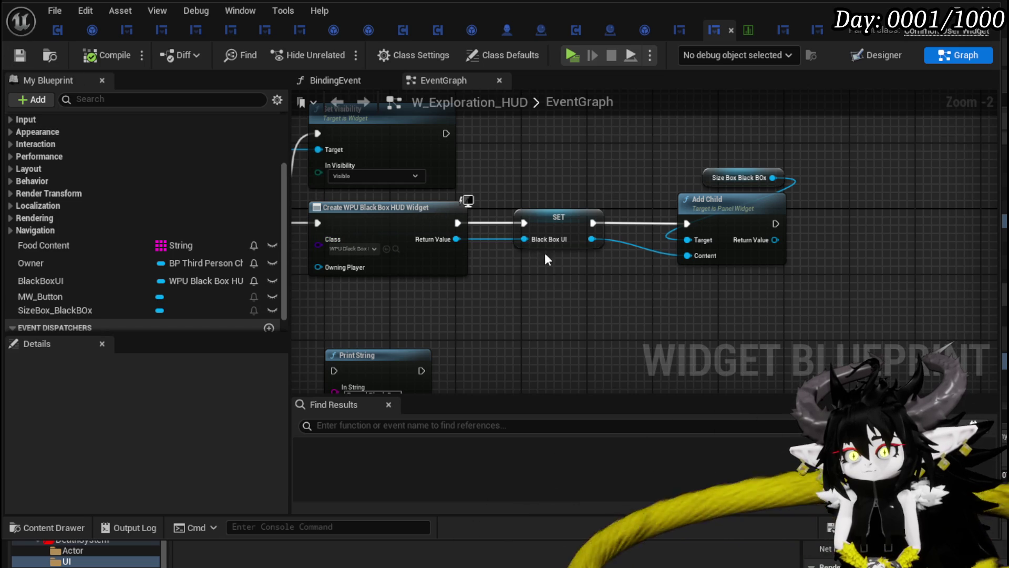
# - Add a Set Owner call on Black Box UI, executed right after Add Child
pyautogui.moveTo(595, 248); pyautogui.dragTo(554, 223)
pyautogui.moveTo(579, 257); pyautogui.dragTo(598, 268)
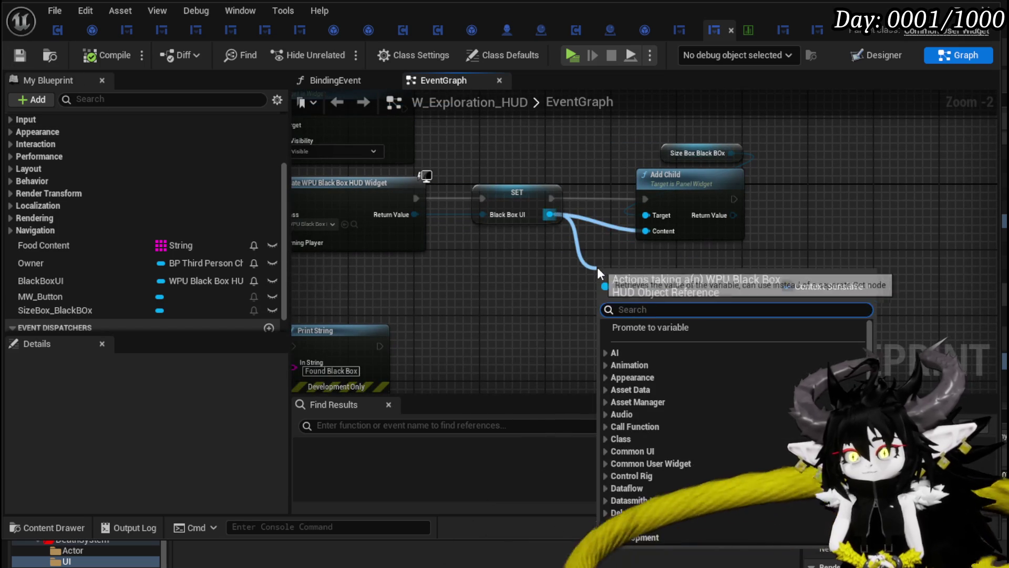
pyautogui.write('Set Owner')
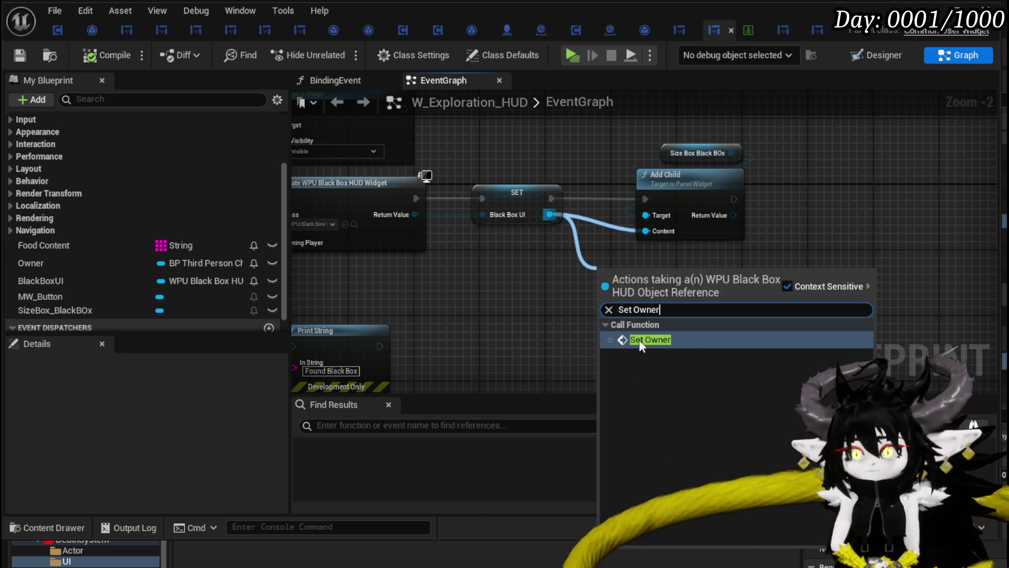
pyautogui.click(640, 340)
pyautogui.moveTo(638, 275)
pyautogui.mouseDown()
pyautogui.moveTo(878, 181)
pyautogui.moveTo(818, 197)
pyautogui.mouseUp()
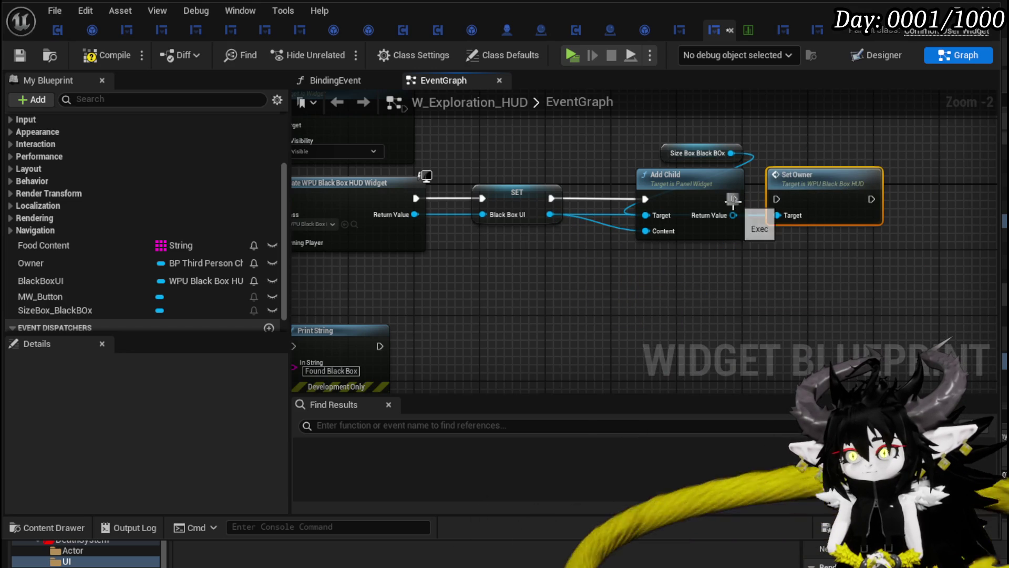
pyautogui.moveTo(733, 200); pyautogui.dragTo(793, 200)
# - Open WPU_BlackBox_HUD's SetOwner function, browse to its widget class asset, then return to the level
pyautogui.doubleClick(825, 188)
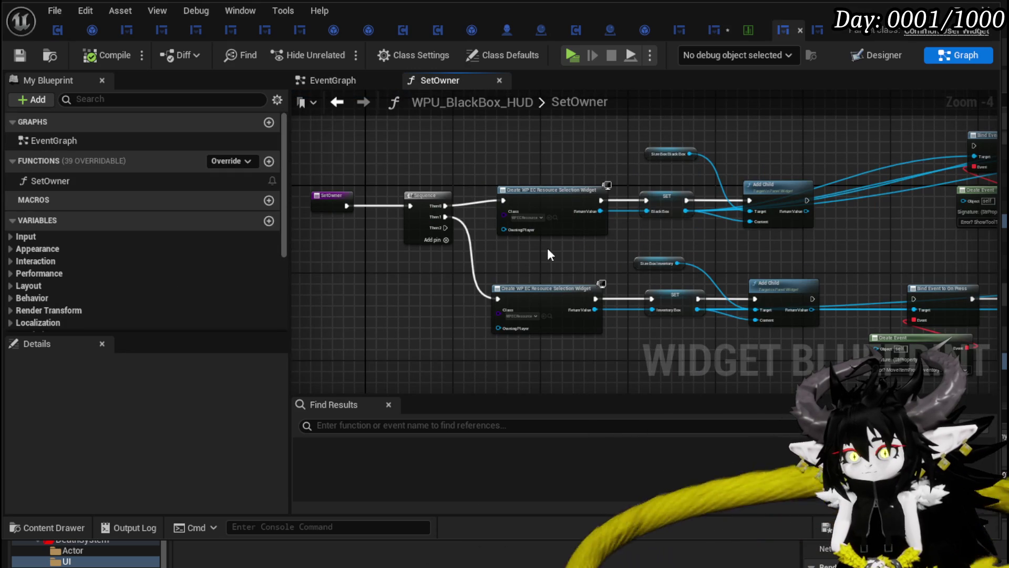
pyautogui.moveTo(550, 255)
pyautogui.mouseDown()
pyautogui.moveTo(541, 243)
pyautogui.moveTo(383, 234)
pyautogui.moveTo(624, 253)
pyautogui.mouseUp()
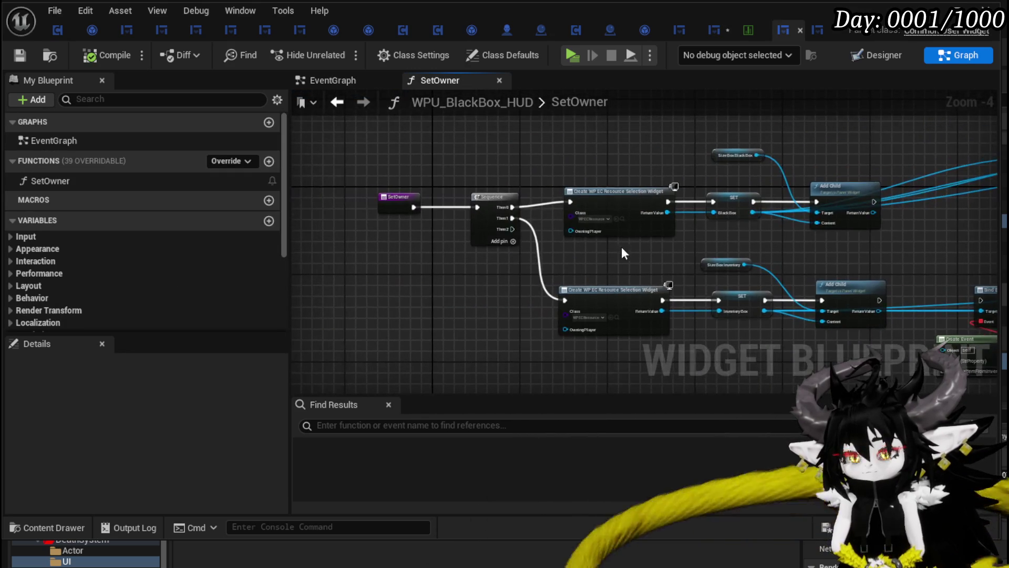
pyautogui.click(21, 55)
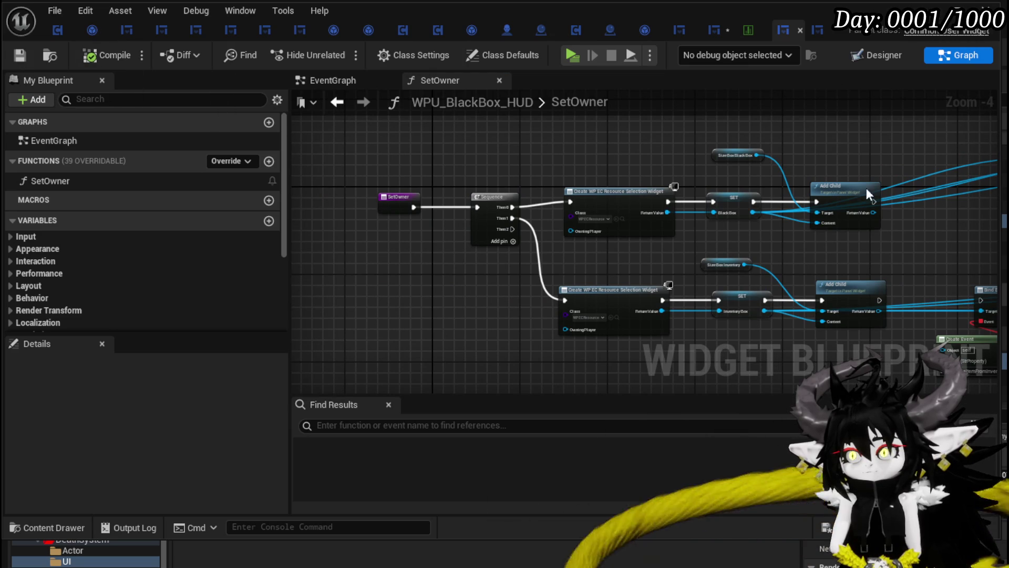
pyautogui.scroll(2, 559, 297)
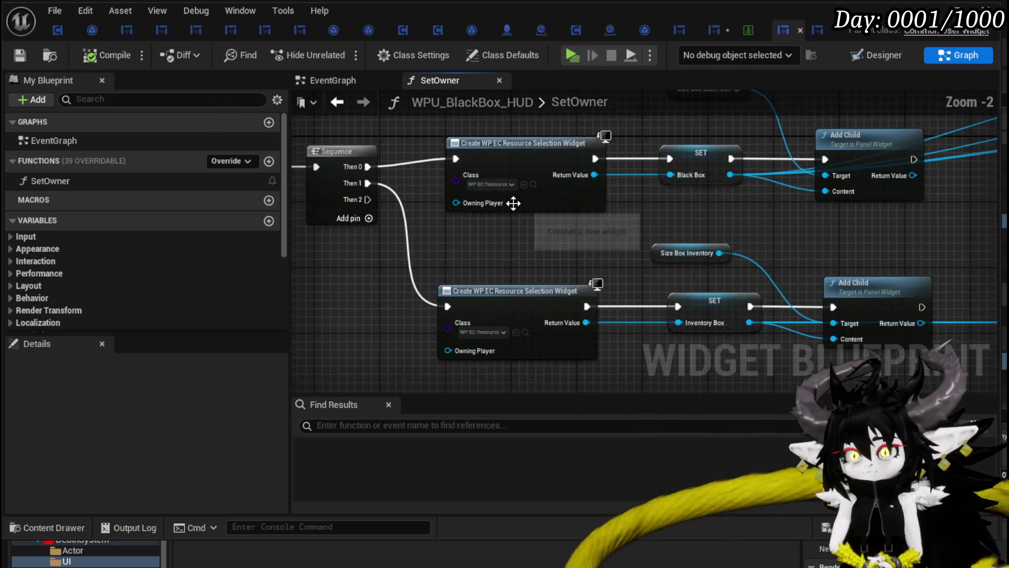
pyautogui.click(534, 185)
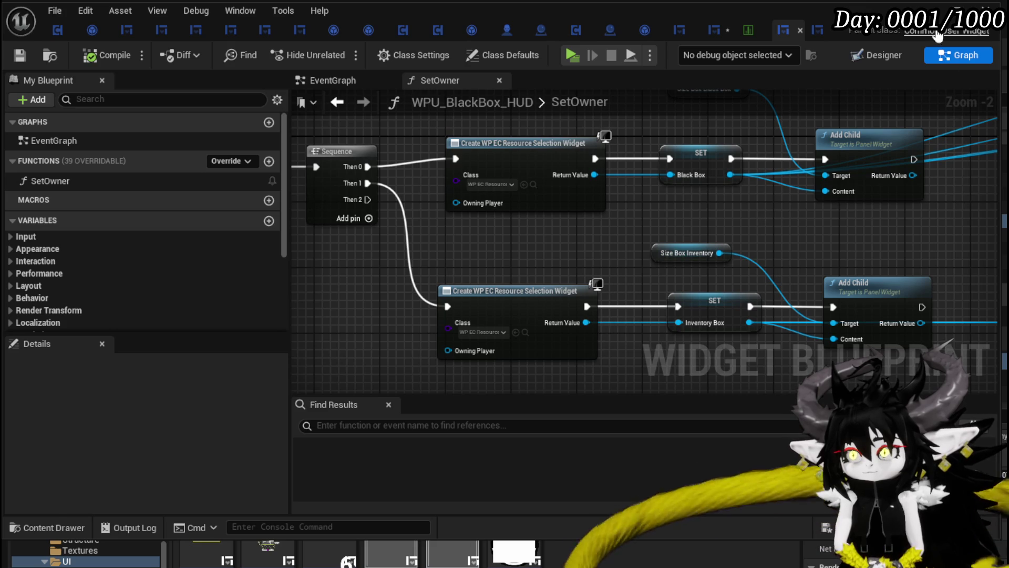
pyautogui.click(917, 32)
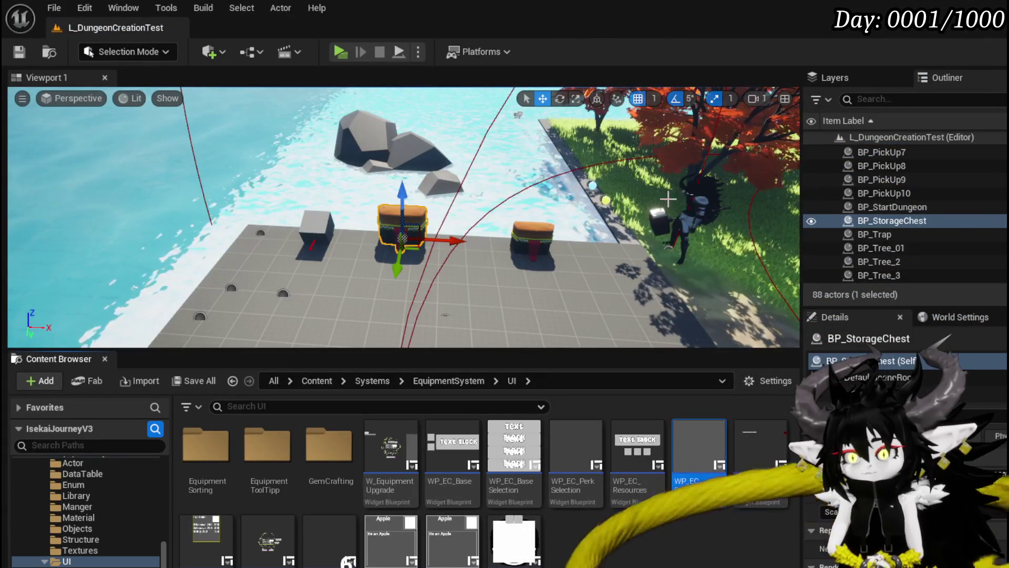
# - Play-test, walk to the chest, open the Black Box panel (empty grey), stop, and save
pyautogui.click(339, 52)
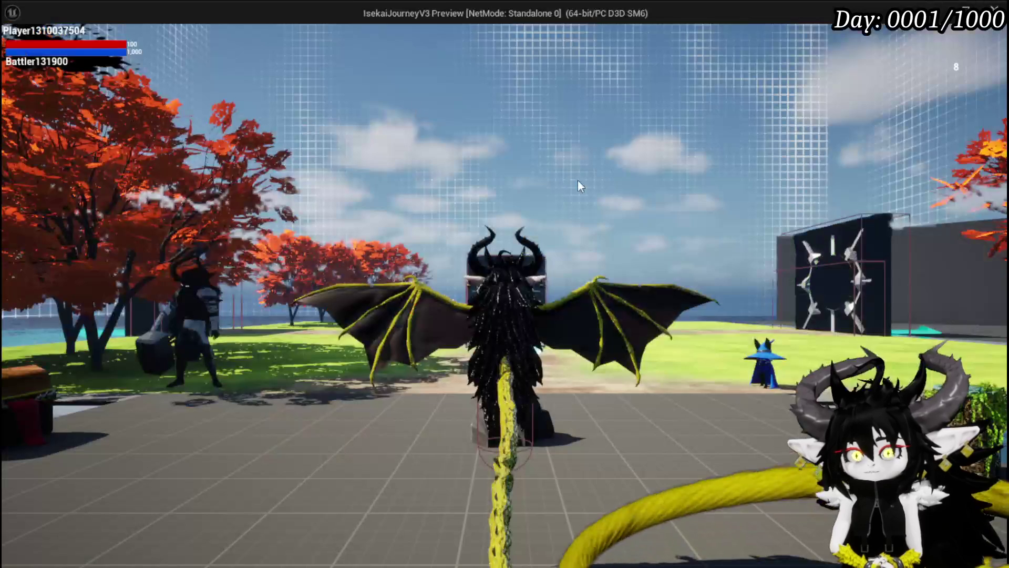
pyautogui.press('w')
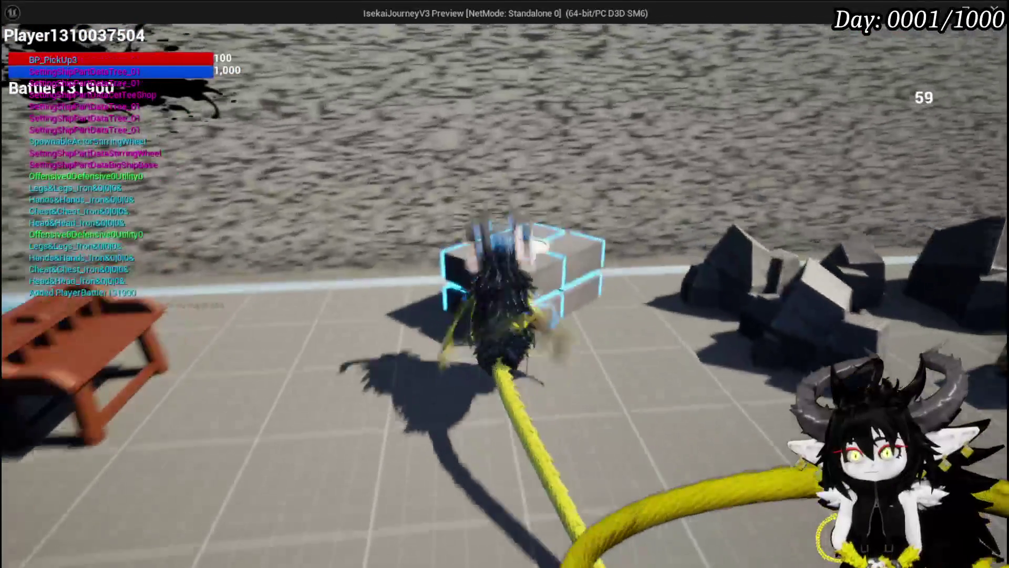
pyautogui.press('Tab')
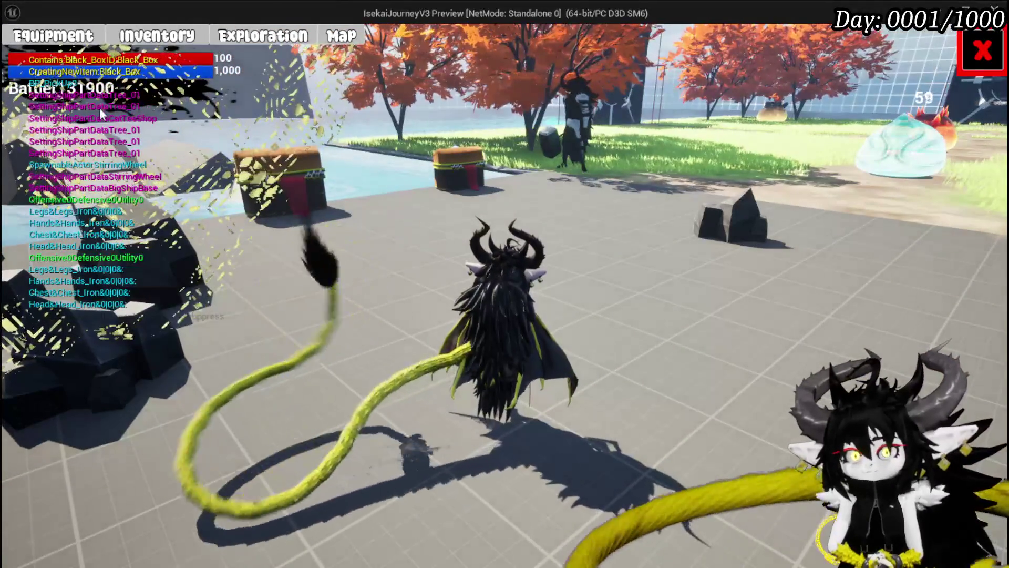
pyautogui.click(236, 38)
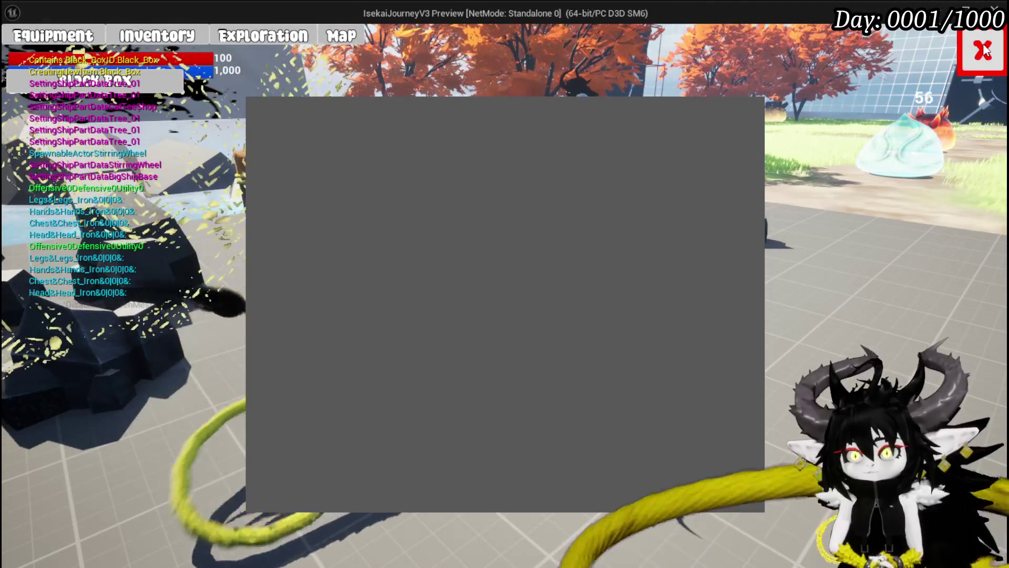
pyautogui.press('Tab')
pyautogui.press('Escape')
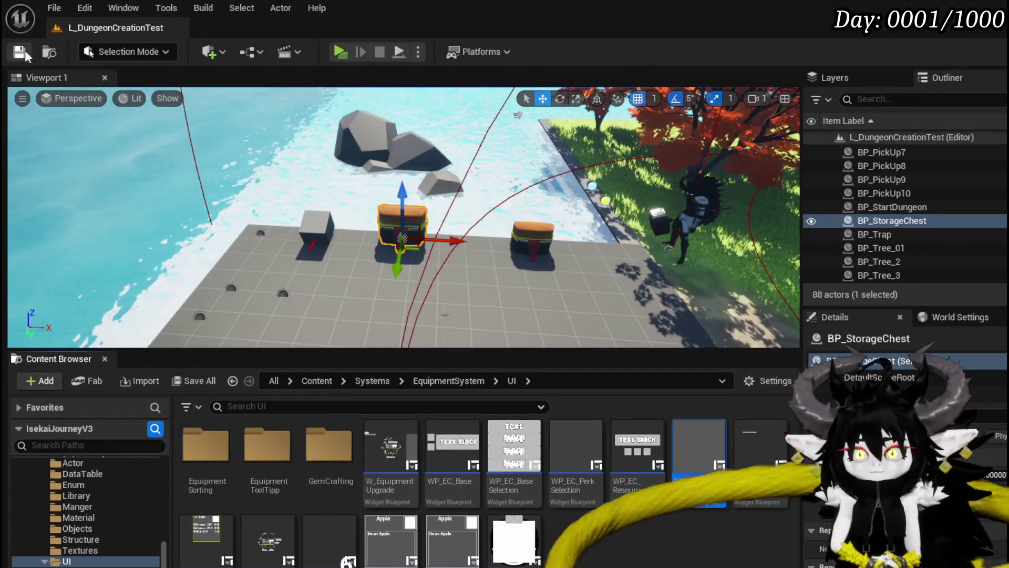
pyautogui.click(24, 49)
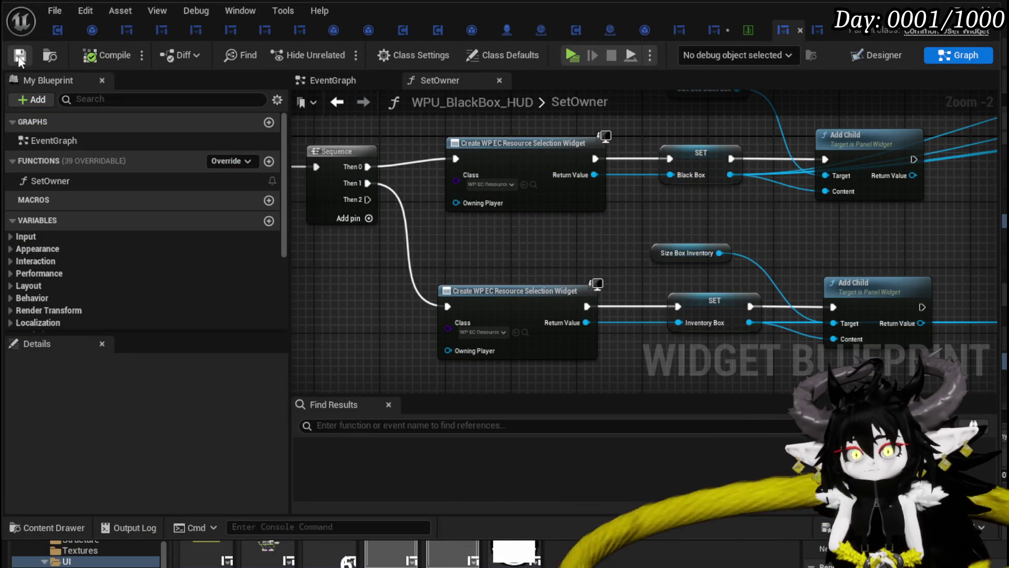
# - Pan the SetOwner graph from the Bind Event nodes to the Inventory Box creation nodes
pyautogui.moveTo(598, 246); pyautogui.dragTo(325, 290)
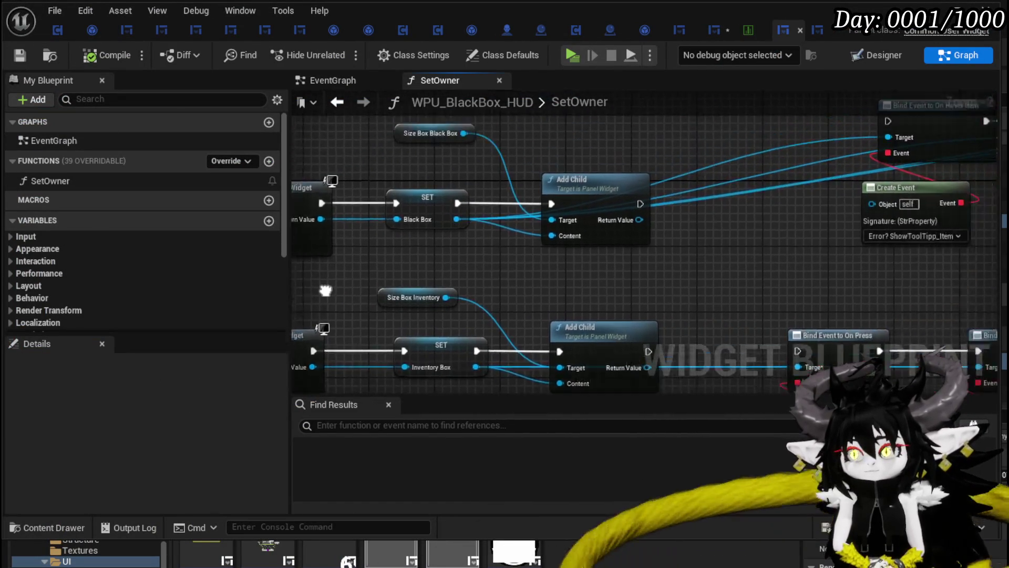
pyautogui.scroll(-3, 299, 247)
pyautogui.scroll(3, 794, 286)
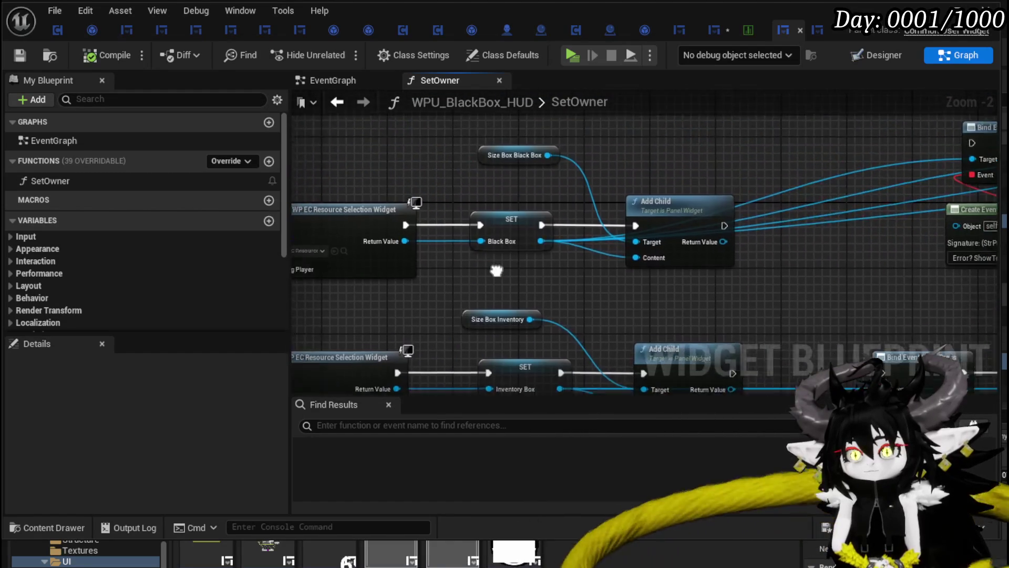
pyautogui.moveTo(496, 270)
pyautogui.mouseDown()
pyautogui.moveTo(764, 235)
pyautogui.moveTo(645, 106)
pyautogui.mouseUp()
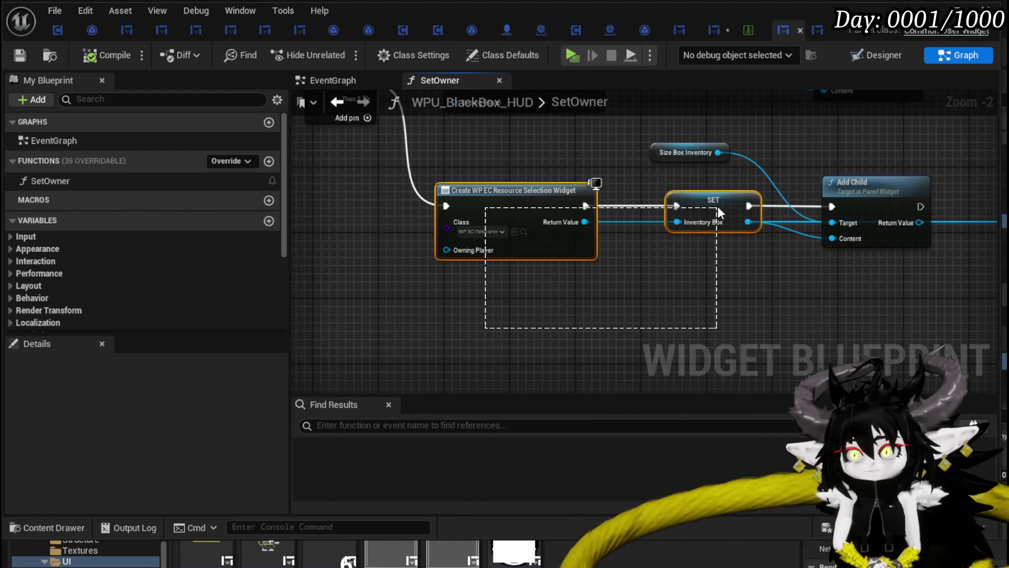
# - Add an Add Full Map call on the Inventory Box reference from the SET node
pyautogui.moveTo(718, 206)
pyautogui.mouseDown()
pyautogui.moveTo(633, 208)
pyautogui.moveTo(682, 278)
pyautogui.mouseUp()
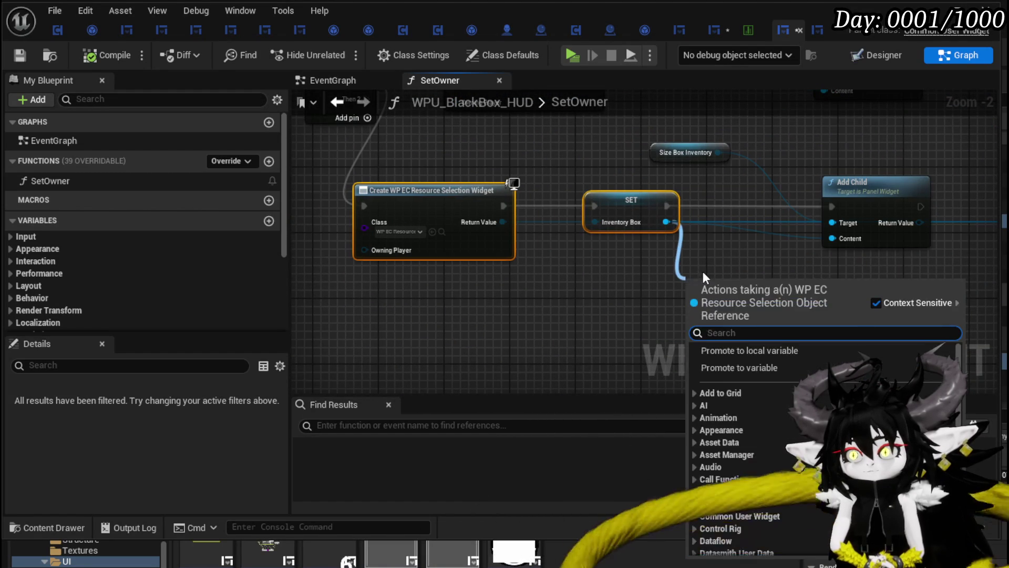
pyautogui.write('F')
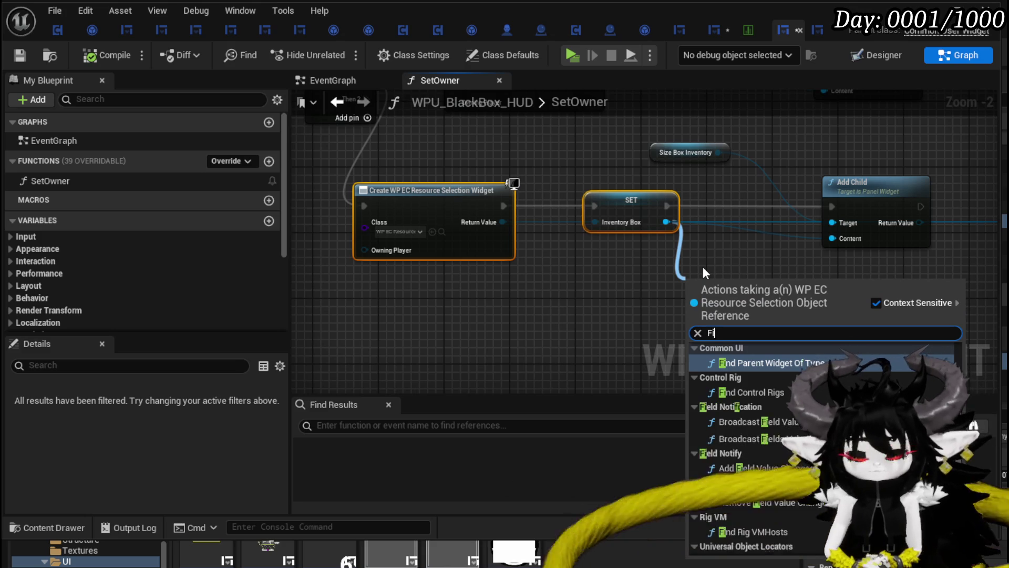
pyautogui.press('BackSpace')
pyautogui.write('add')
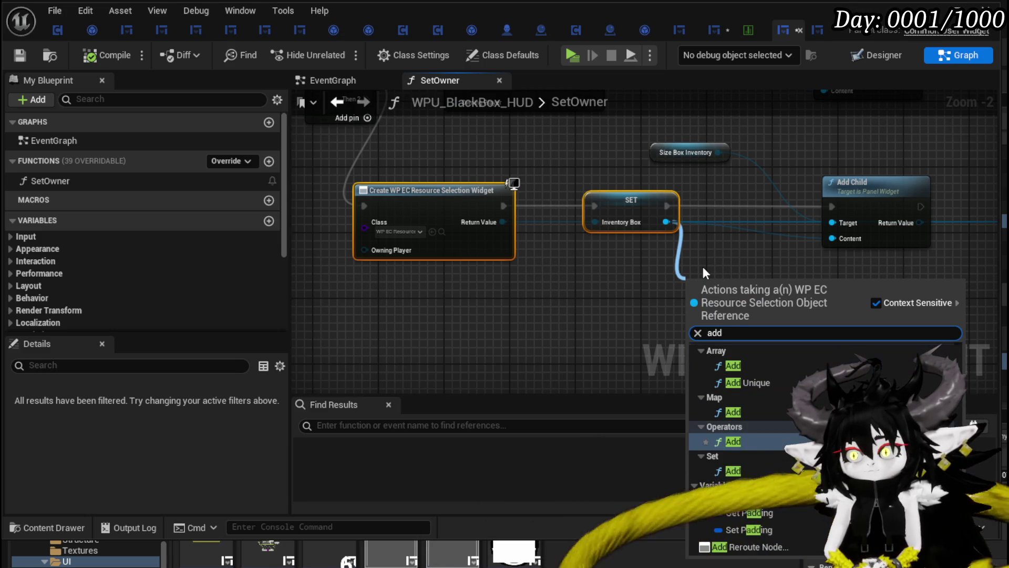
pyautogui.scroll(5, 762, 447)
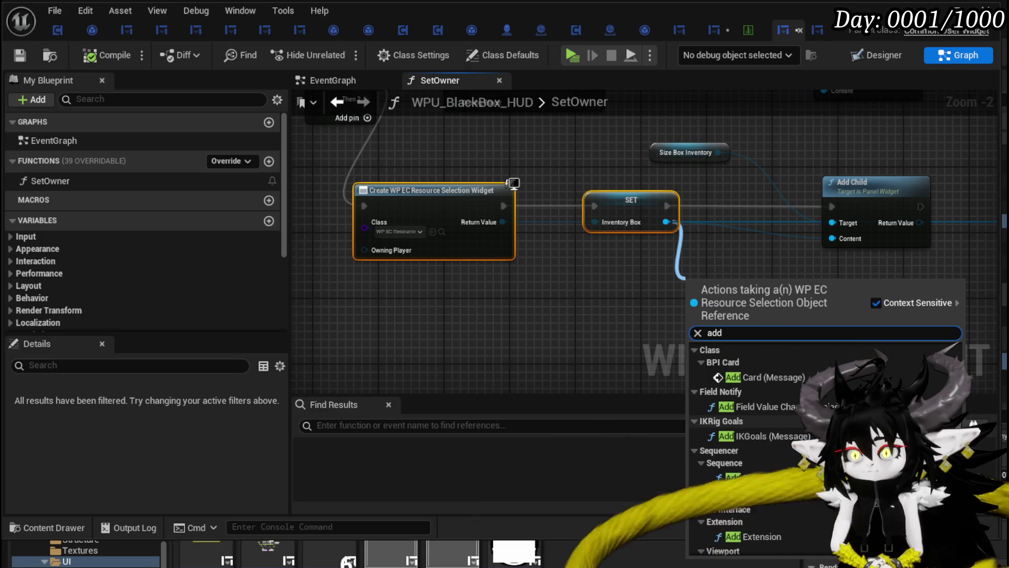
pyautogui.scroll(3, 763, 447)
pyautogui.scroll(3, 762, 420)
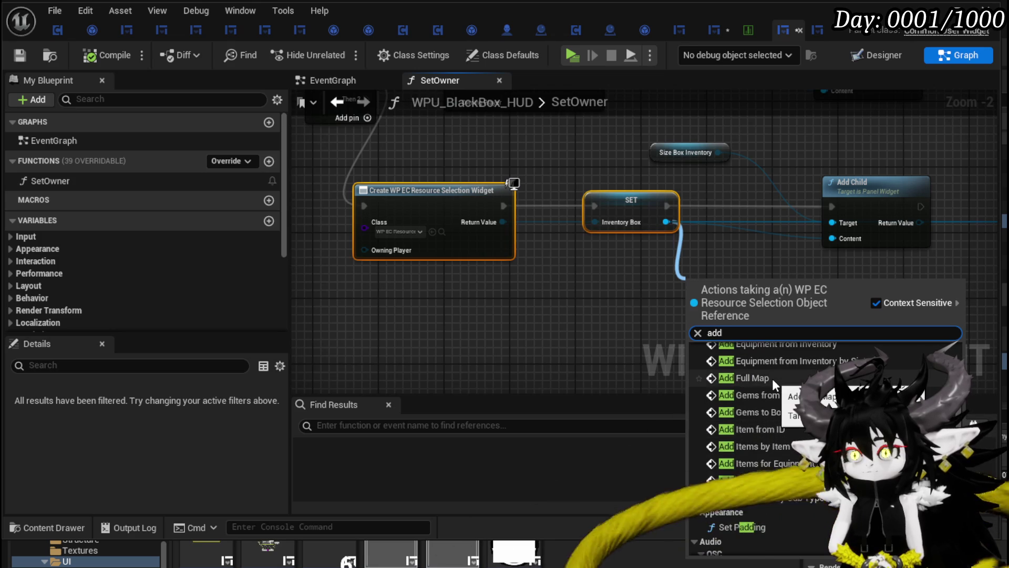
pyautogui.click(772, 379)
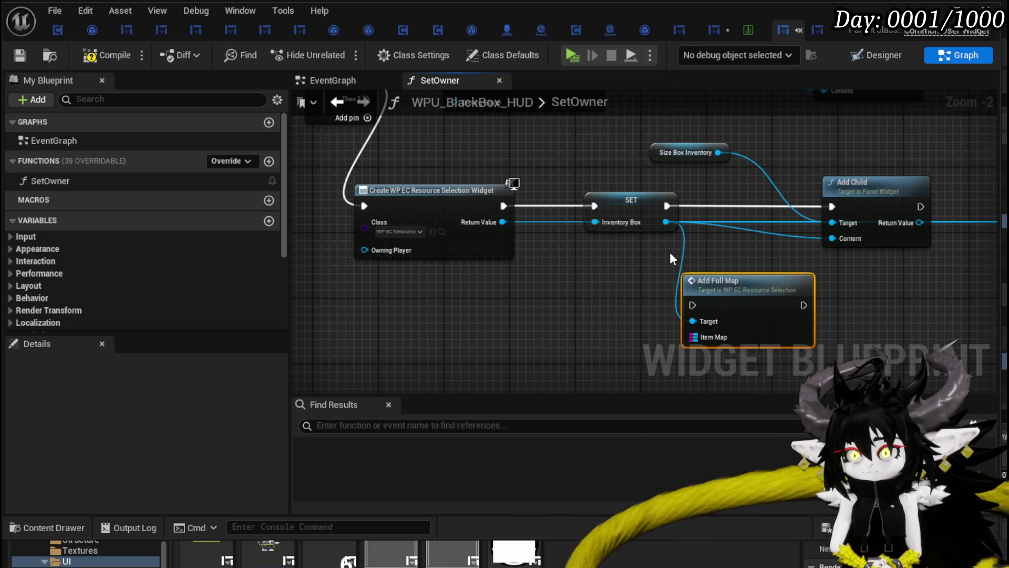
# - Rewire execution so SET runs Add Full Map, which then runs Add Child
pyautogui.moveTo(669, 252)
pyautogui.mouseDown()
pyautogui.moveTo(512, 272)
pyautogui.moveTo(683, 273)
pyautogui.mouseUp()
pyautogui.moveTo(627, 225)
pyautogui.mouseDown()
pyautogui.moveTo(554, 216)
pyautogui.moveTo(561, 224)
pyautogui.mouseUp()
pyautogui.moveTo(749, 311)
pyautogui.mouseDown()
pyautogui.moveTo(732, 226)
pyautogui.moveTo(714, 212)
pyautogui.mouseUp()
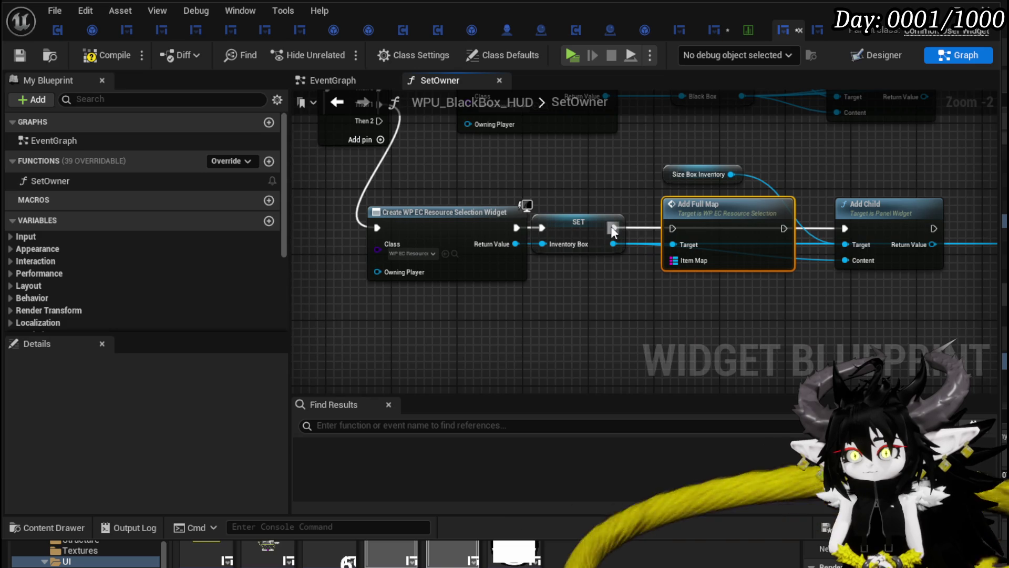
pyautogui.moveTo(612, 227); pyautogui.dragTo(672, 228)
pyautogui.moveTo(781, 228); pyautogui.dragTo(845, 227)
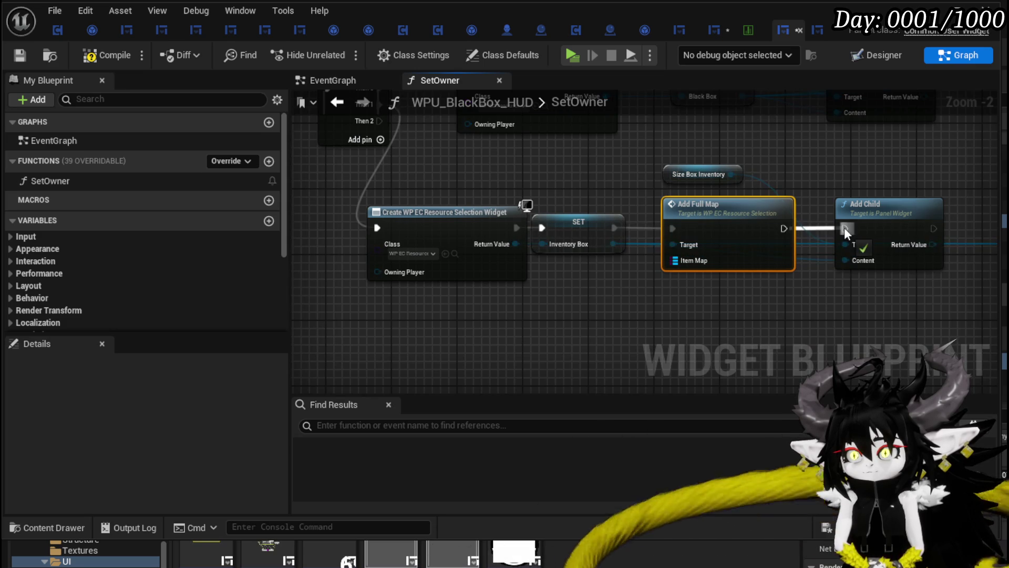
pyautogui.moveTo(594, 221)
pyautogui.mouseDown()
pyautogui.moveTo(654, 220)
pyautogui.moveTo(654, 182)
pyautogui.moveTo(485, 202)
pyautogui.moveTo(651, 125)
pyautogui.mouseUp()
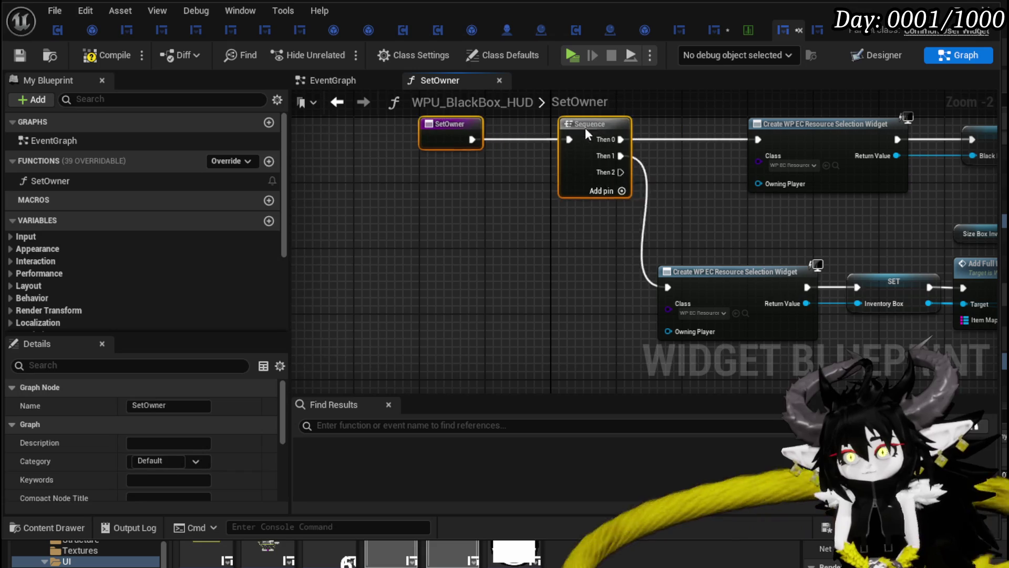
# - Arrange the SetOwner and Sequence nodes and select the SetOwner entry node
pyautogui.moveTo(585, 128)
pyautogui.mouseDown()
pyautogui.moveTo(699, 200)
pyautogui.moveTo(645, 195)
pyautogui.mouseUp()
pyautogui.click(646, 194)
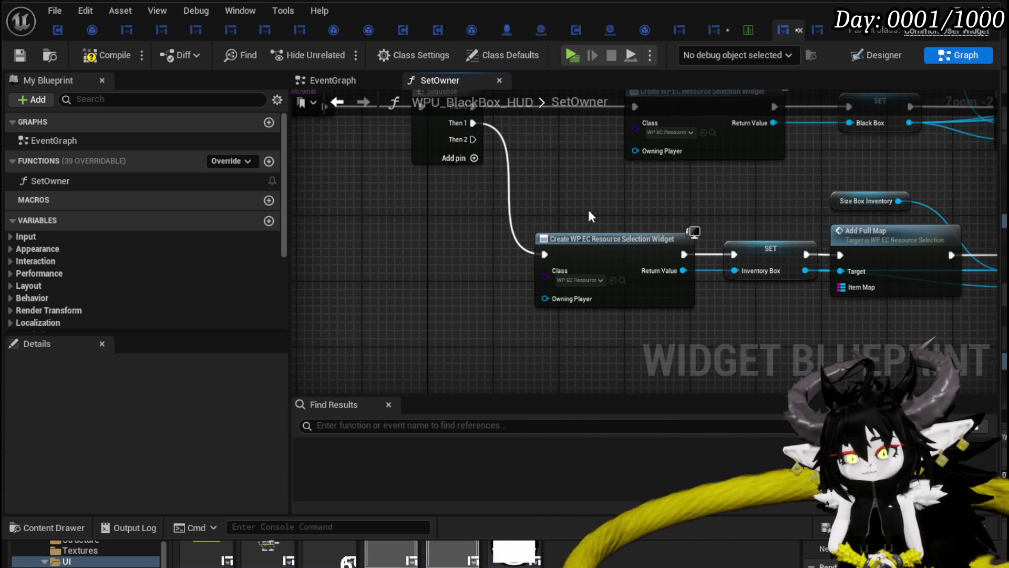
pyautogui.moveTo(589, 210)
pyautogui.mouseDown()
pyautogui.moveTo(669, 218)
pyautogui.moveTo(770, 251)
pyautogui.mouseUp()
pyautogui.click(468, 149)
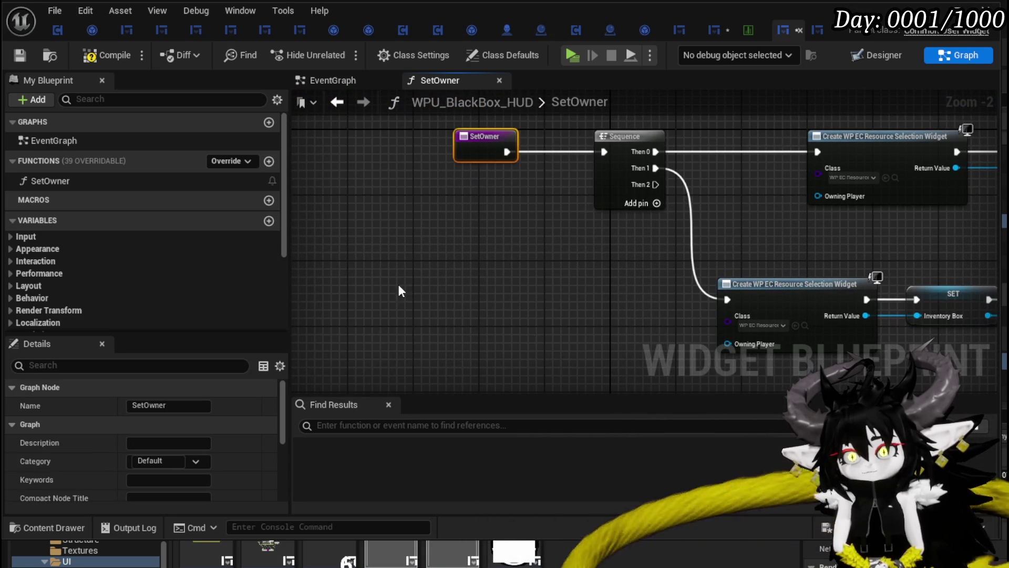
pyautogui.scroll(-3, 206, 286)
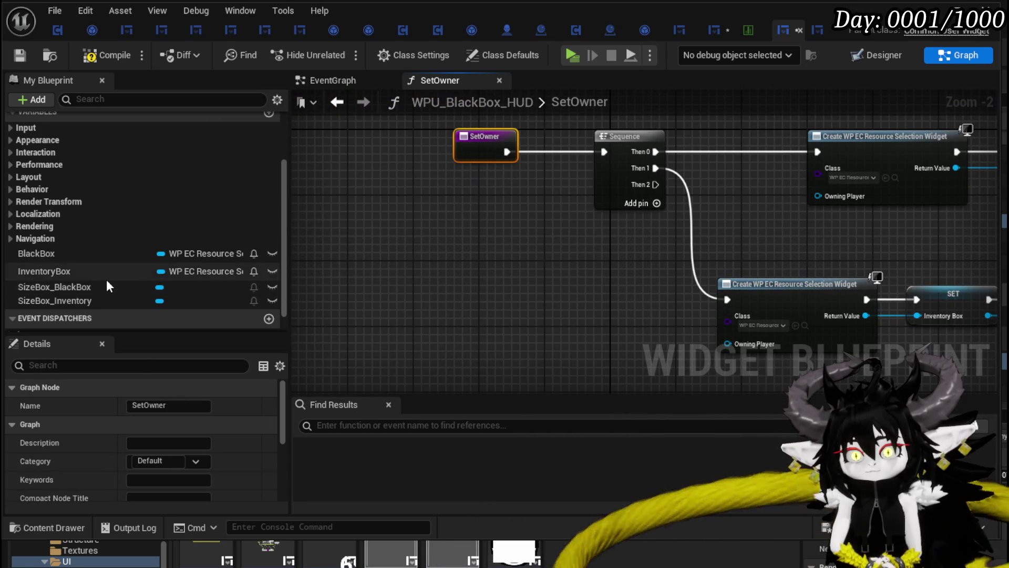
pyautogui.scroll(3, 106, 280)
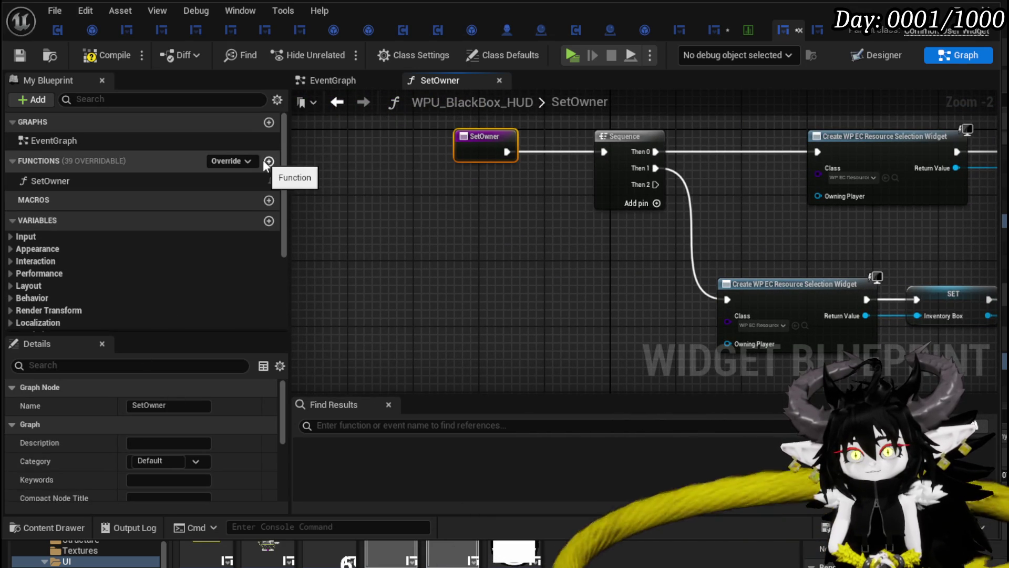
pyautogui.moveTo(458, 150); pyautogui.dragTo(319, 148)
pyautogui.scroll(-3, 206, 305)
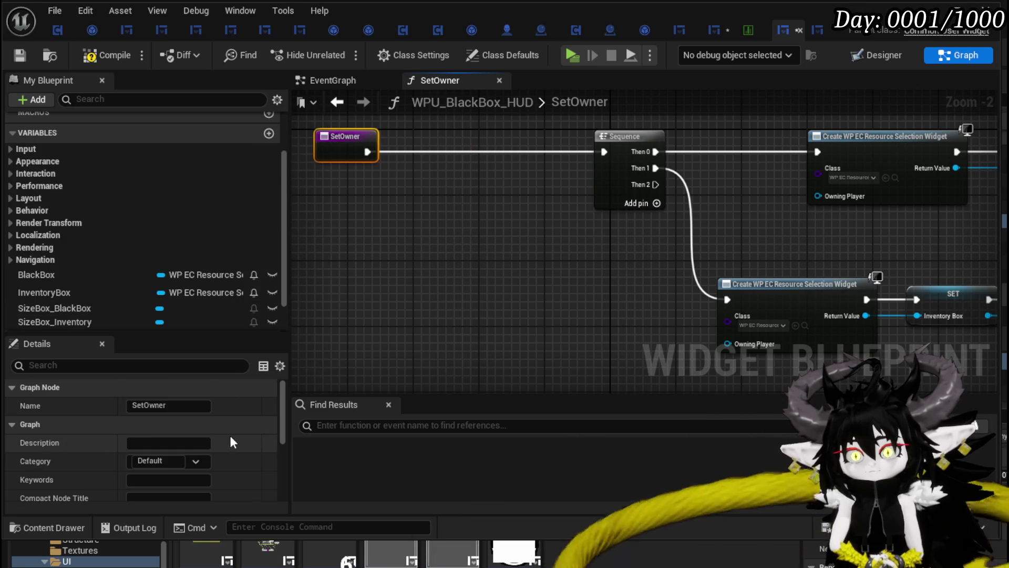
pyautogui.scroll(-5, 234, 429)
# - Add a SetOwner input typed as a BP Third Person Character object reference
pyautogui.click(269, 436)
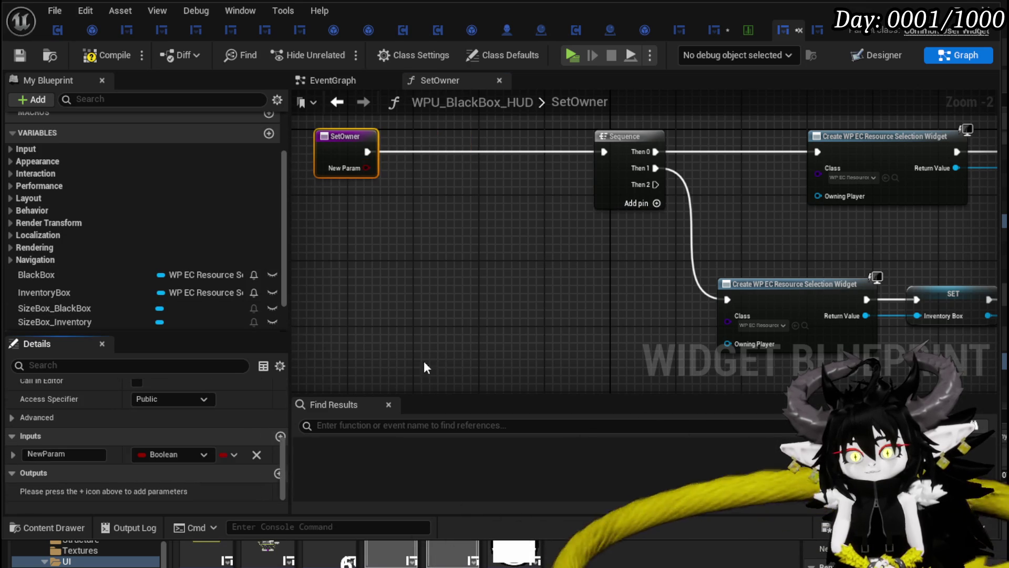
pyautogui.click(158, 455)
pyautogui.write('Third')
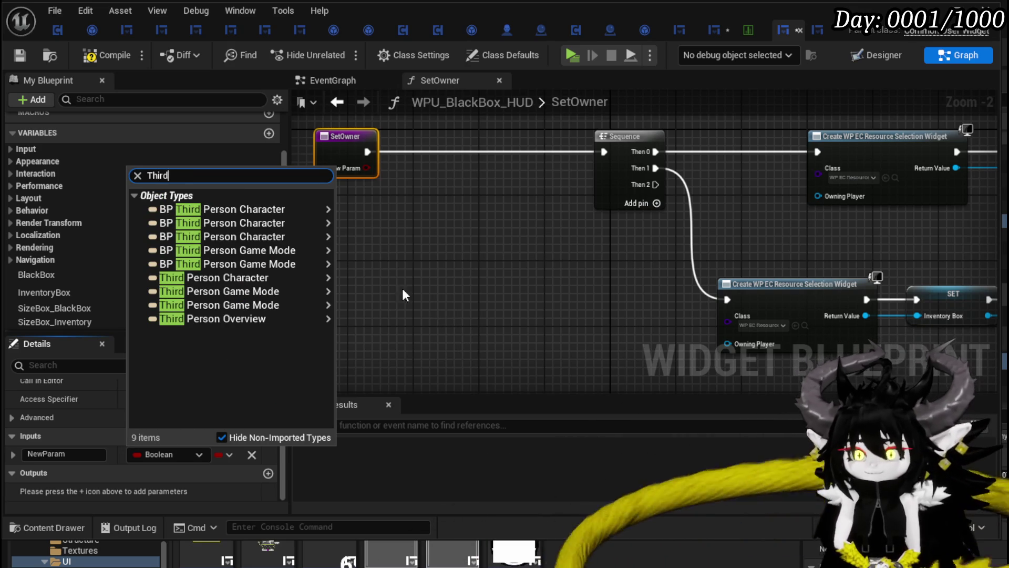
pyautogui.moveTo(327, 212)
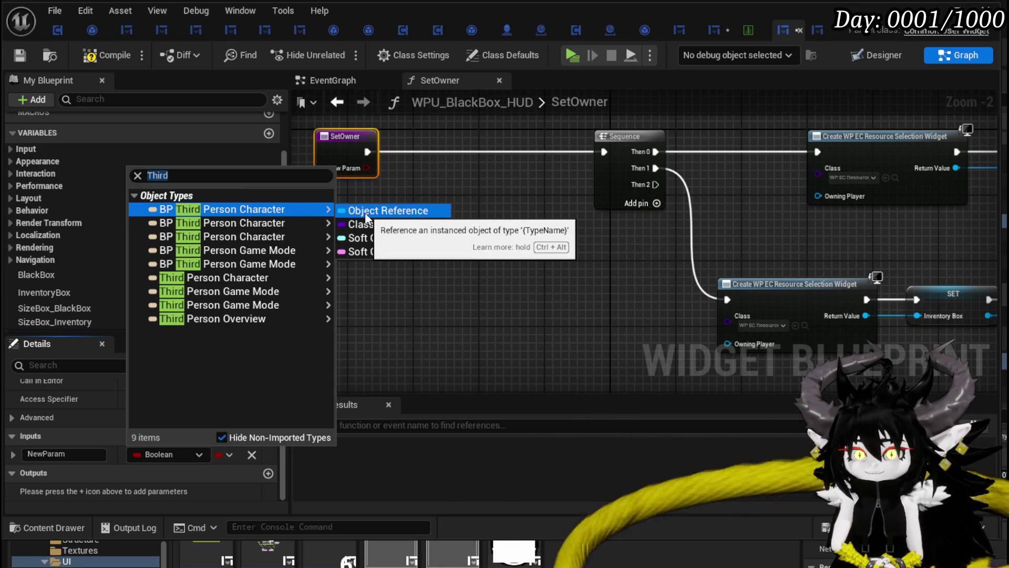
pyautogui.moveTo(290, 225)
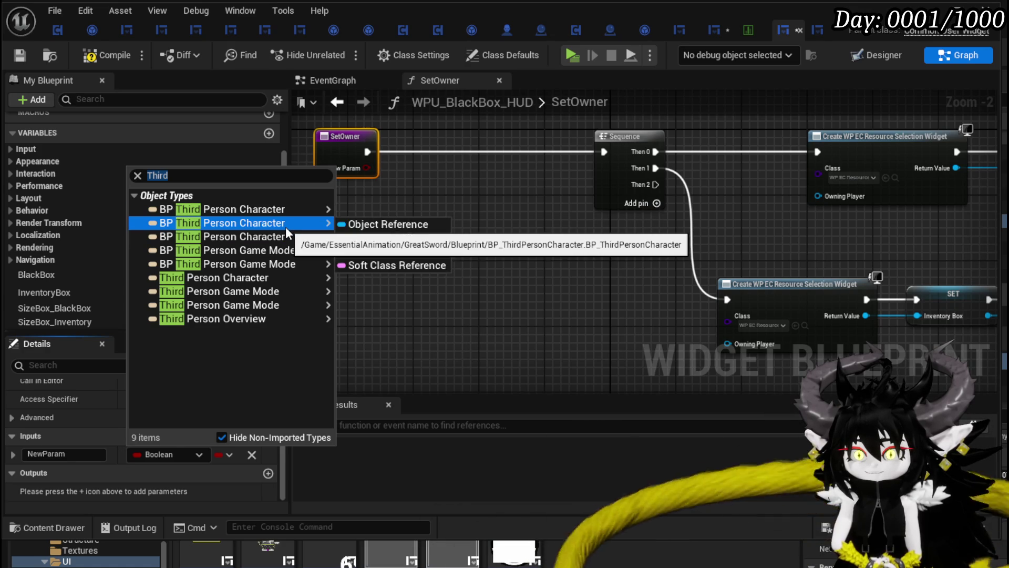
pyautogui.moveTo(276, 243)
pyautogui.click(354, 238)
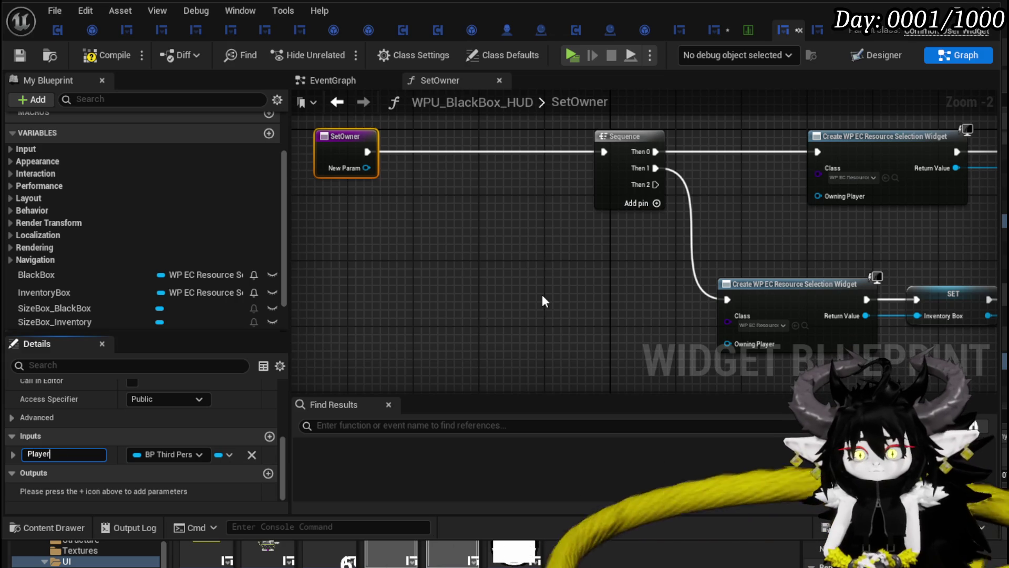
# - Wire Player → Get BPC MC Inventory → Item Map into Add Full Map's Item Map pin
pyautogui.moveTo(374, 166)
pyautogui.mouseDown()
pyautogui.moveTo(338, 275)
pyautogui.moveTo(327, 277)
pyautogui.mouseUp()
pyautogui.write('get Inventor')
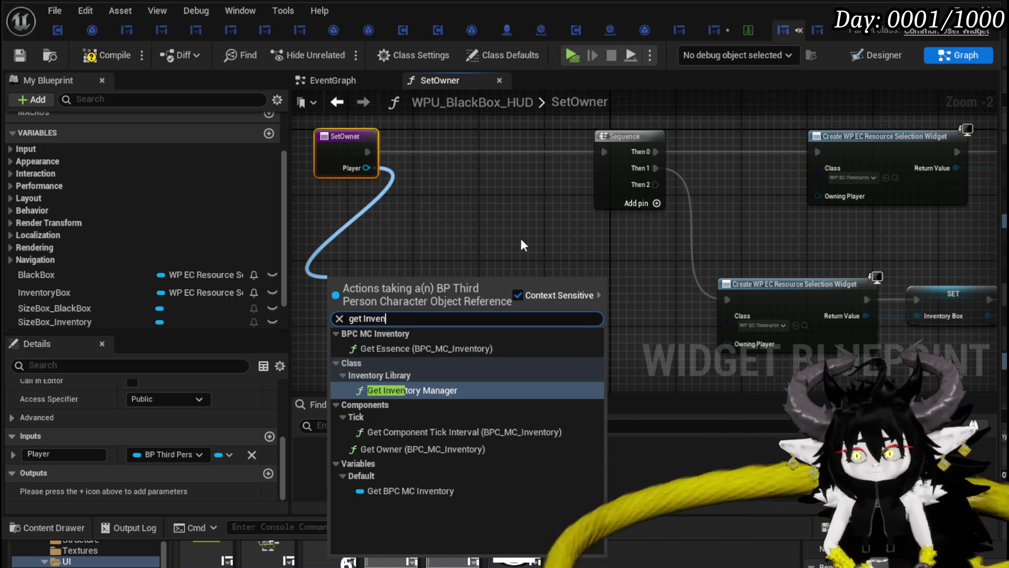
pyautogui.click(411, 489)
pyautogui.moveTo(475, 293); pyautogui.dragTo(476, 292)
pyautogui.write('Item map')
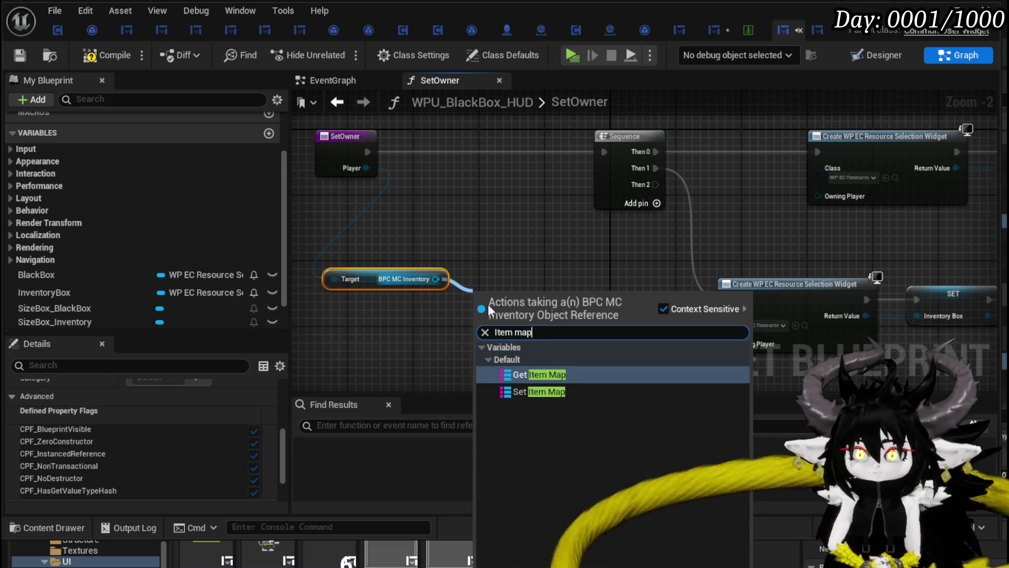
pyautogui.click(551, 375)
pyautogui.moveTo(539, 266)
pyautogui.mouseDown()
pyautogui.moveTo(369, 256)
pyautogui.moveTo(860, 322)
pyautogui.mouseUp()
pyautogui.moveTo(347, 285)
pyautogui.mouseDown()
pyautogui.moveTo(367, 270)
pyautogui.moveTo(441, 261)
pyautogui.moveTo(666, 250)
pyautogui.moveTo(494, 277)
pyautogui.moveTo(671, 273)
pyautogui.mouseUp()
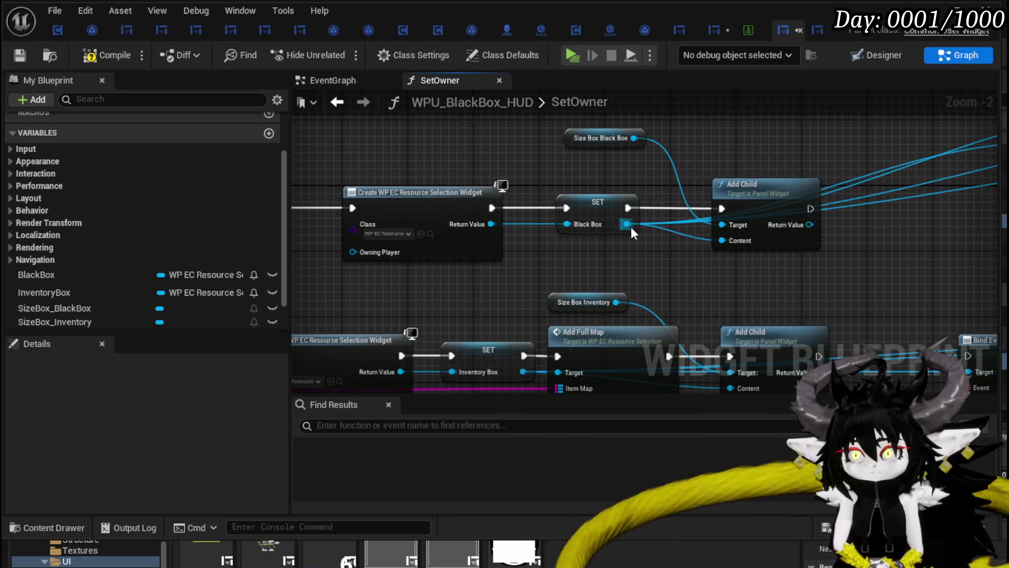
# - Call Fill Grid on the Black Box right after Add Child, then compile and save
pyautogui.moveTo(631, 228); pyautogui.dragTo(748, 266)
pyautogui.write('Filld')
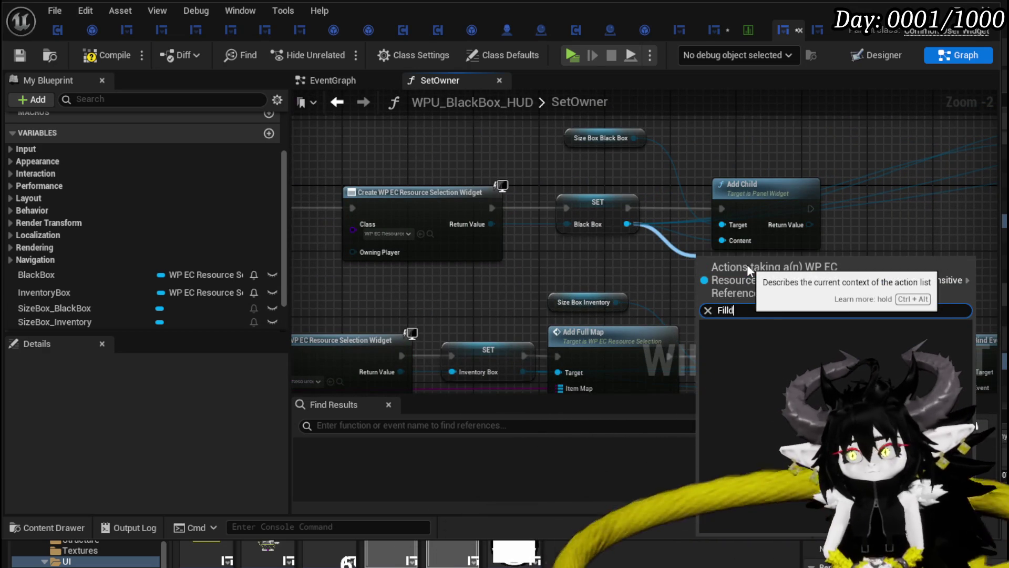
pyautogui.press('BackSpace')
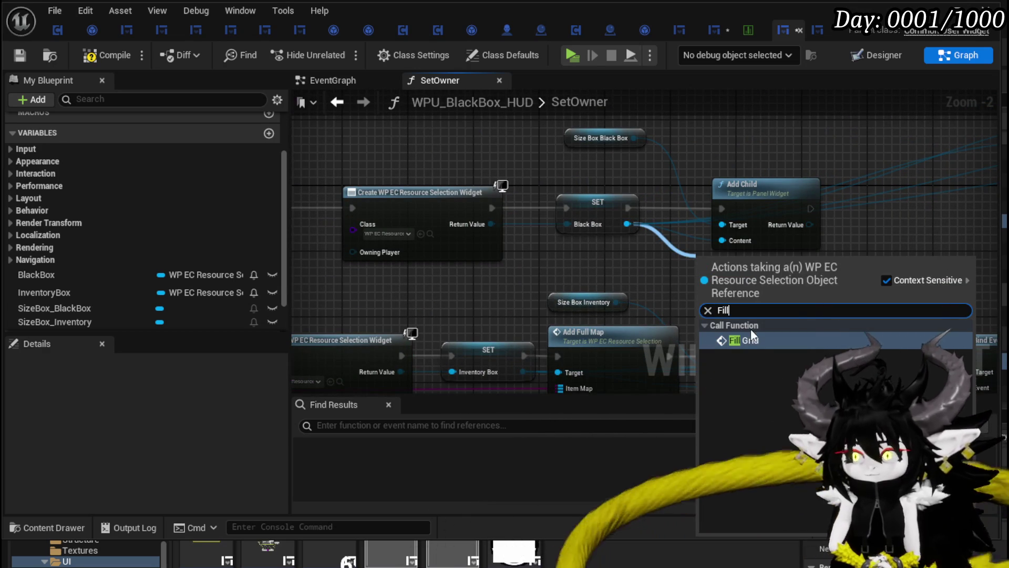
pyautogui.click(744, 340)
pyautogui.moveTo(744, 296)
pyautogui.mouseDown()
pyautogui.moveTo(609, 325)
pyautogui.moveTo(785, 237)
pyautogui.moveTo(763, 240)
pyautogui.mouseUp()
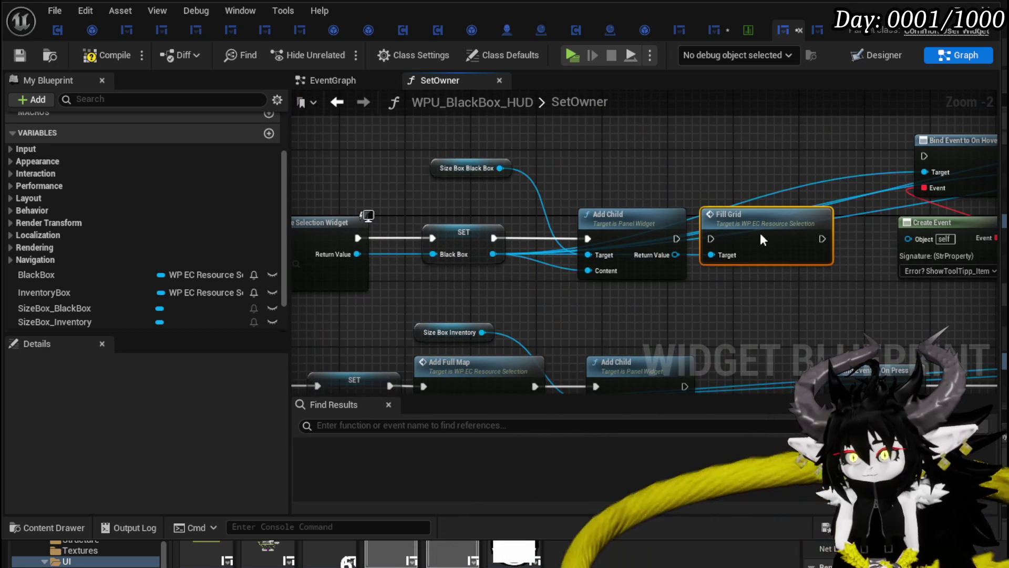
pyautogui.moveTo(677, 239); pyautogui.dragTo(711, 239)
pyautogui.scroll(-3, 728, 191)
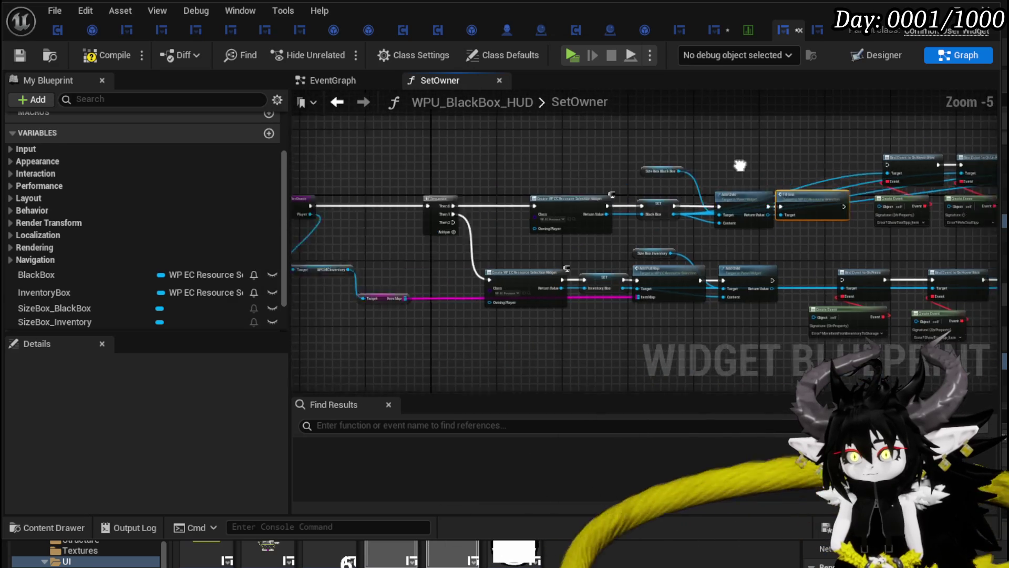
pyautogui.moveTo(740, 166); pyautogui.dragTo(846, 156)
pyautogui.click(20, 55)
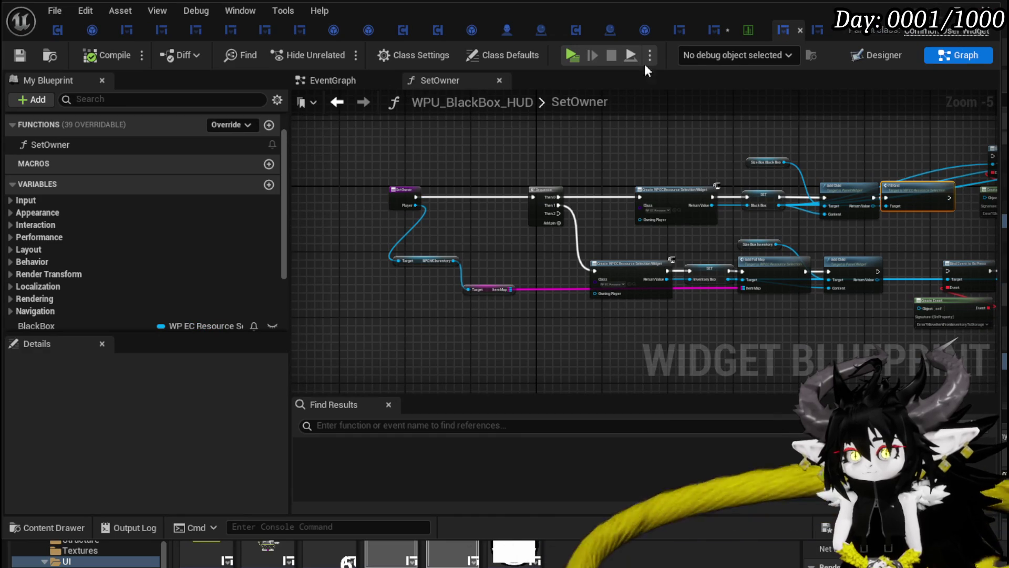
# - Add a Get Owner node to the W_Exploration_HUD event graph
pyautogui.click(714, 30)
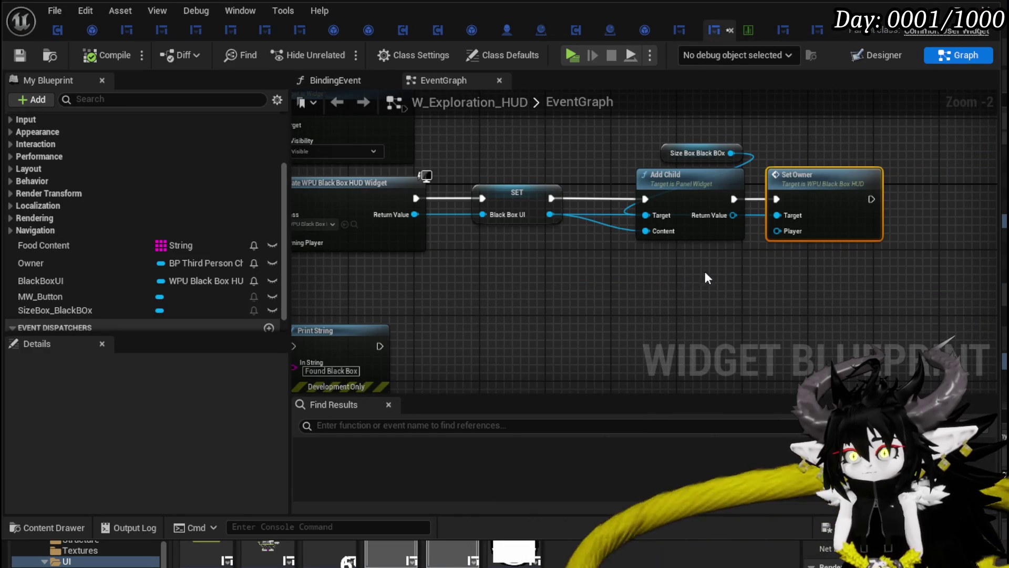
pyautogui.moveTo(68, 263); pyautogui.dragTo(676, 277)
pyautogui.click(681, 292)
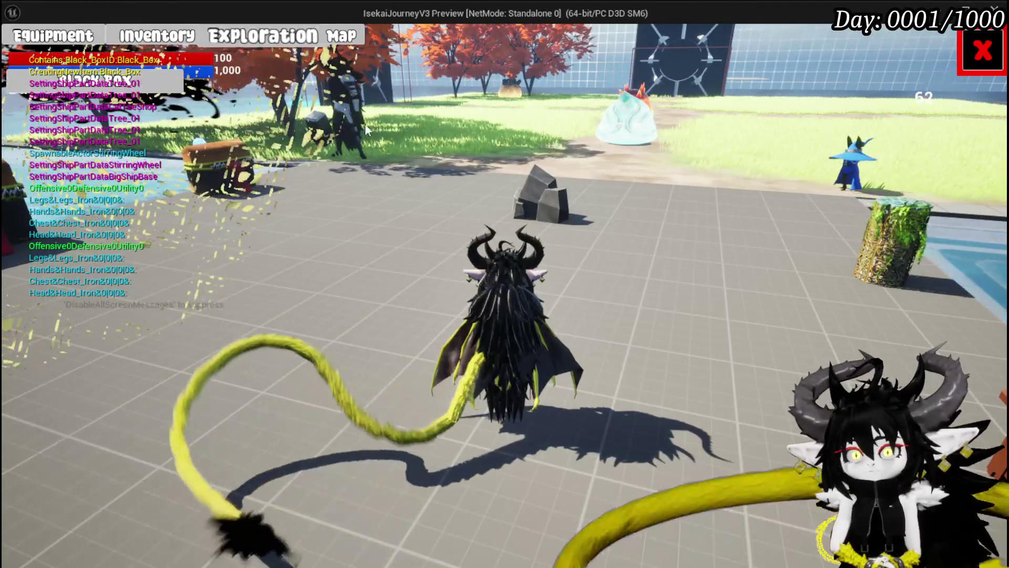
# - Open the Black Box in game with E and scroll through its armor and resource stacks
pyautogui.press('e')
pyautogui.scroll(-10, 410, 221)
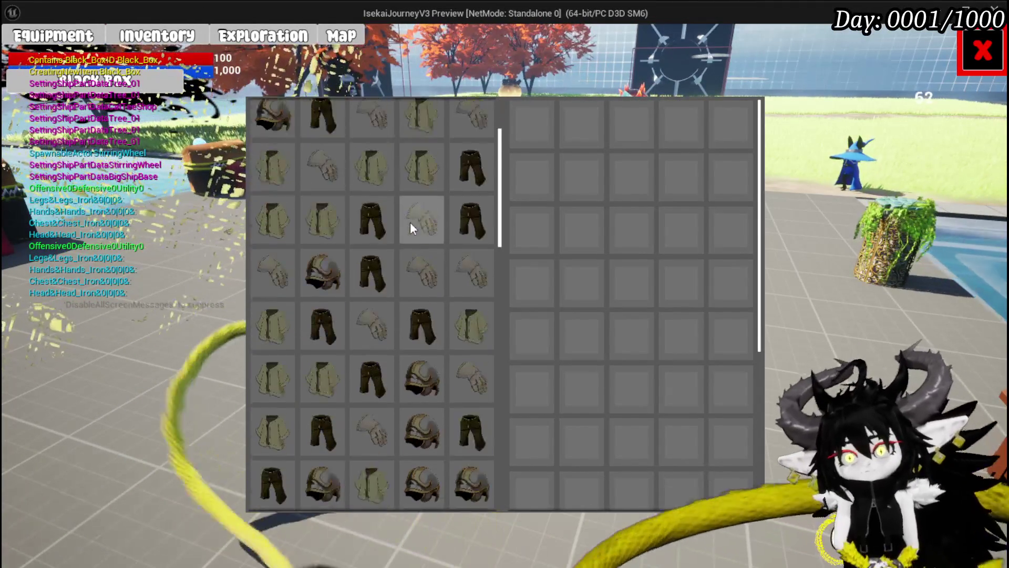
pyautogui.scroll(-4, 410, 222)
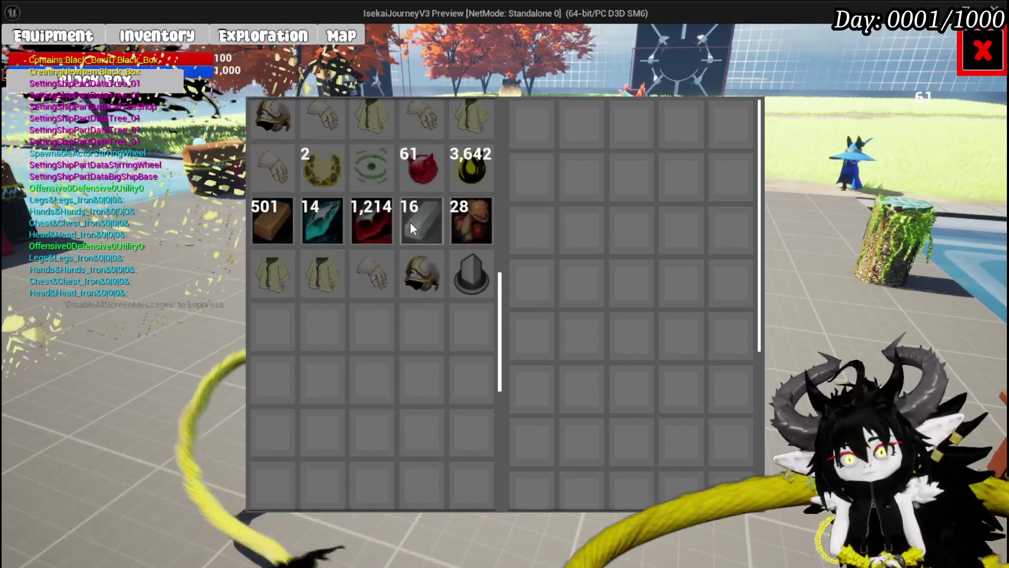
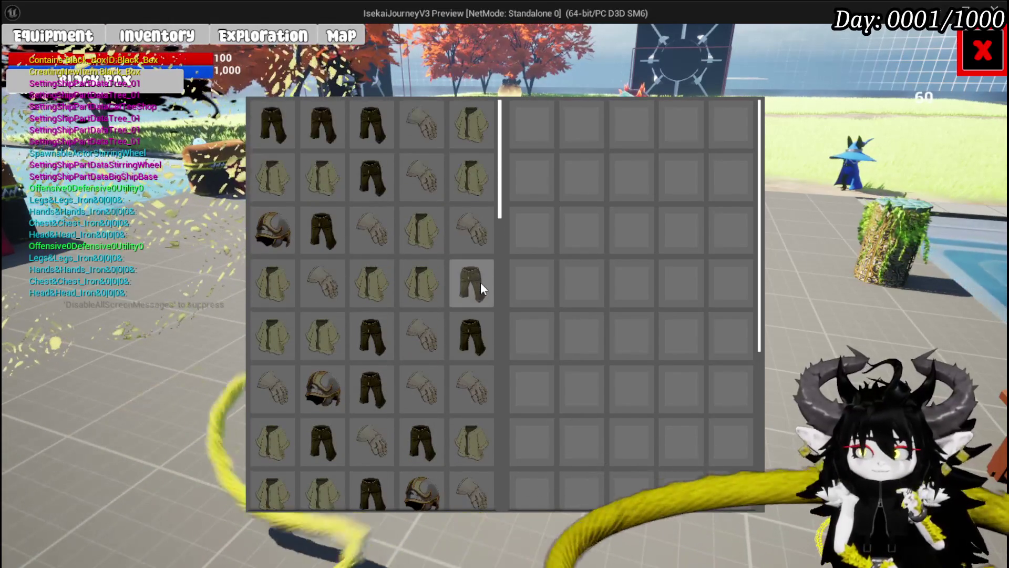
# - Scroll through the equipment grid, then end the play-in-editor session
pyautogui.scroll(-1, 482, 285)
pyautogui.scroll(-1, 480, 284)
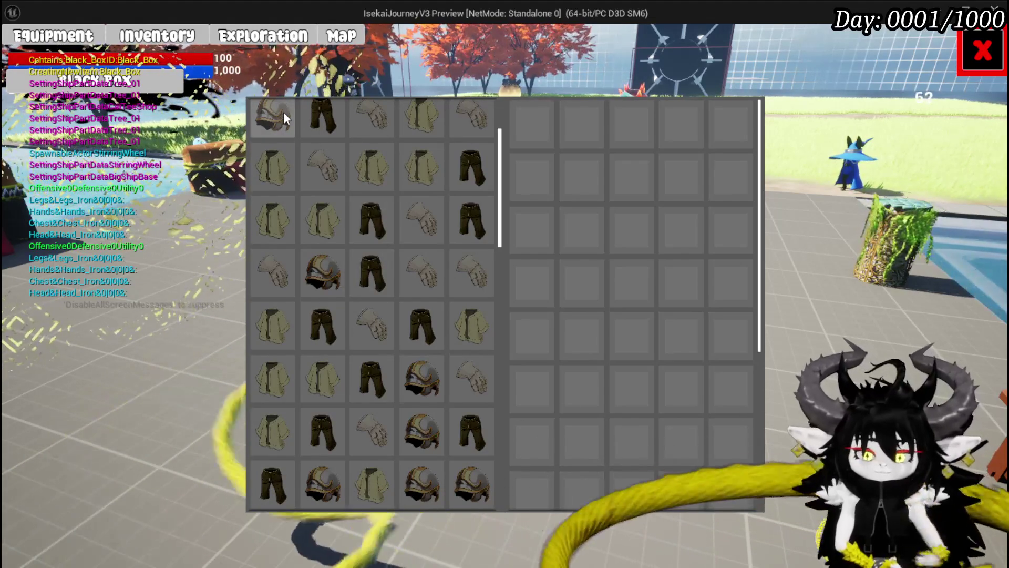
pyautogui.press('Escape')
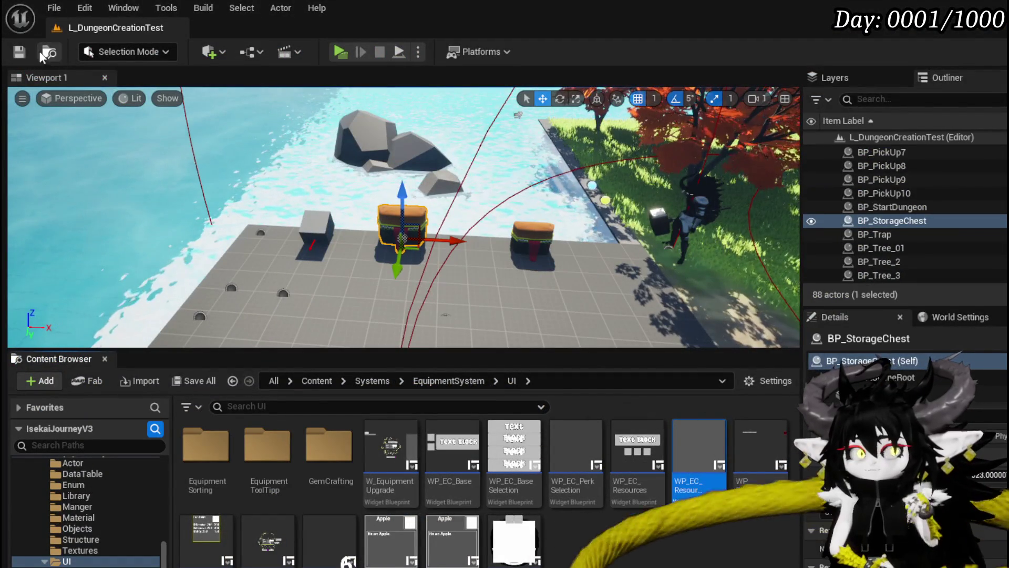
# - Save the L_DungeonCreationTest level and zoom out over the black box button logic
pyautogui.click(20, 52)
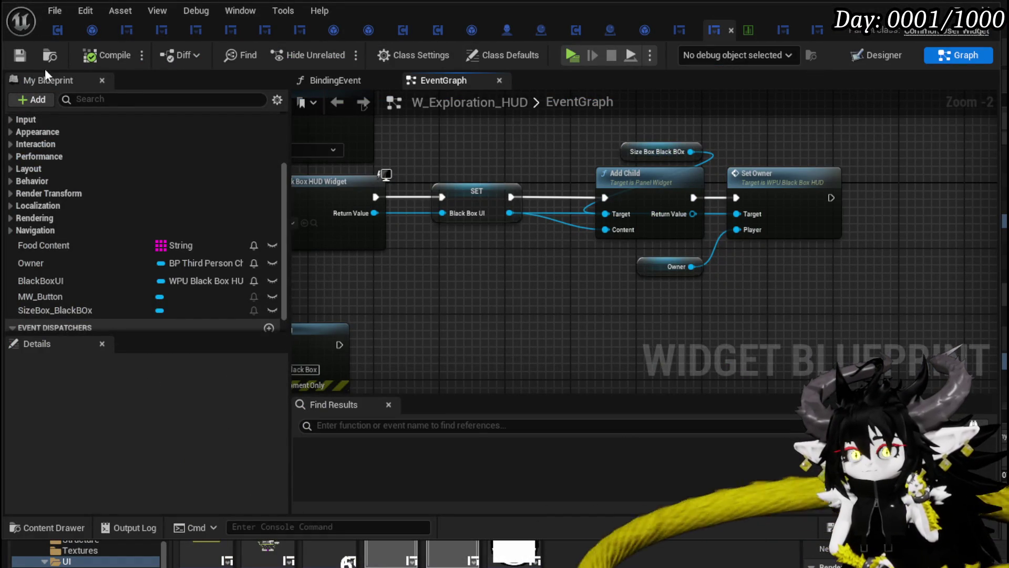
pyautogui.scroll(-2, 497, 285)
pyautogui.moveTo(604, 255)
pyautogui.mouseDown()
pyautogui.moveTo(468, 286)
pyautogui.moveTo(671, 275)
pyautogui.moveTo(657, 277)
pyautogui.mouseUp()
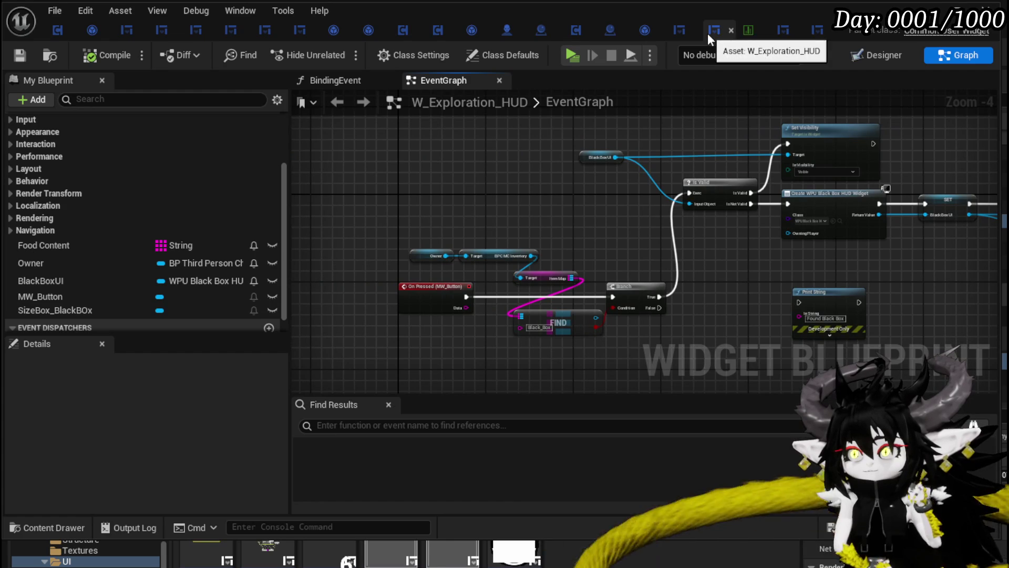
# - Review WP_StorageHUD's SetOwner graph, toggling the Tool Tipp category, then minimize the Blueprint editor
pyautogui.click(819, 36)
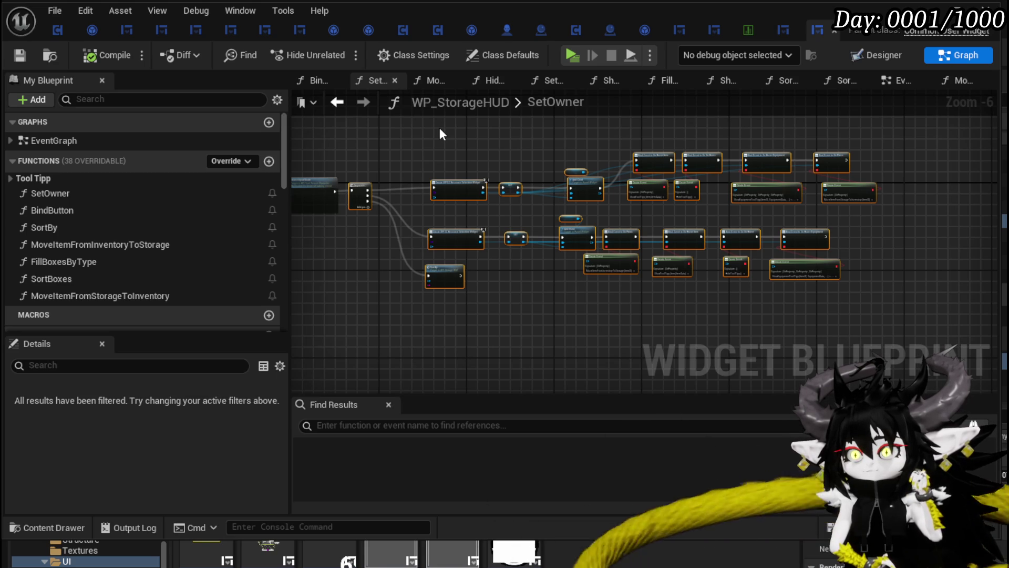
pyautogui.click(10, 179)
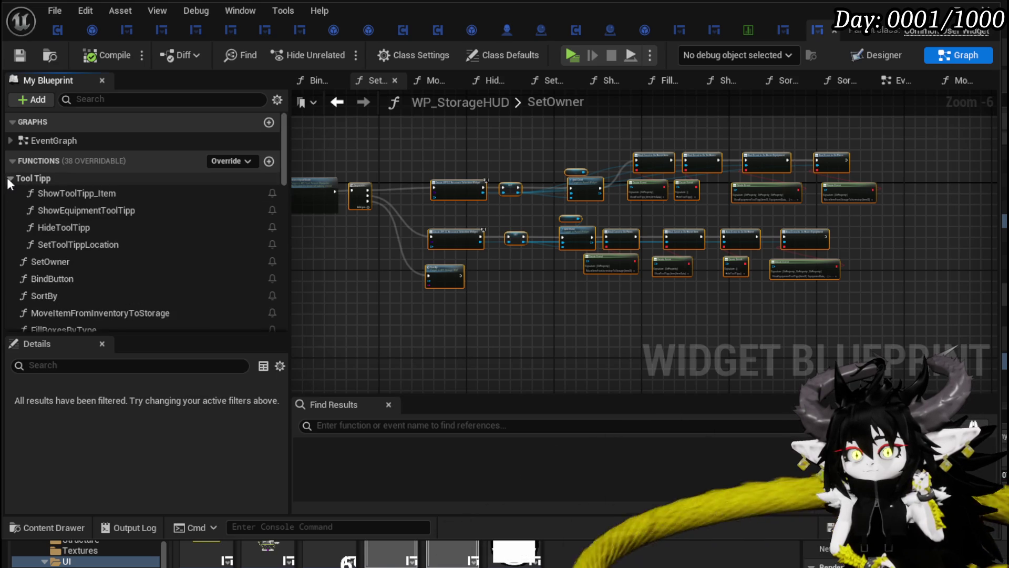
pyautogui.click(9, 179)
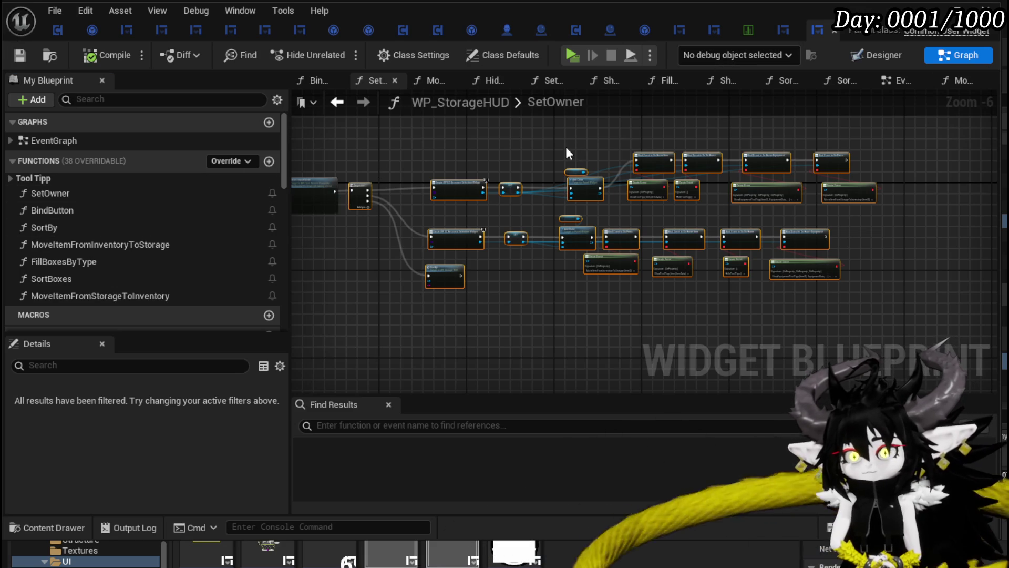
pyautogui.scroll(1, 725, 174)
pyautogui.scroll(1, 618, 235)
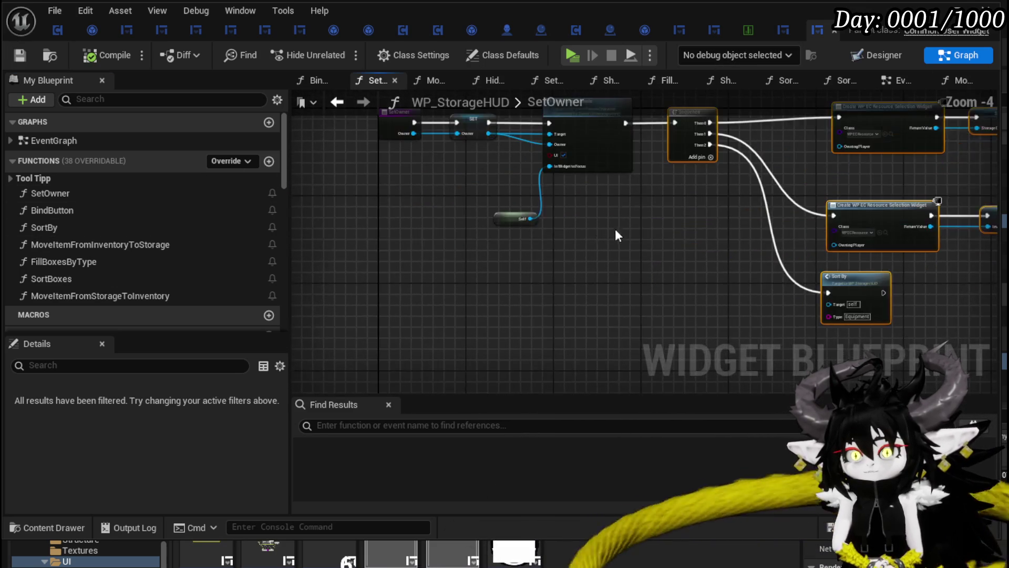
pyautogui.scroll(-1, 710, 167)
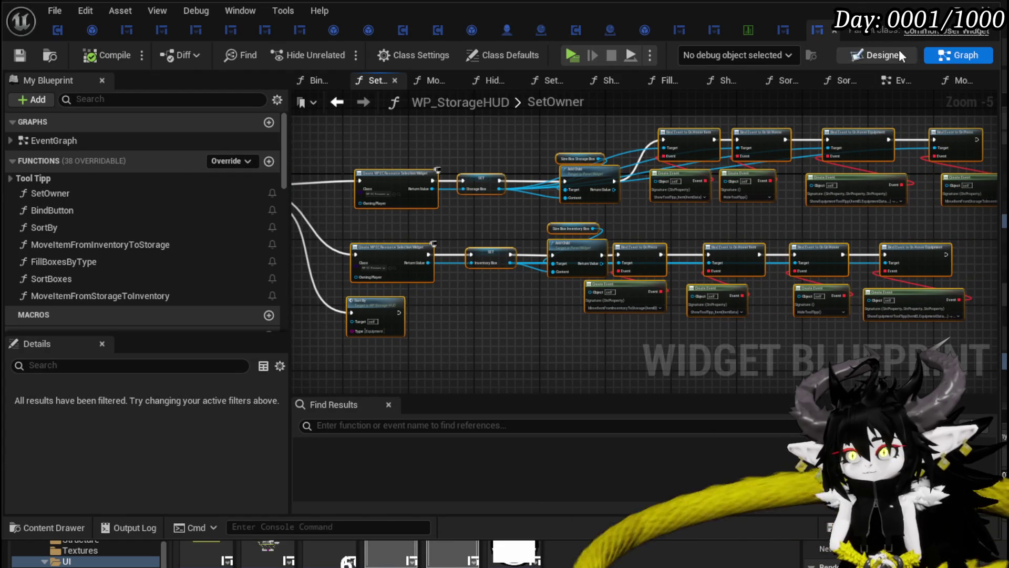
pyautogui.click(952, 20)
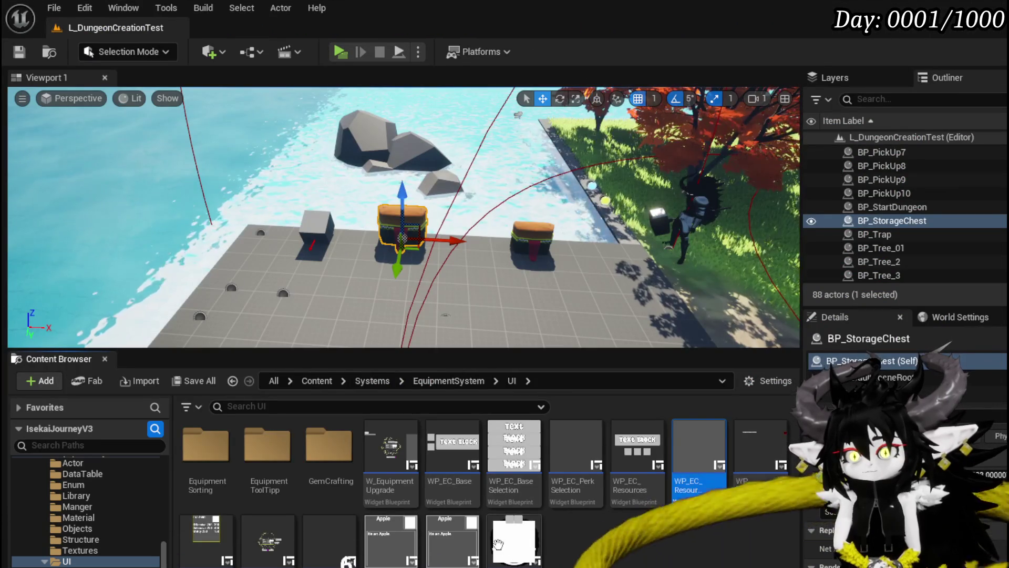
# - Browse to the InventorySystem UI folder and open the storage chest blueprint
pyautogui.scroll(3, 153, 542)
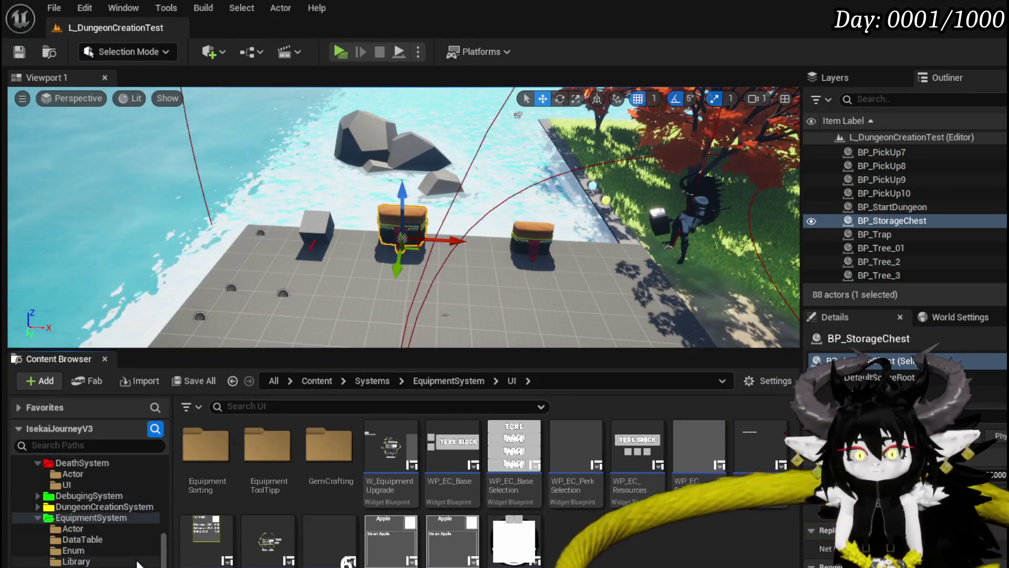
pyautogui.scroll(-3, 141, 552)
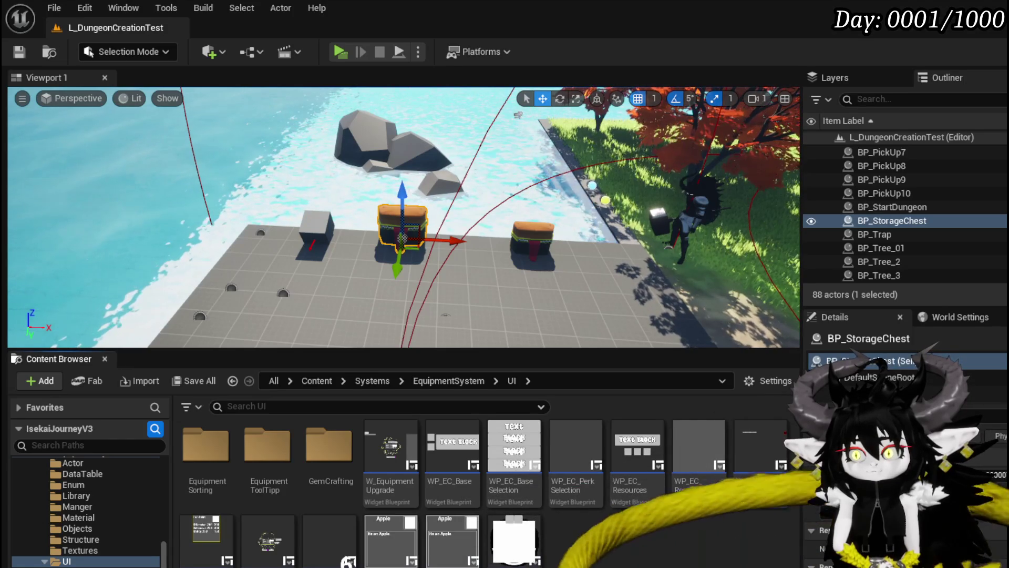
pyautogui.scroll(-5, 123, 533)
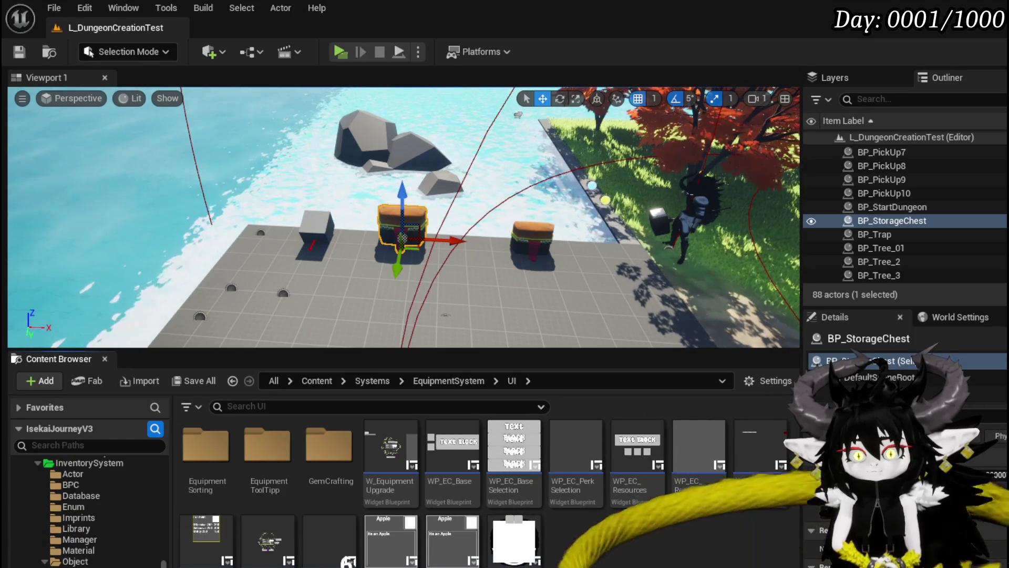
pyautogui.hotkey('alt', 'Left')
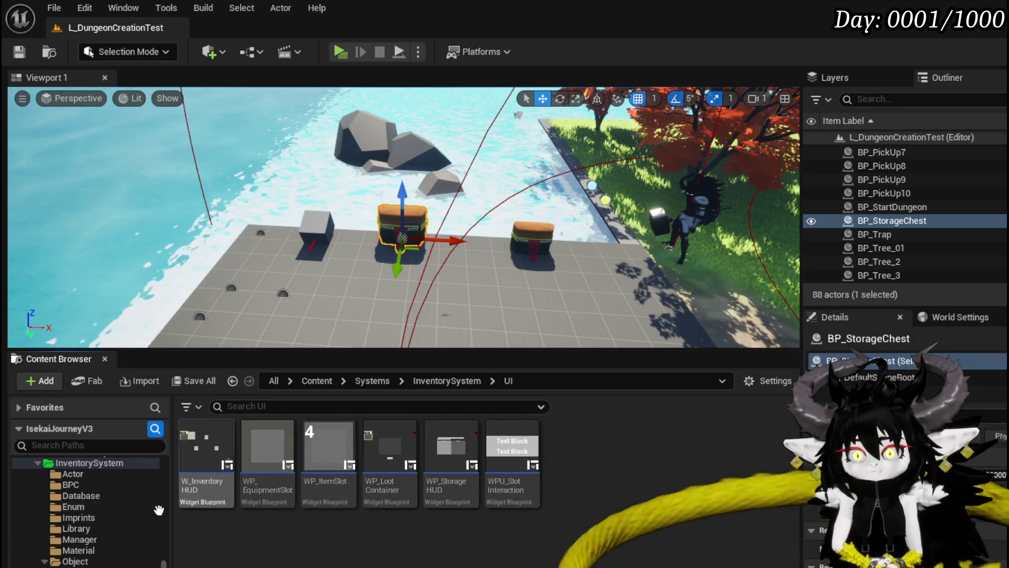
pyautogui.scroll(-3, 105, 526)
pyautogui.click(67, 528)
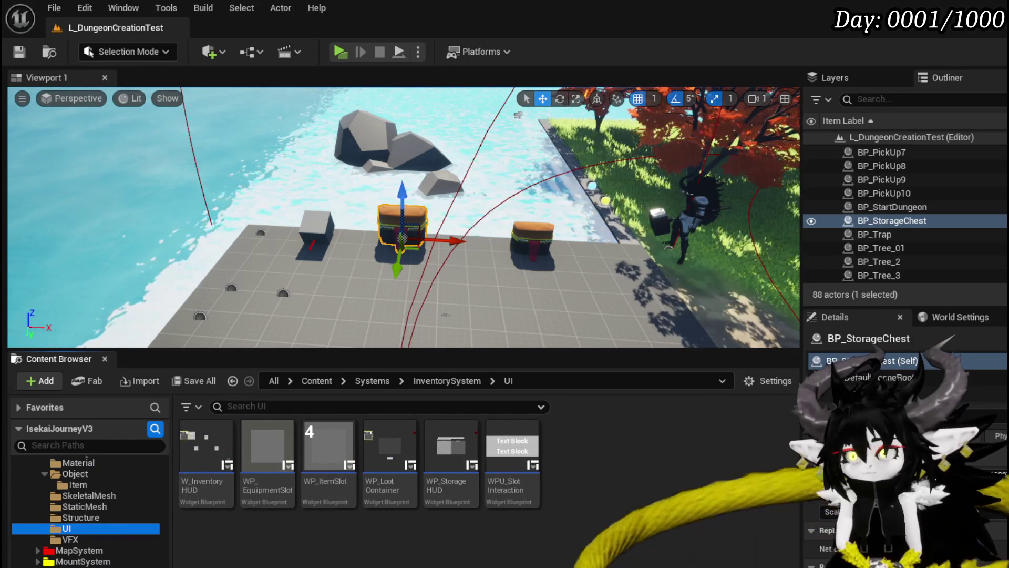
pyautogui.doubleClick(451, 447)
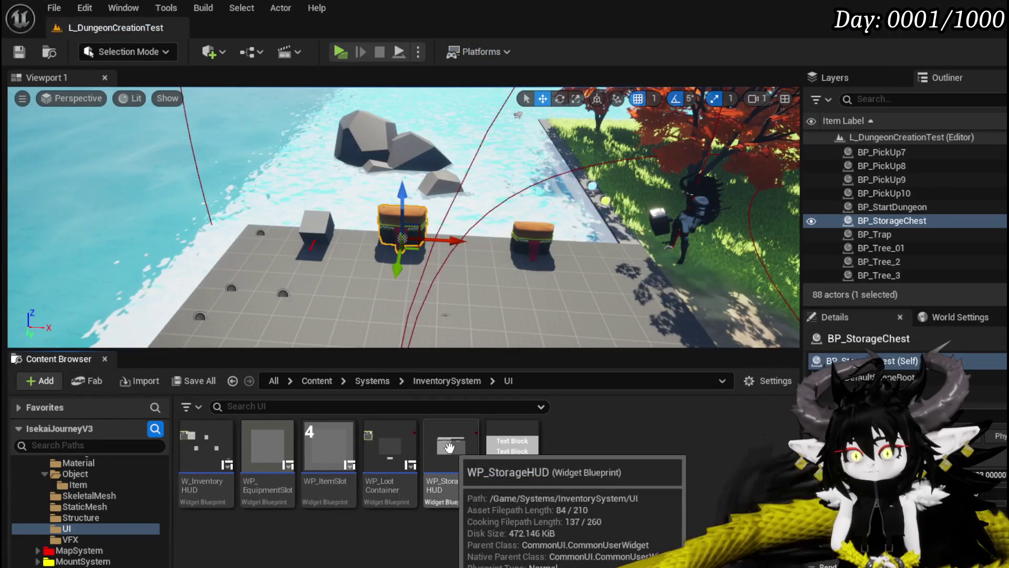
# - Duplicate WP_StorageHUD as WP_BlackBoxUI and save the new widget
pyautogui.rightClick(451, 457)
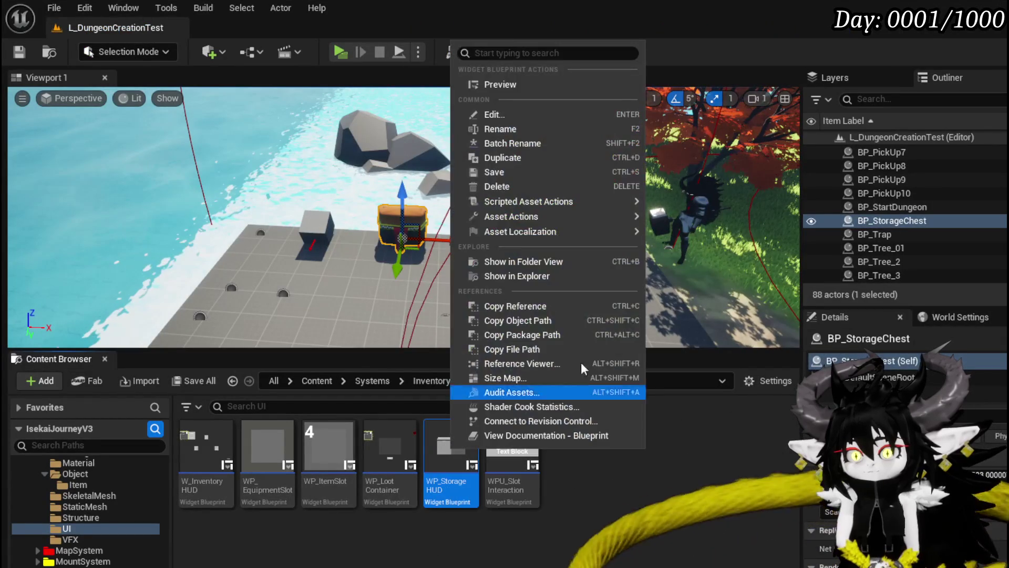
pyautogui.click(495, 158)
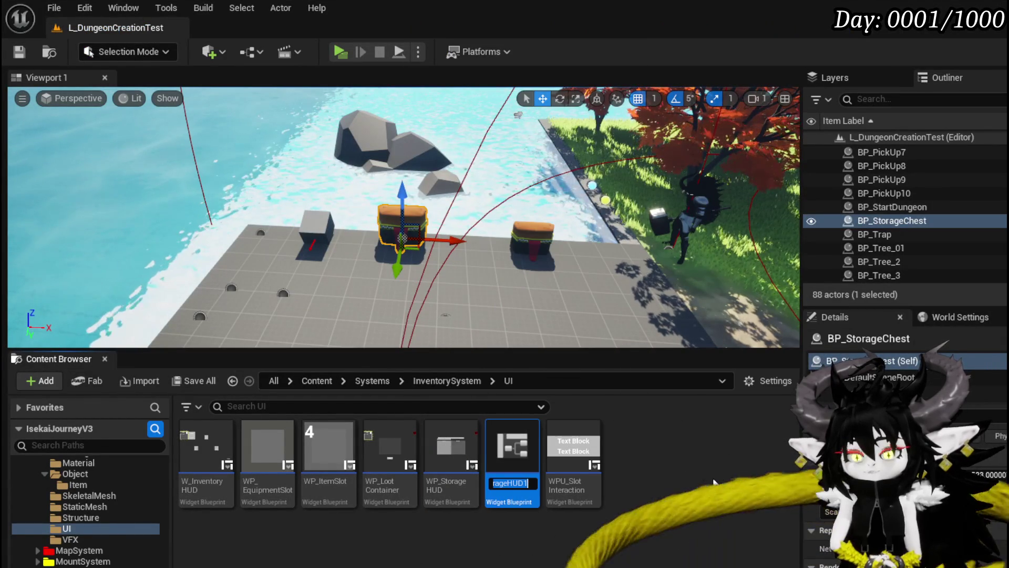
pyautogui.write('WP_Storag')
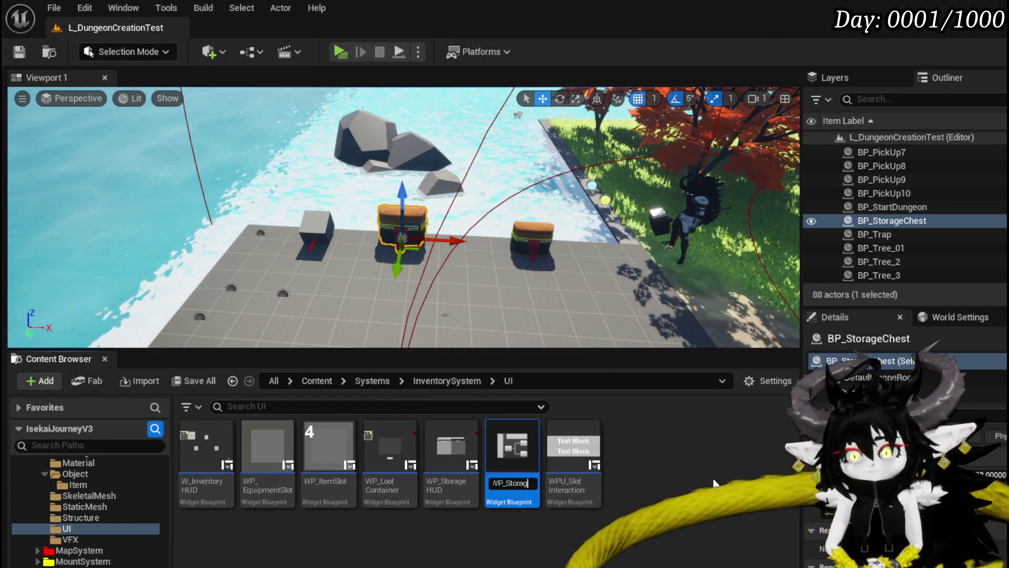
pyautogui.press('BackSpace')
pyautogui.press('BackSpace')
pyautogui.press('BackSpace')
pyautogui.press('BackSpace')
pyautogui.press('BackSpace')
pyautogui.press('BackSpace')
pyautogui.write('Blac')
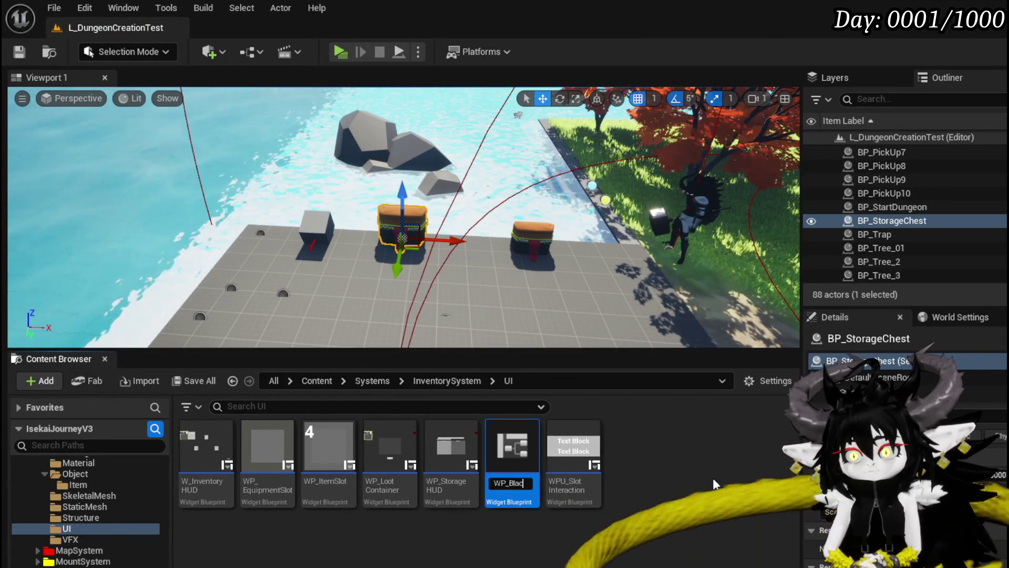
pyautogui.write('kBoxUI')
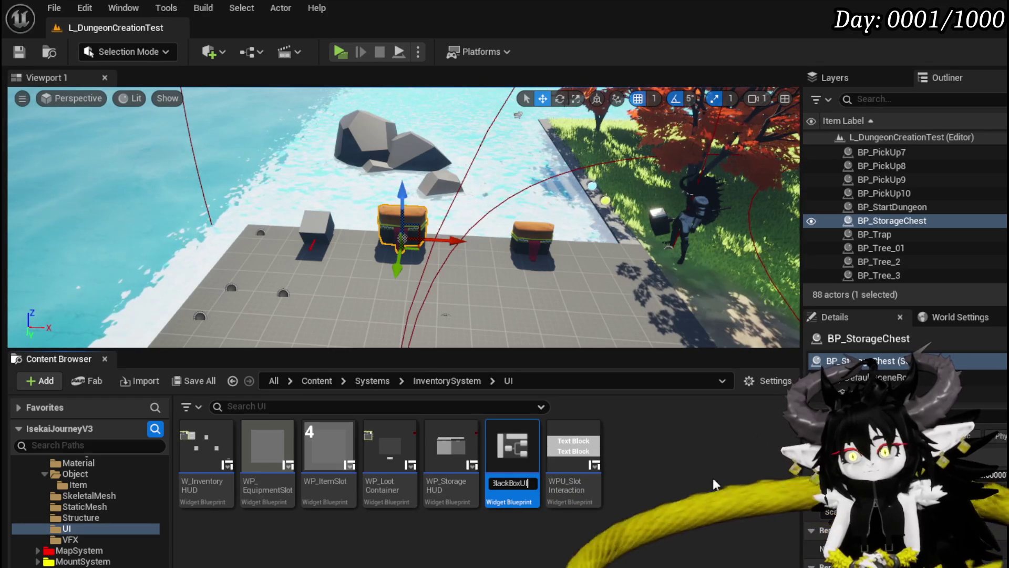
pyautogui.press('Return')
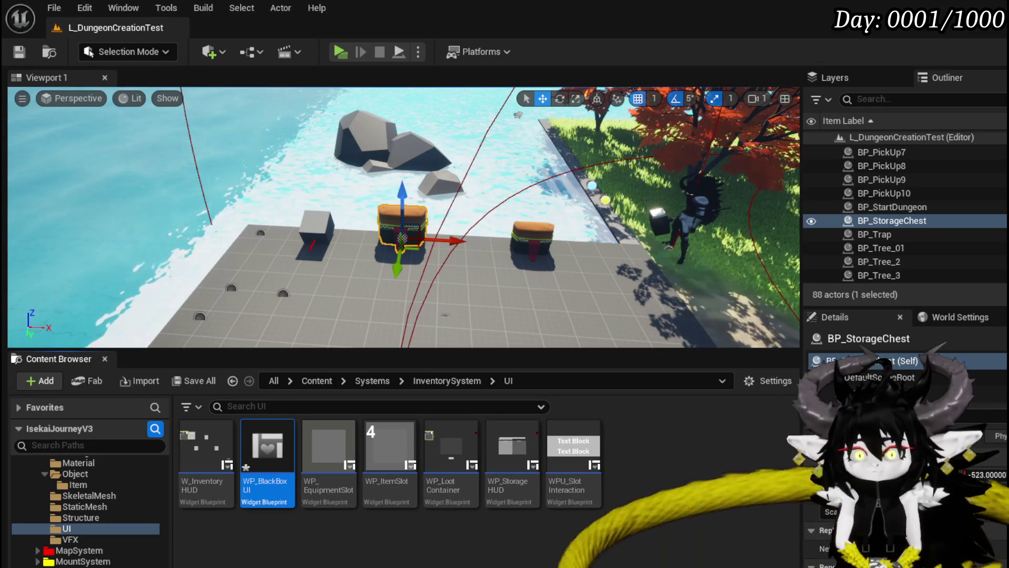
pyautogui.hotkey('ctrl', 'shift', 's')
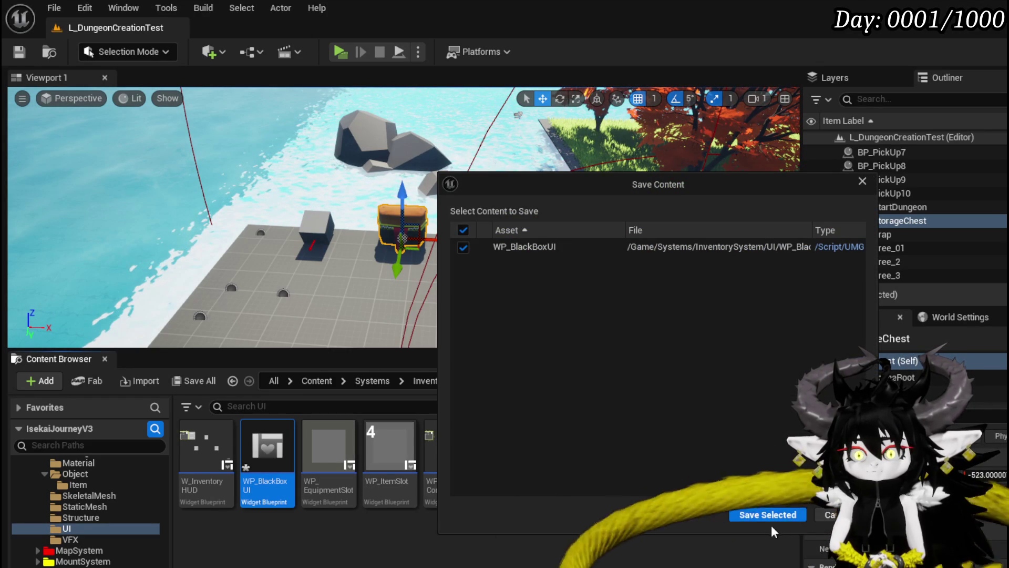
pyautogui.click(766, 514)
# - Look through the DeathSystem UI folder, then return to the InventorySystem UI folder
pyautogui.scroll(10, 111, 526)
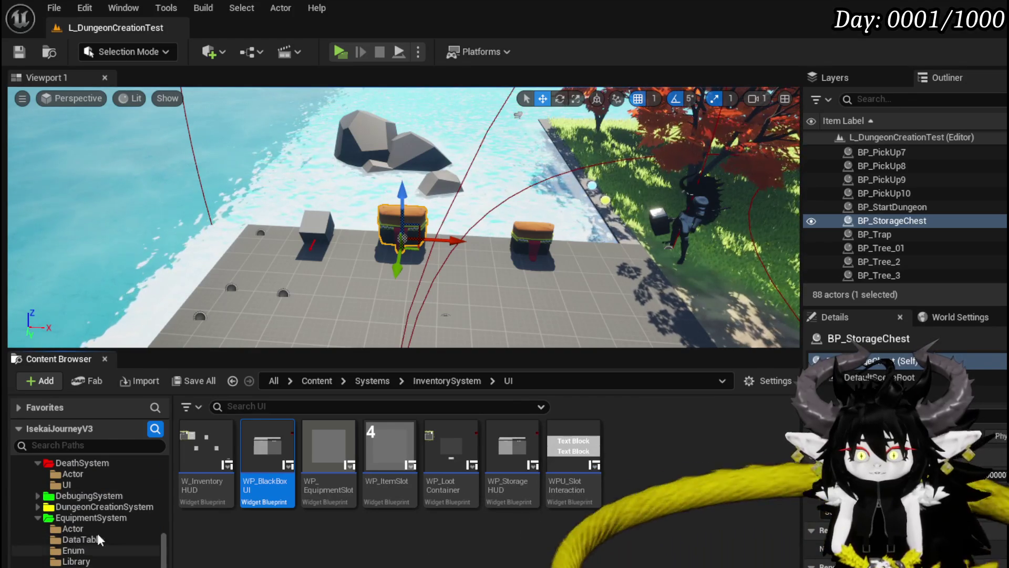
pyautogui.scroll(3, 84, 479)
pyautogui.click(78, 550)
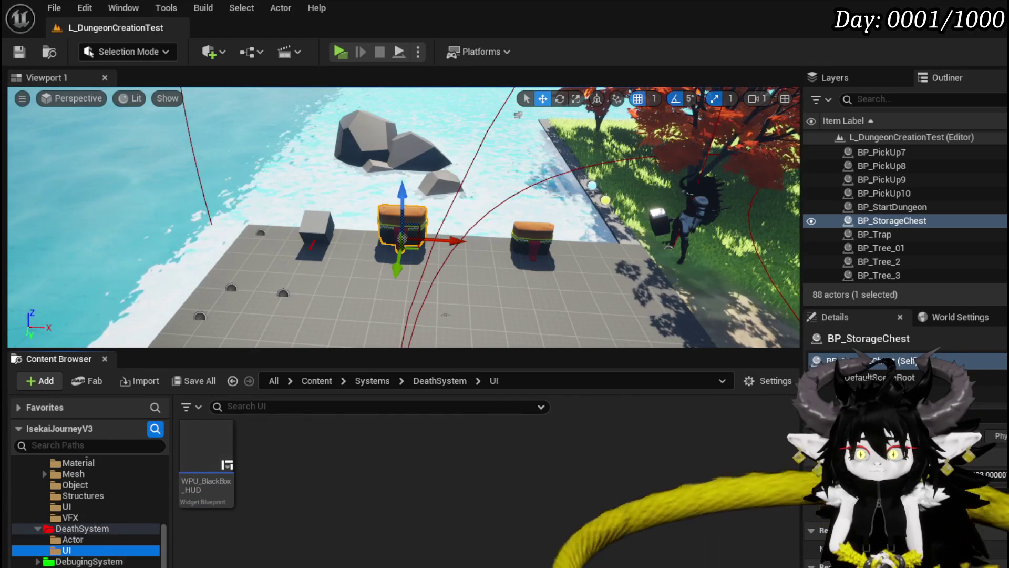
pyautogui.click(442, 386)
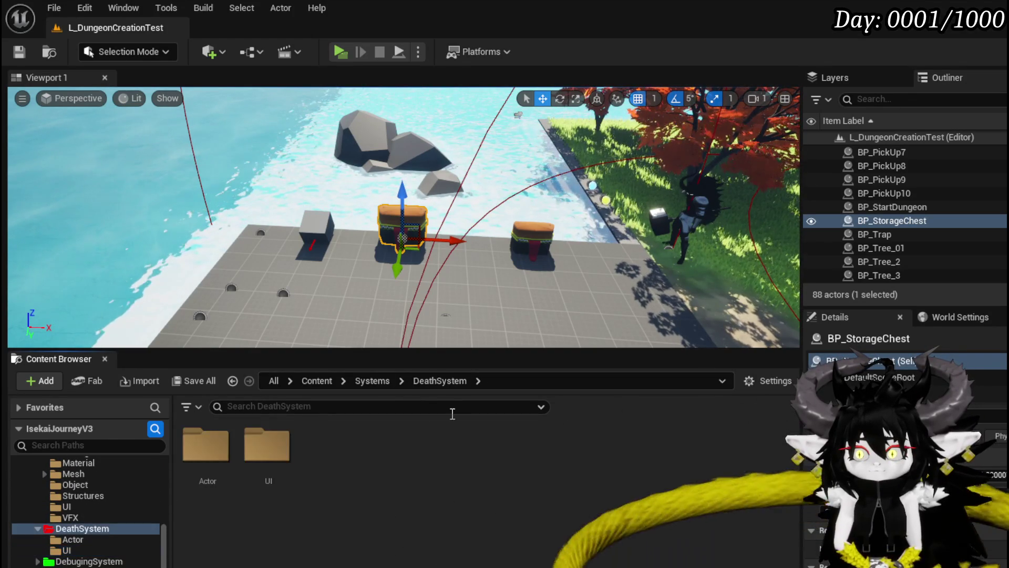
pyautogui.scroll(-5, 114, 528)
pyautogui.scroll(-5, 113, 522)
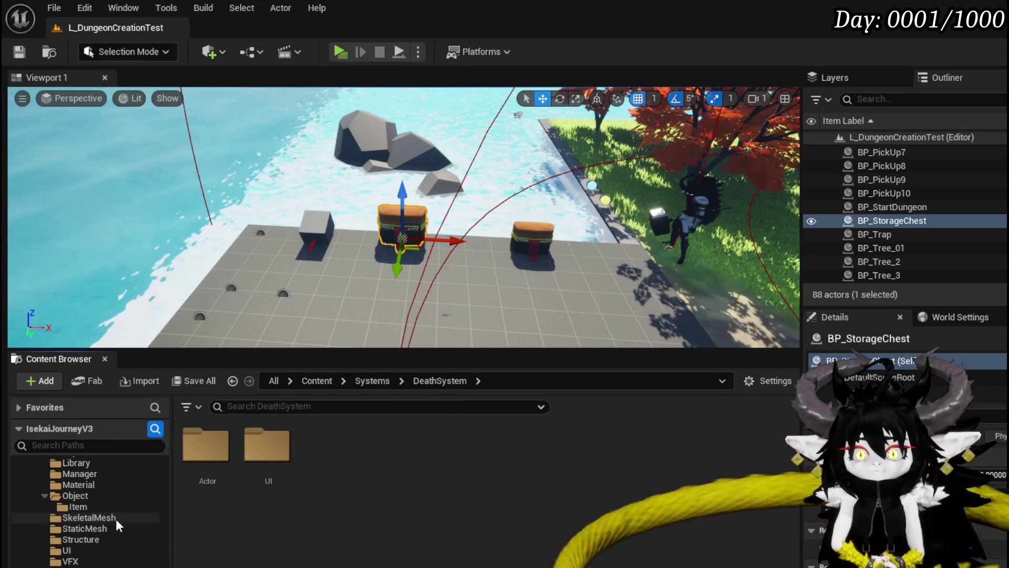
pyautogui.click(105, 550)
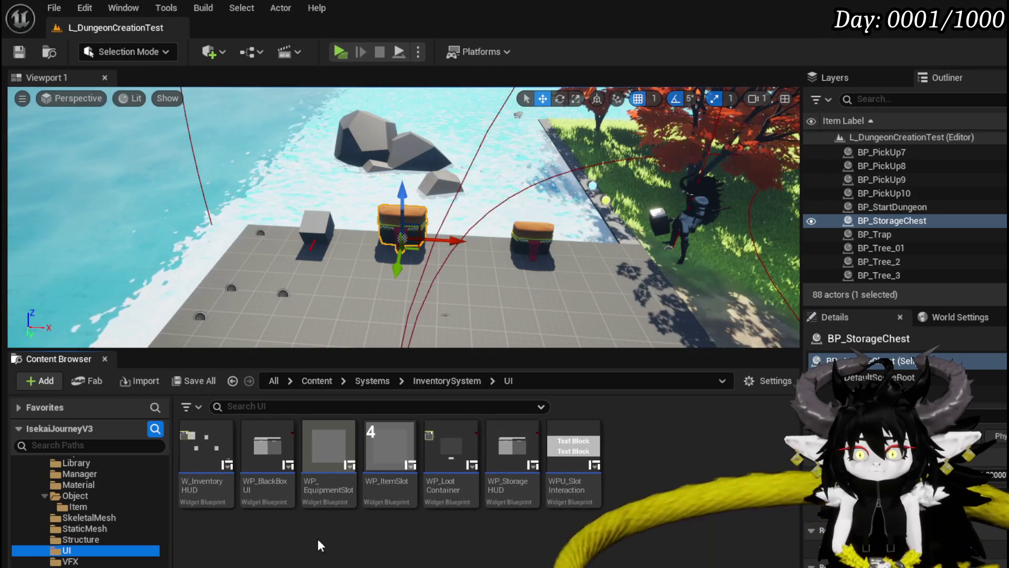
# - Move WP_BlackBoxUI into the DeathSystem/UI folder and display that folder's contents
pyautogui.click(267, 457)
pyautogui.scroll(10, 130, 539)
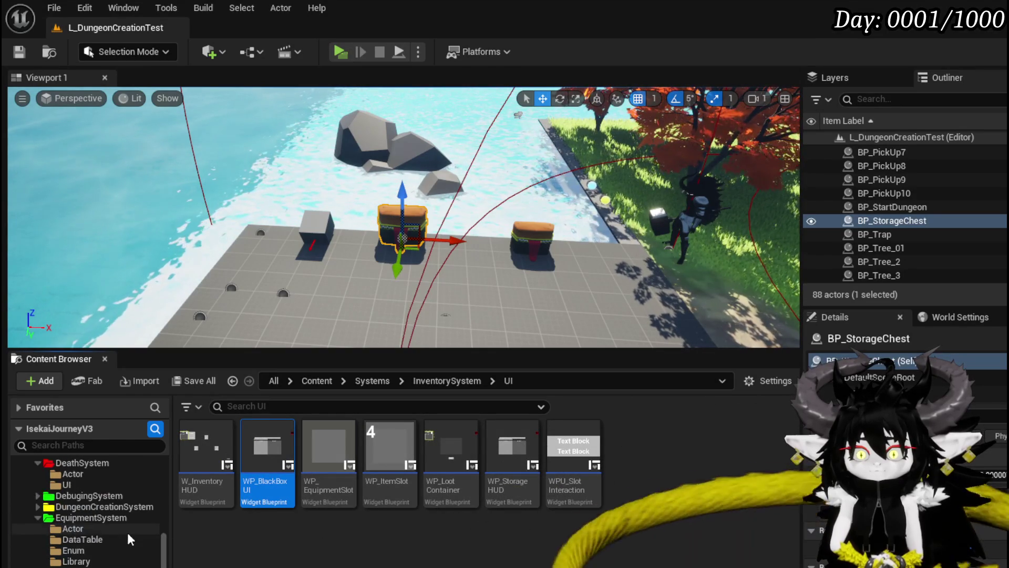
pyautogui.scroll(2, 130, 539)
pyautogui.moveTo(268, 452); pyautogui.dragTo(75, 528)
pyautogui.click(149, 557)
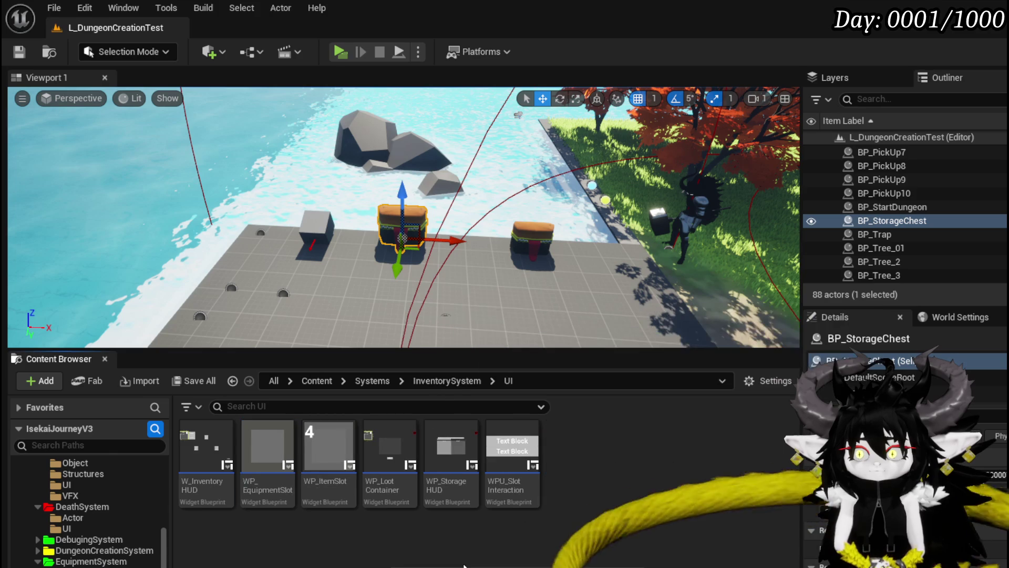
pyautogui.click(75, 528)
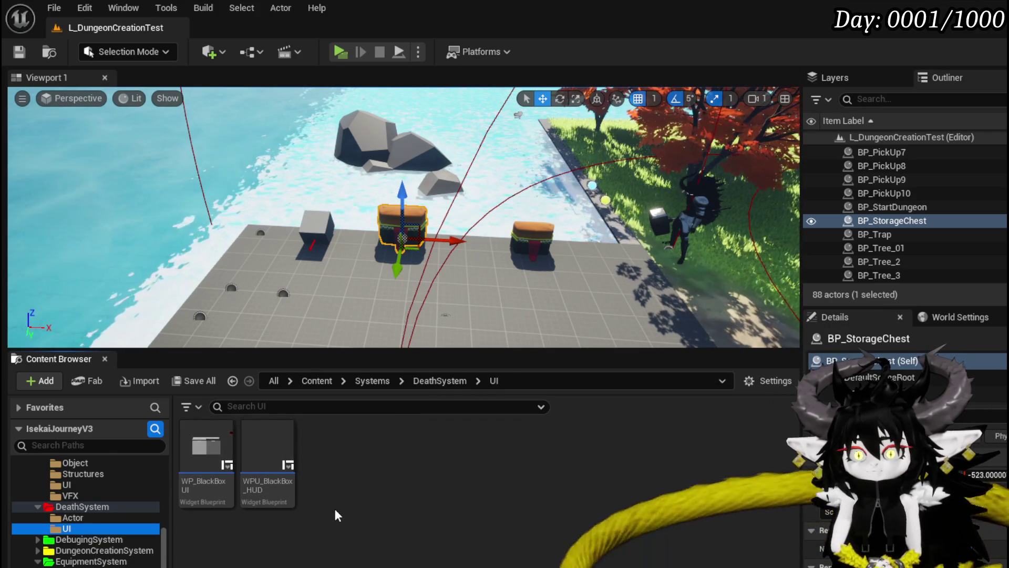
# - Inspect WPU_BlackBox_HUD's SetOwner graph, then close its editor and minimize the Data Table
pyautogui.doubleClick(261, 467)
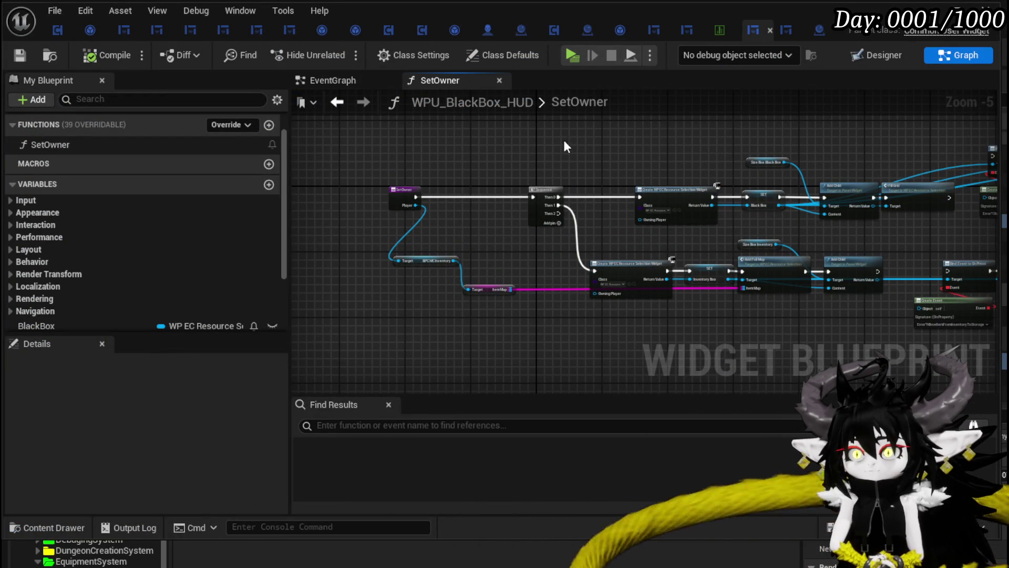
pyautogui.moveTo(565, 146); pyautogui.dragTo(466, 158)
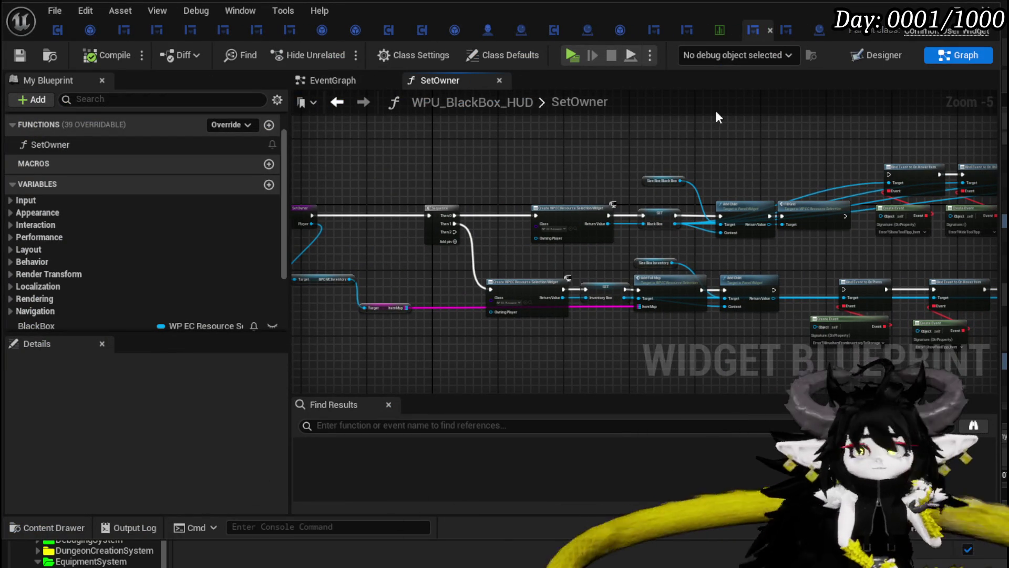
pyautogui.click(770, 31)
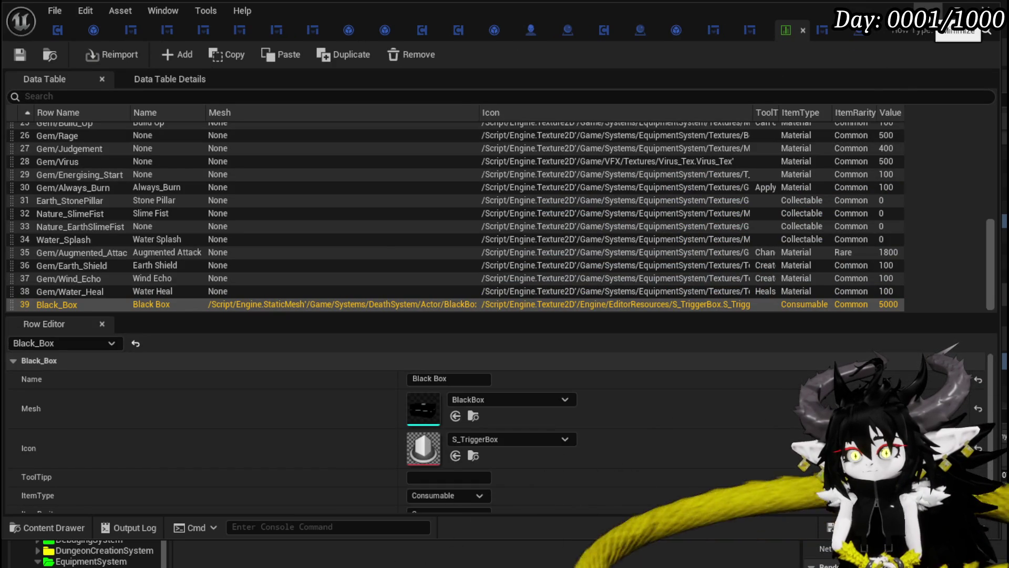
pyautogui.click(950, 11)
# - Delete WPU_BlackBox_HUD, replacing its references with WP_BlackBoxUI, and dismiss the consolidation warning
pyautogui.press('Delete')
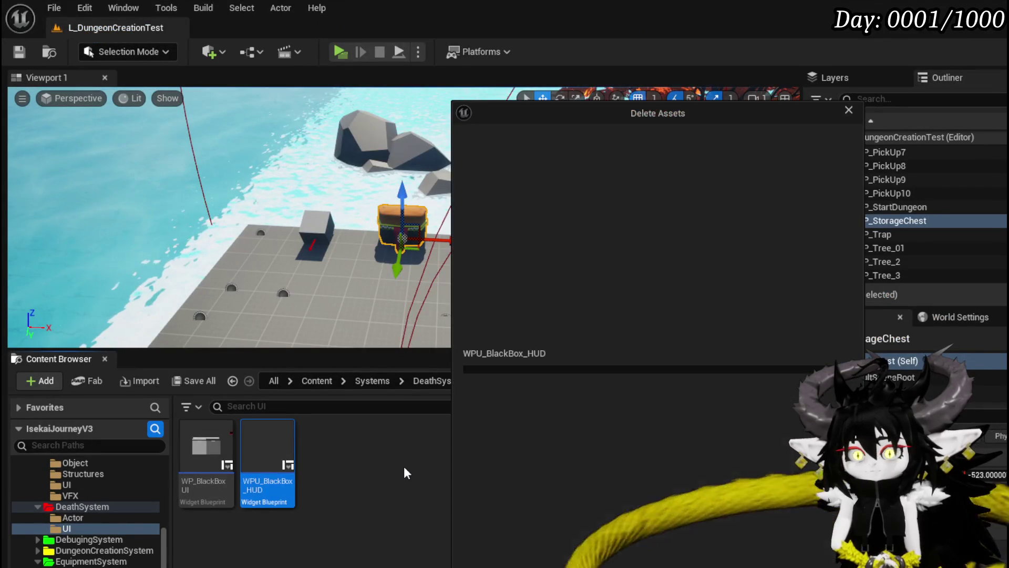
pyautogui.click(519, 558)
pyautogui.write('Bla')
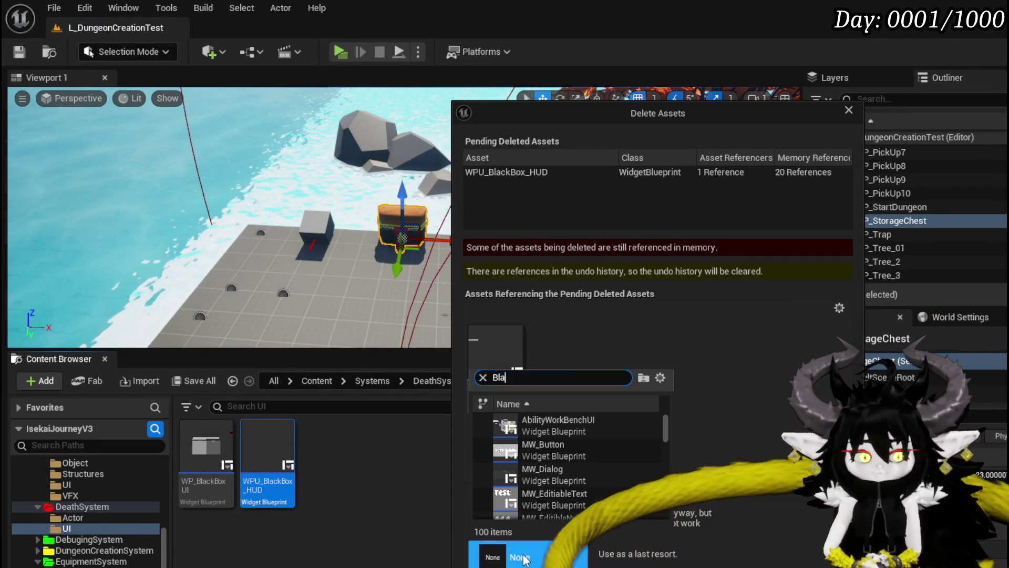
pyautogui.write('ck')
pyautogui.click(552, 424)
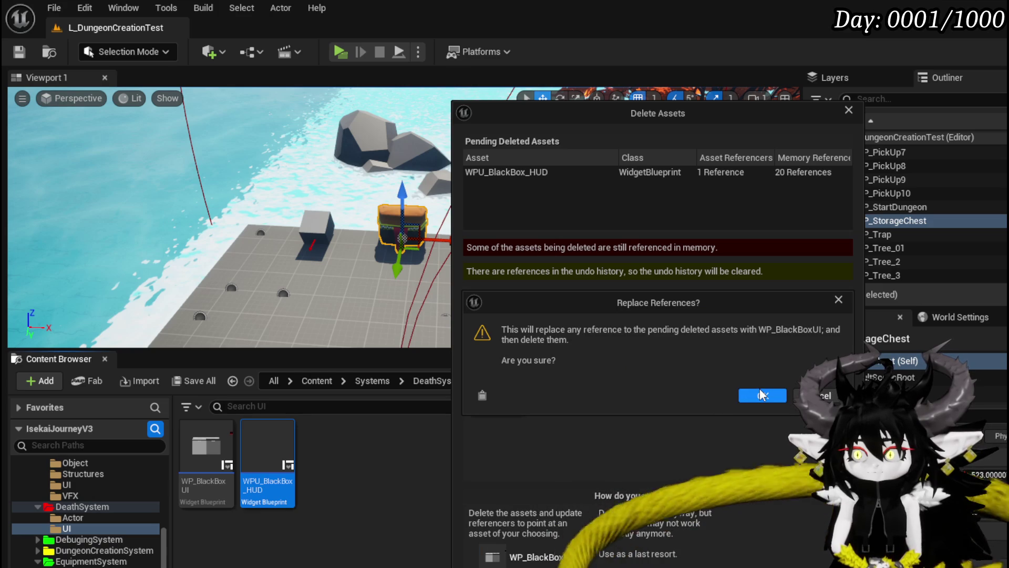
pyautogui.click(762, 394)
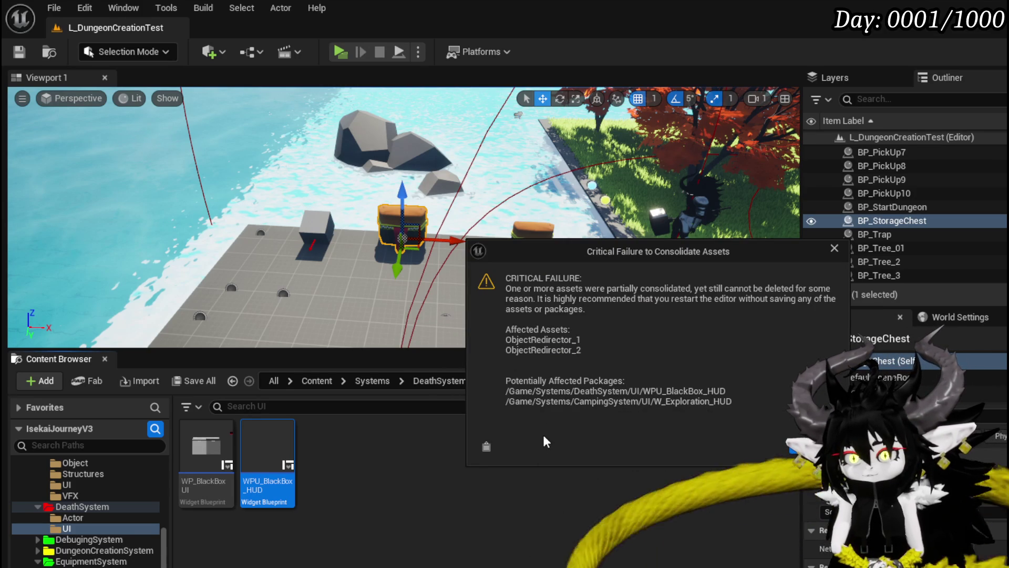
pyautogui.click(793, 448)
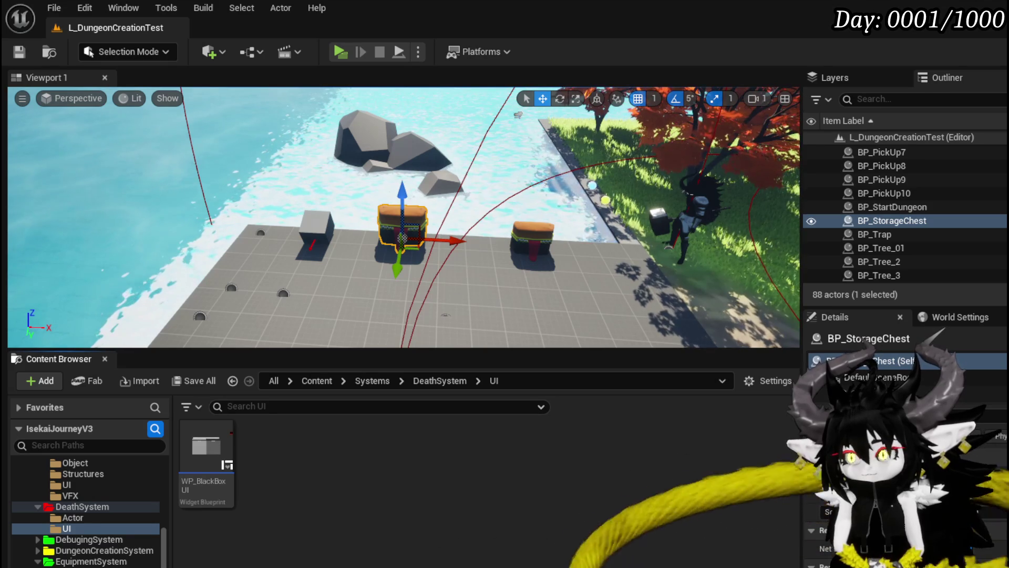
# - Save the changed assets, skipping the one that failed to save
pyautogui.hotkey('ctrl', 'shift', 's')
pyautogui.click(766, 514)
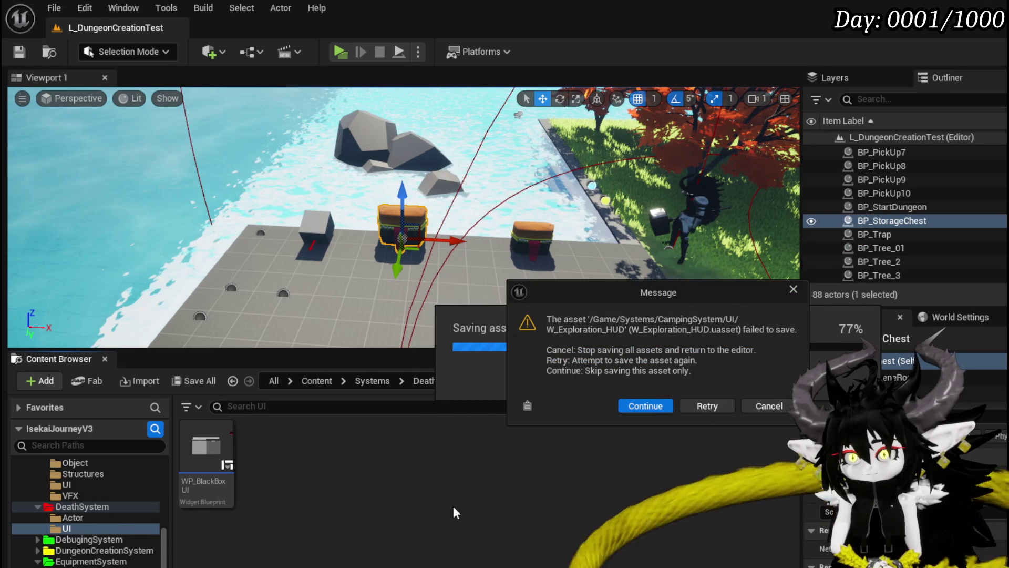
pyautogui.click(768, 406)
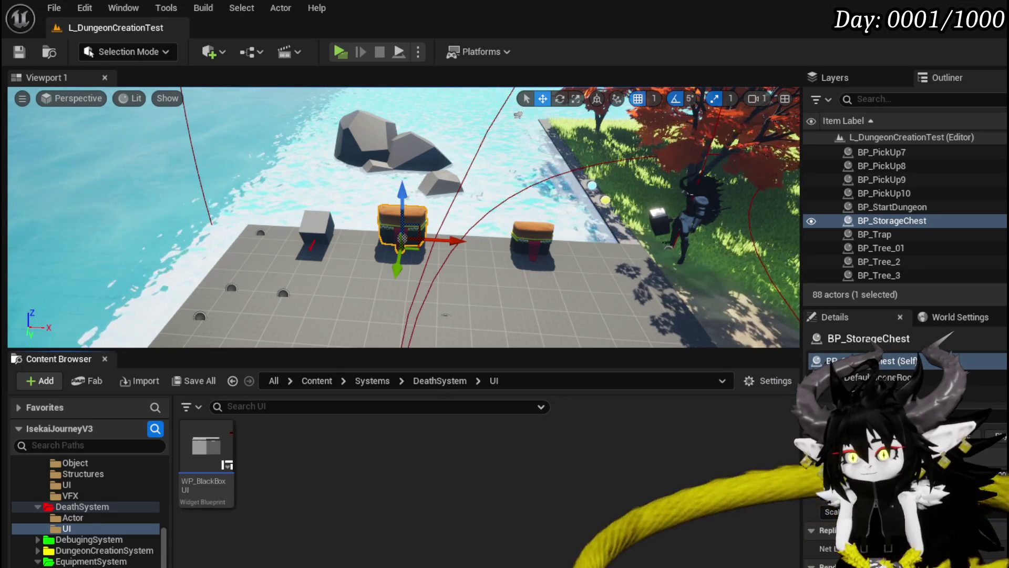
pyautogui.scroll(2, 66, 519)
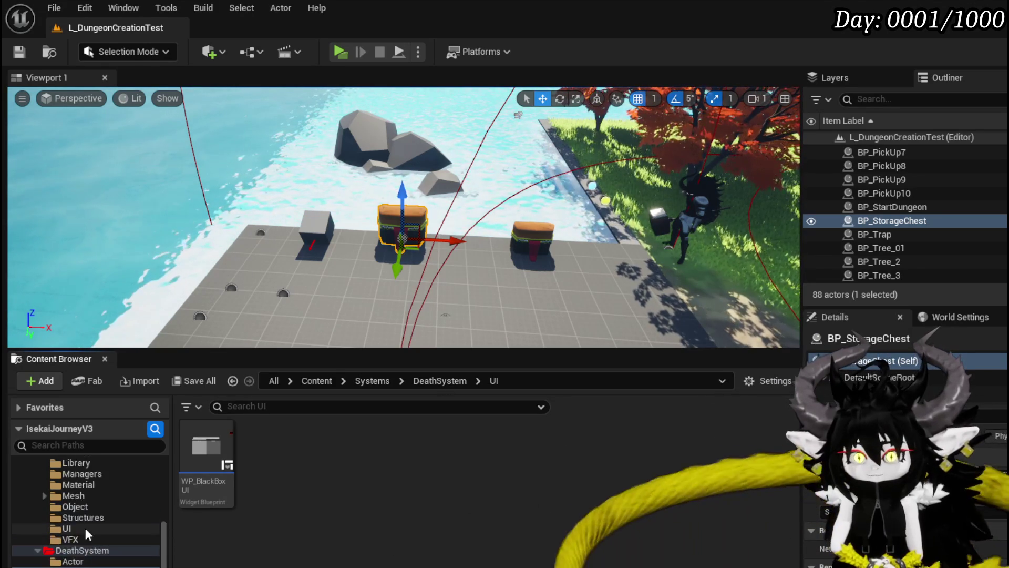
pyautogui.scroll(10, 96, 525)
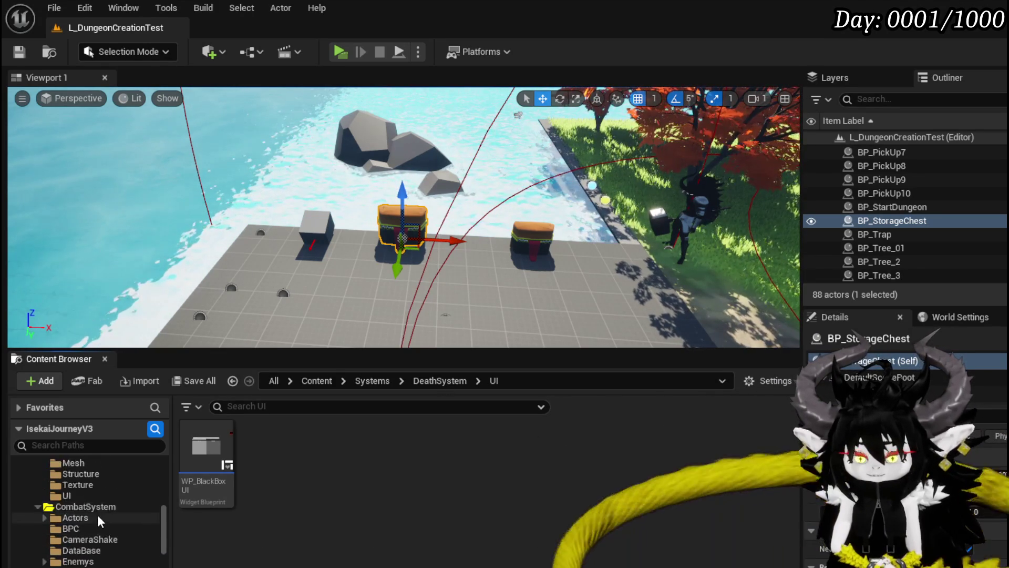
pyautogui.scroll(-5, 98, 521)
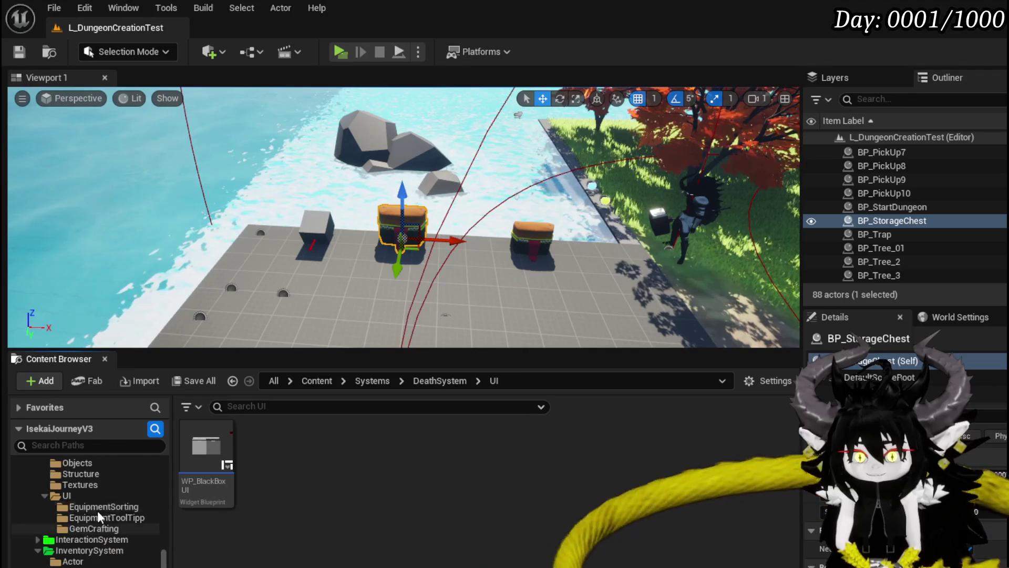
# - Open the event graph of CampingSystem/UI's W_Exploration_HUD widget blueprint
pyautogui.scroll(8, 97, 514)
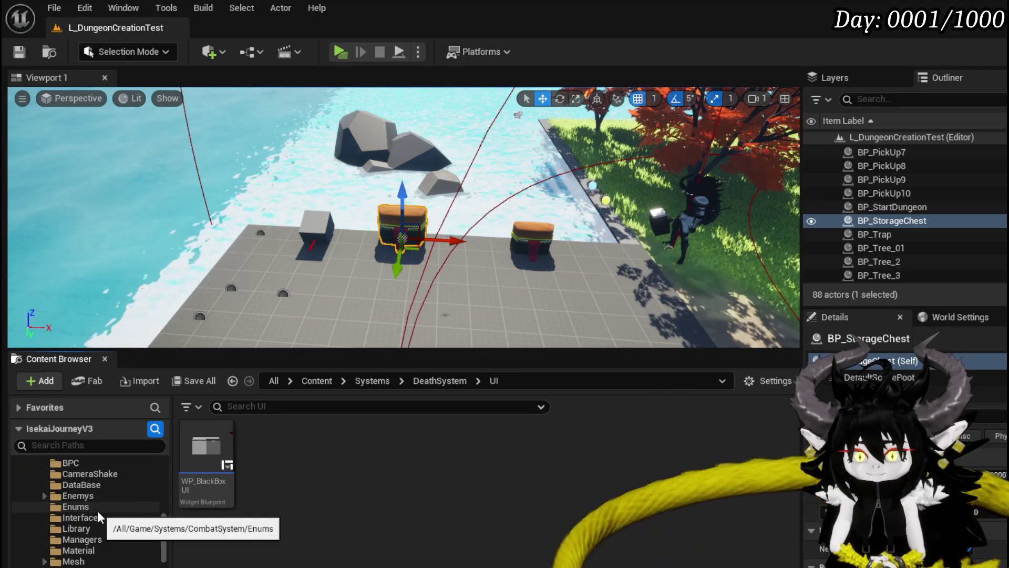
pyautogui.scroll(8, 98, 515)
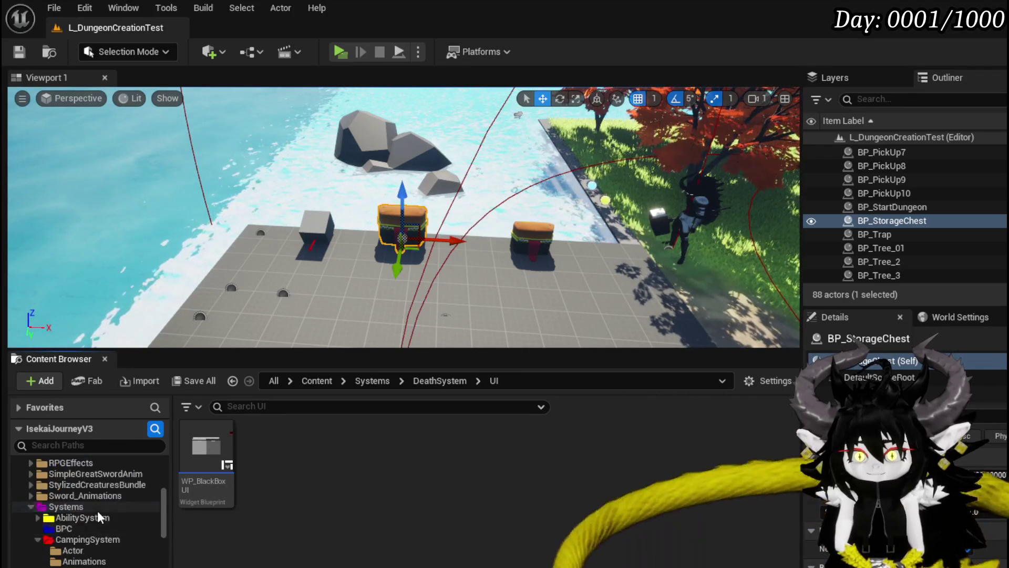
pyautogui.scroll(-1, 97, 517)
pyautogui.hotkey('alt', 'Left')
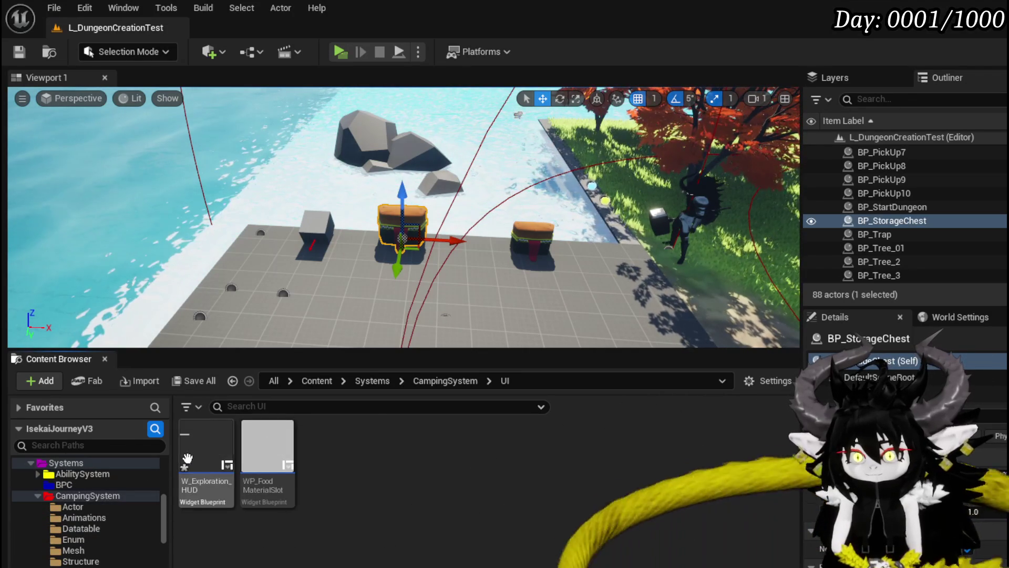
pyautogui.doubleClick(188, 458)
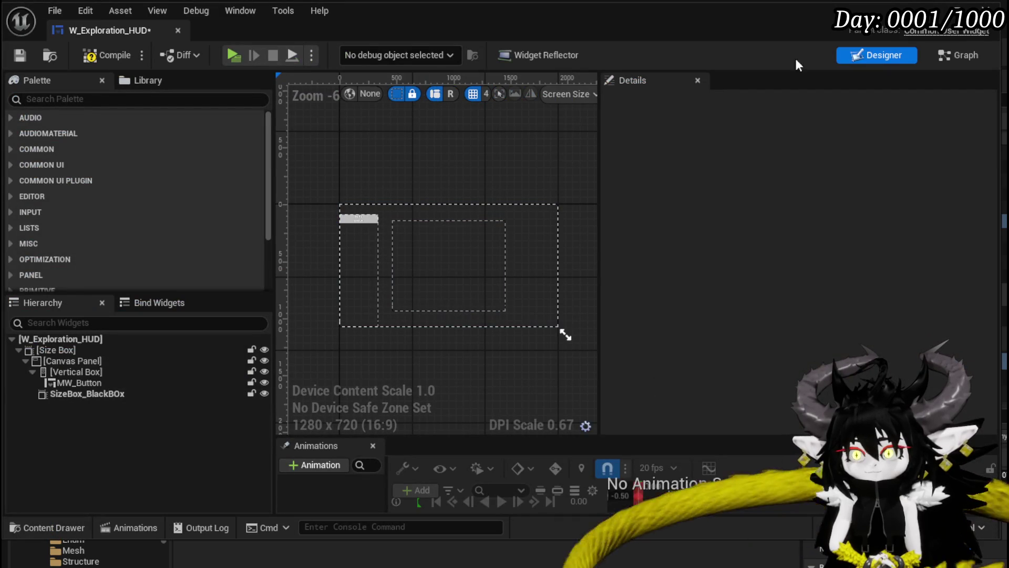
pyautogui.click(957, 56)
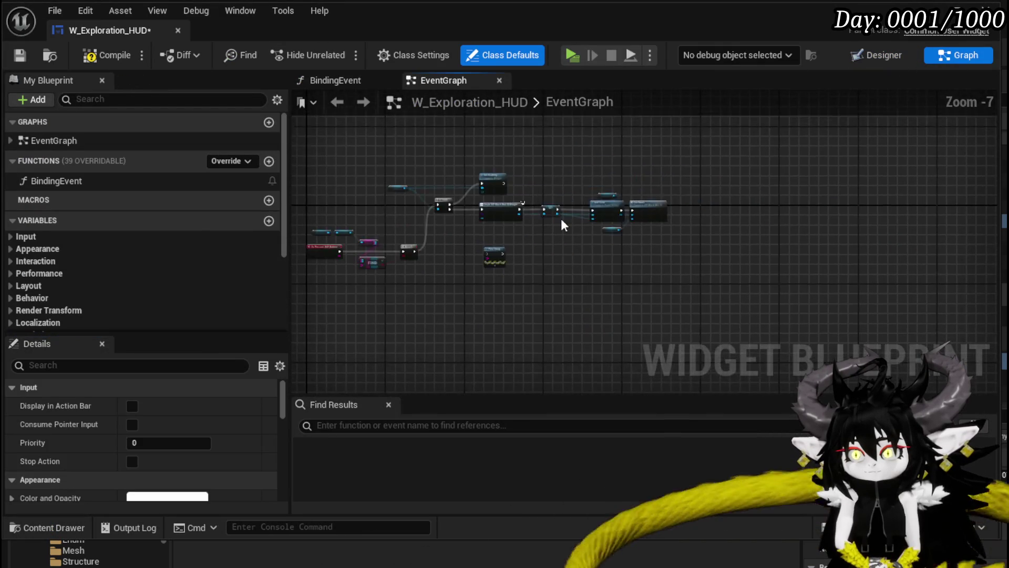
# - Delete the Set Owner node, compile and save, then delete the Create WP Black Box UI Widget node
pyautogui.scroll(5, 560, 219)
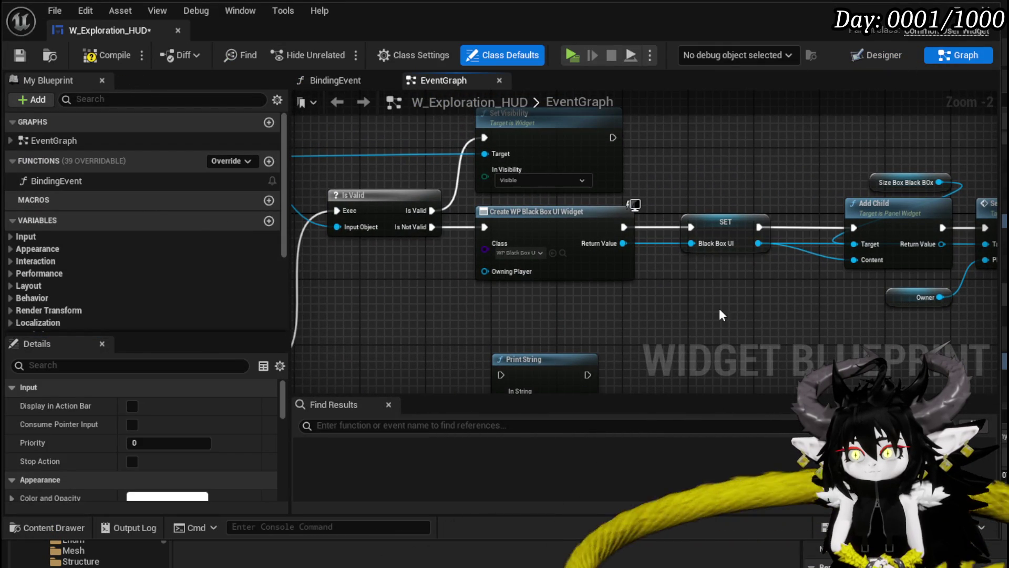
pyautogui.moveTo(719, 308); pyautogui.dragTo(498, 301)
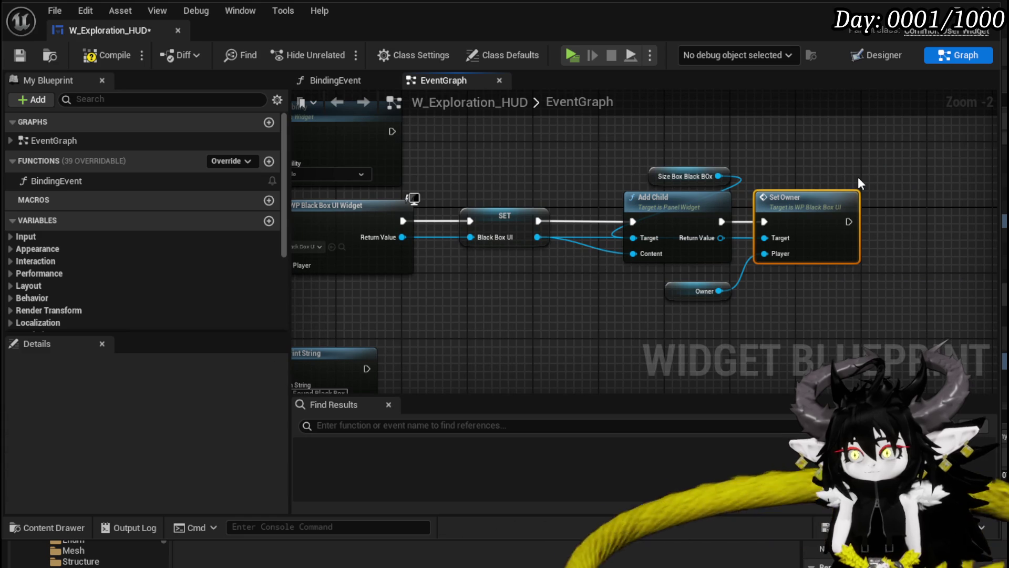
pyautogui.press('Delete')
pyautogui.moveTo(593, 332); pyautogui.dragTo(694, 312)
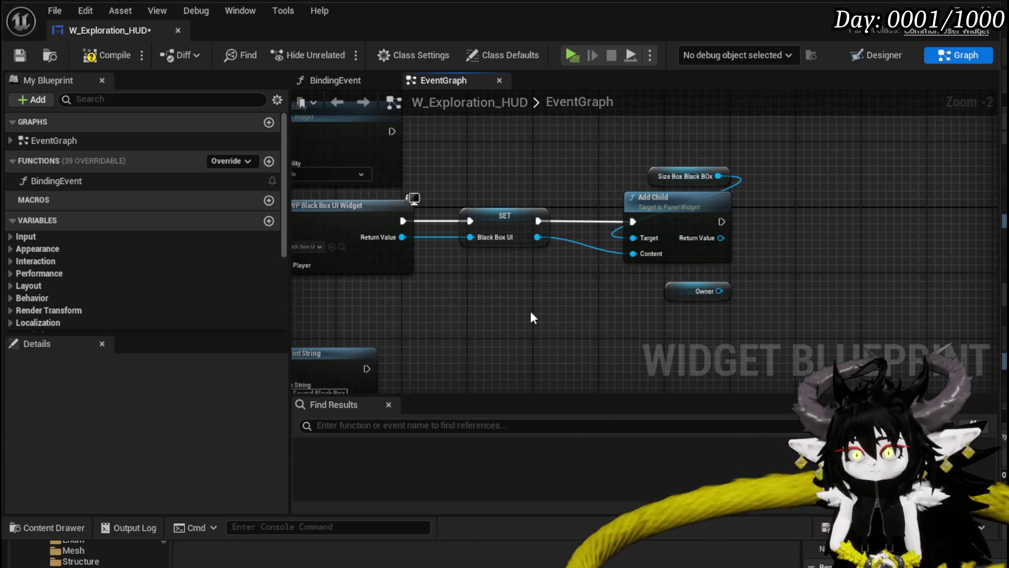
pyautogui.click(106, 57)
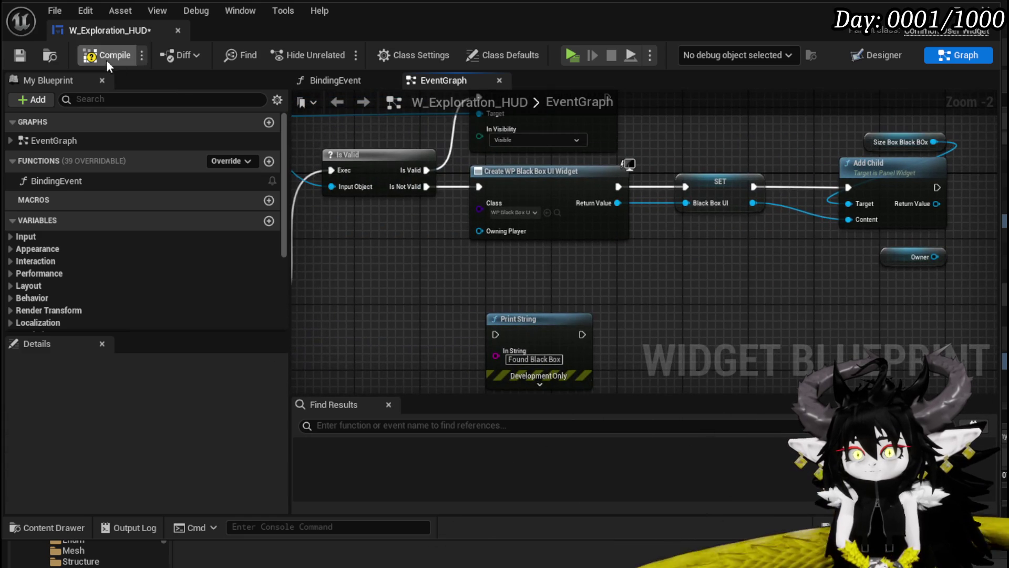
pyautogui.click(21, 56)
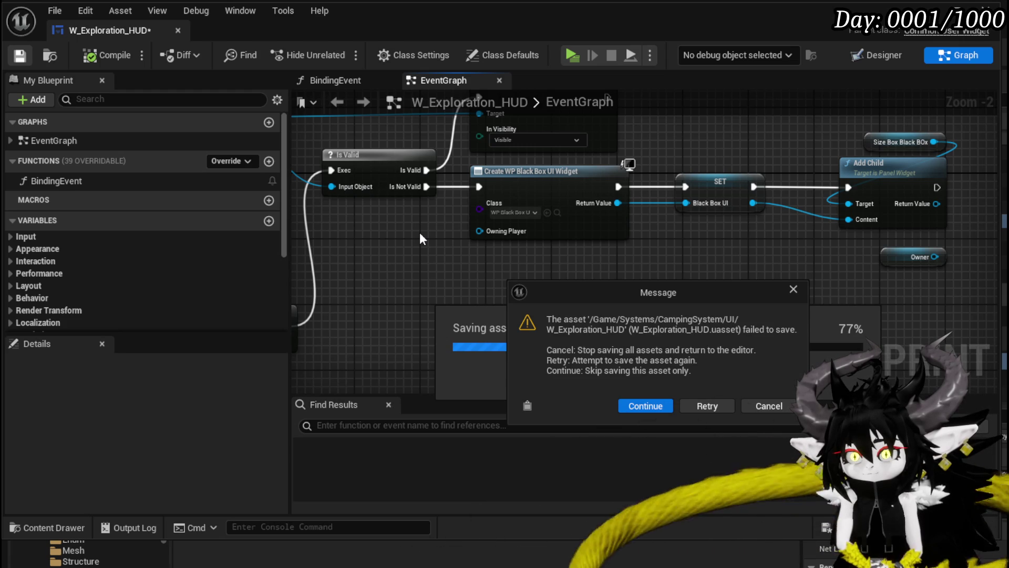
pyautogui.click(794, 289)
pyautogui.press('Delete')
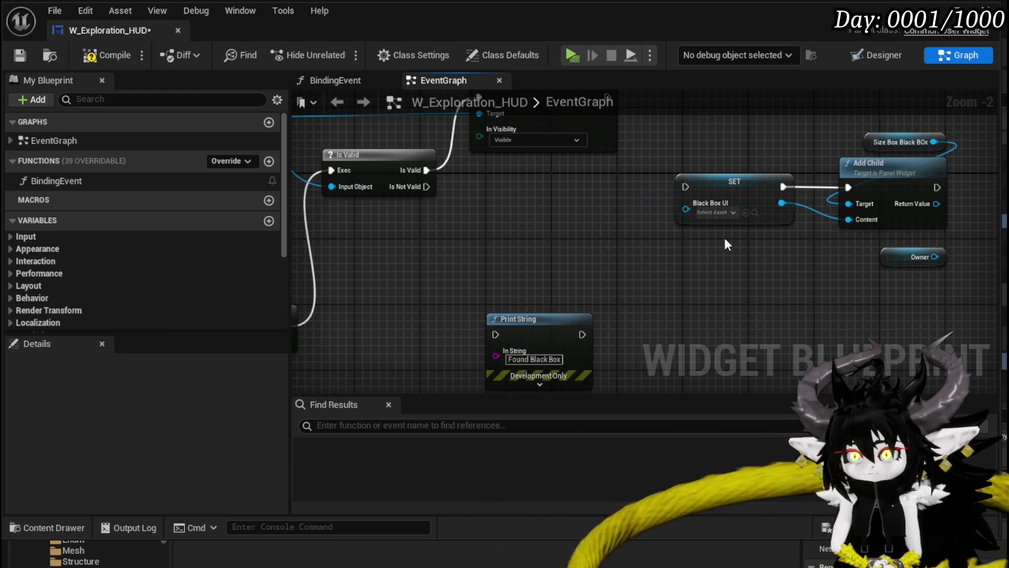
# - Delete the old SET Black Box UI node and BlackBoxUI variable, then save the HUD
pyautogui.click(728, 198)
pyautogui.press('Delete')
pyautogui.scroll(-5, 86, 195)
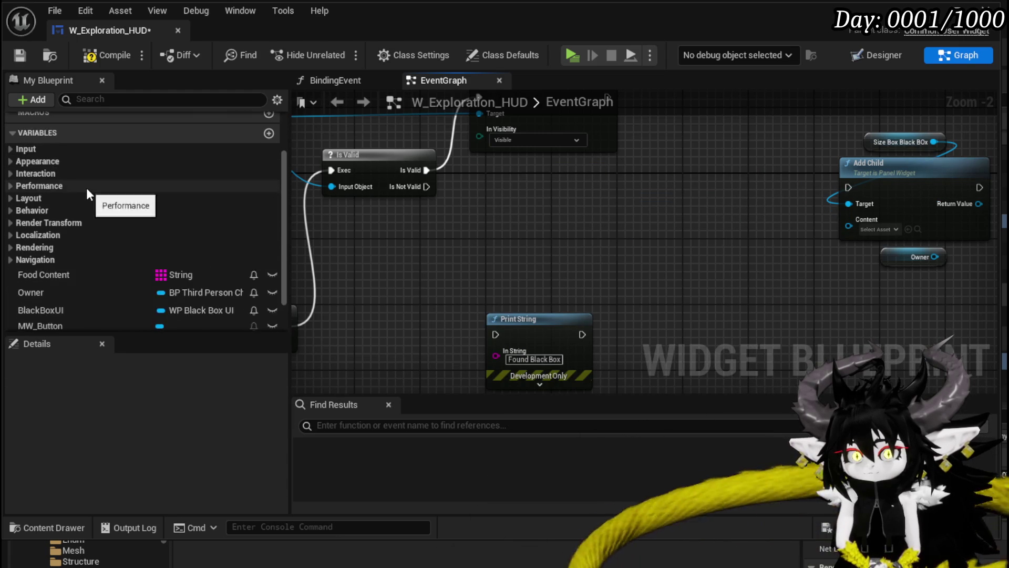
pyautogui.click(92, 267)
pyautogui.press('Delete')
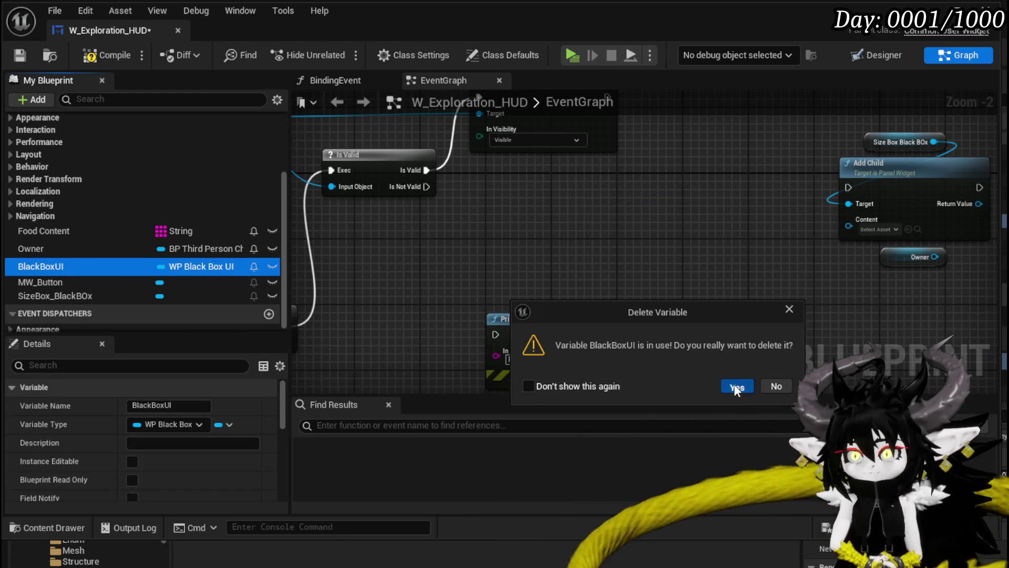
pyautogui.click(737, 387)
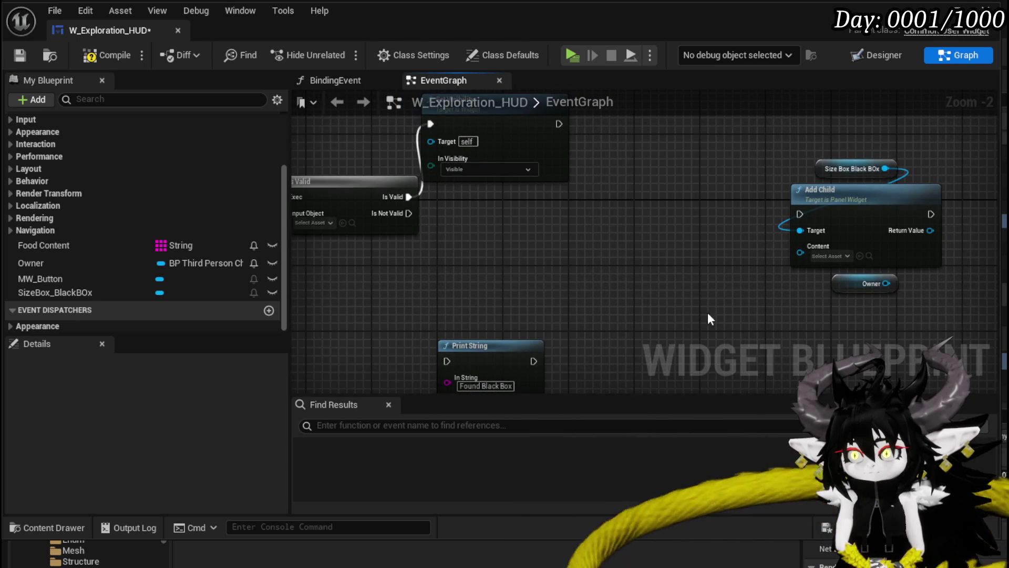
pyautogui.click(20, 57)
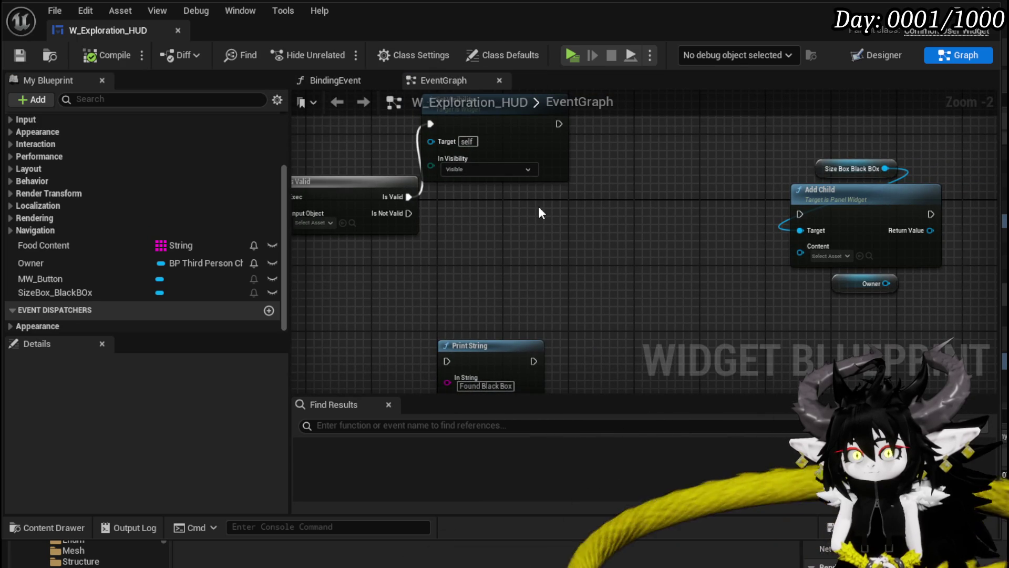
# - Add a Create Widget node of class WP_BlackBoxUI after the Is Not Valid branch
pyautogui.scroll(-2, 639, 229)
pyautogui.scroll(3, 552, 219)
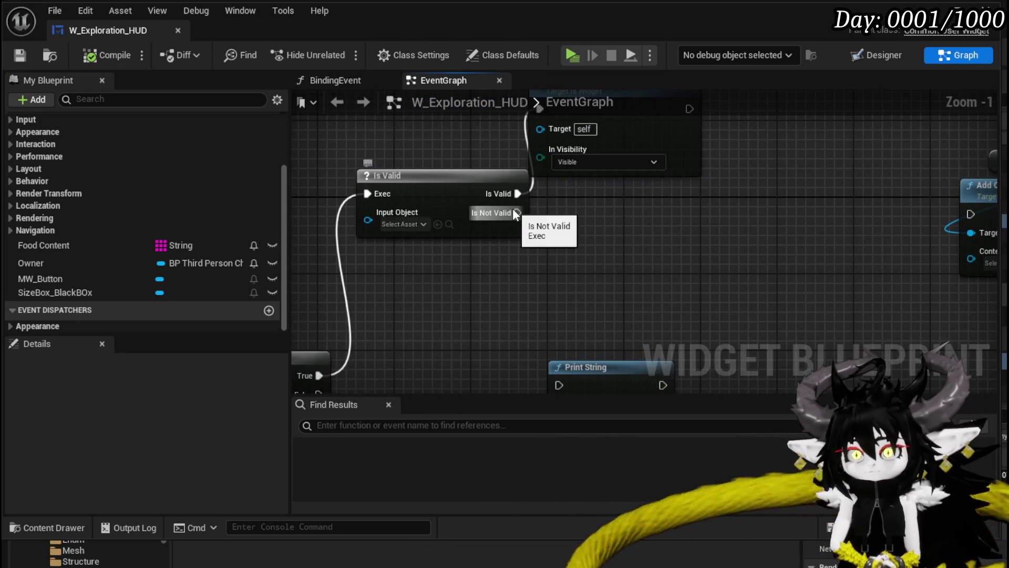
pyautogui.moveTo(517, 212); pyautogui.dragTo(644, 229)
pyautogui.write('Create')
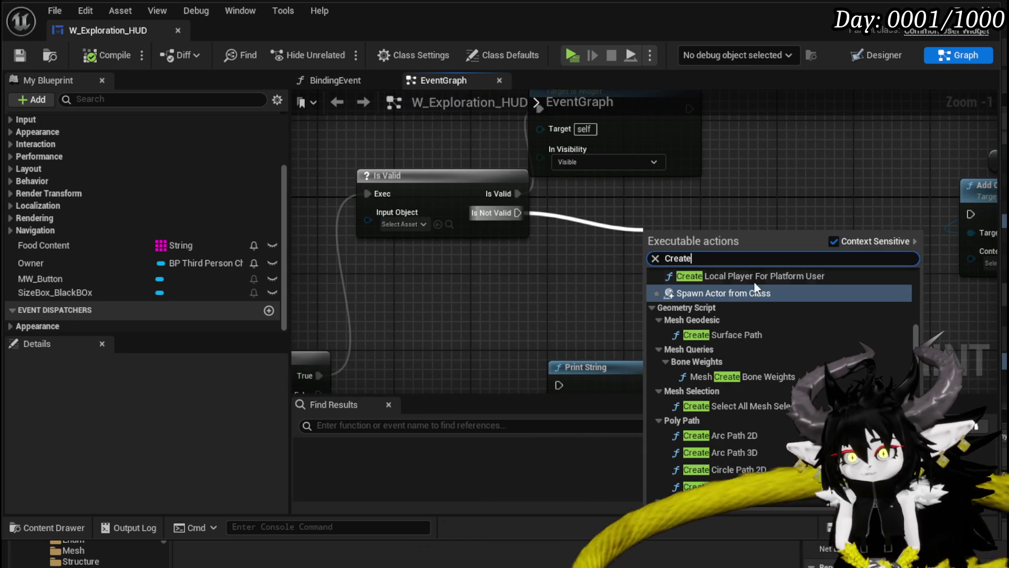
pyautogui.write(' widg')
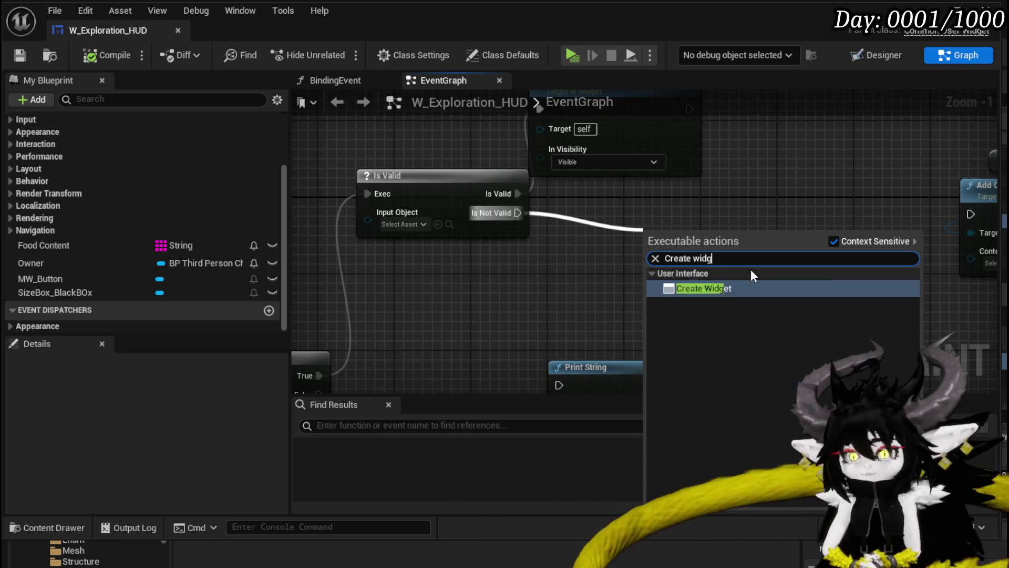
pyautogui.press('Return')
pyautogui.click(701, 280)
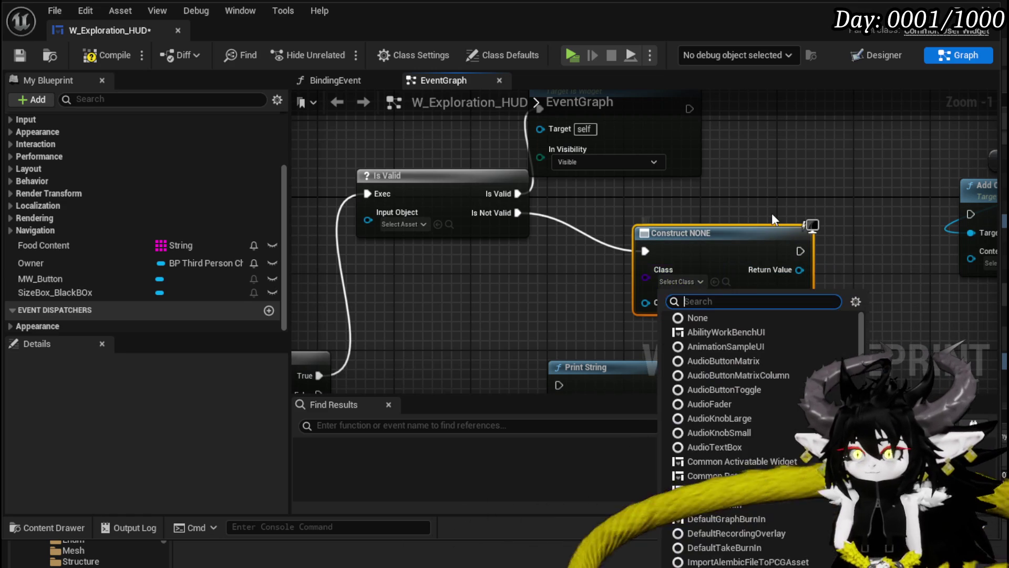
pyautogui.write('Blackboc')
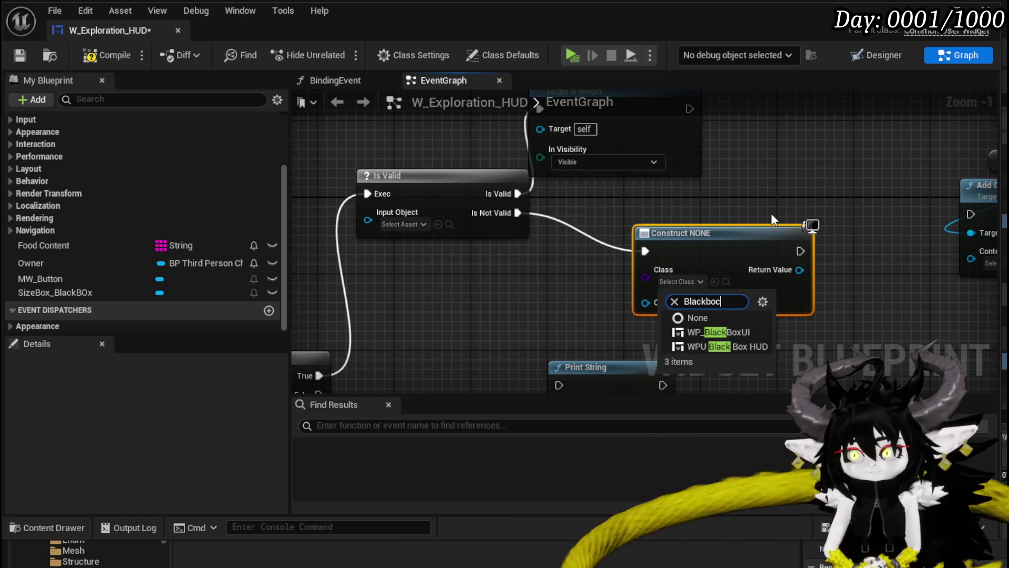
pyautogui.write('ox')
pyautogui.press('BackSpace')
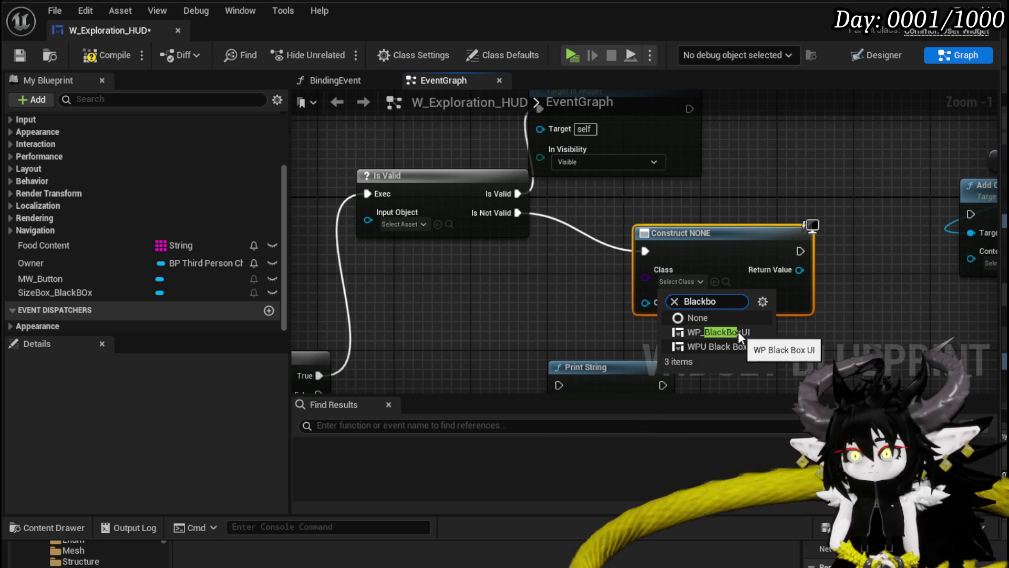
pyautogui.click(730, 332)
pyautogui.moveTo(686, 236)
pyautogui.mouseDown()
pyautogui.moveTo(629, 228)
pyautogui.moveTo(795, 214)
pyautogui.moveTo(841, 252)
pyautogui.moveTo(654, 289)
pyautogui.mouseUp()
# - Promote the created widget's Return Value to a variable named BlackBoxUI
pyautogui.rightClick(635, 272)
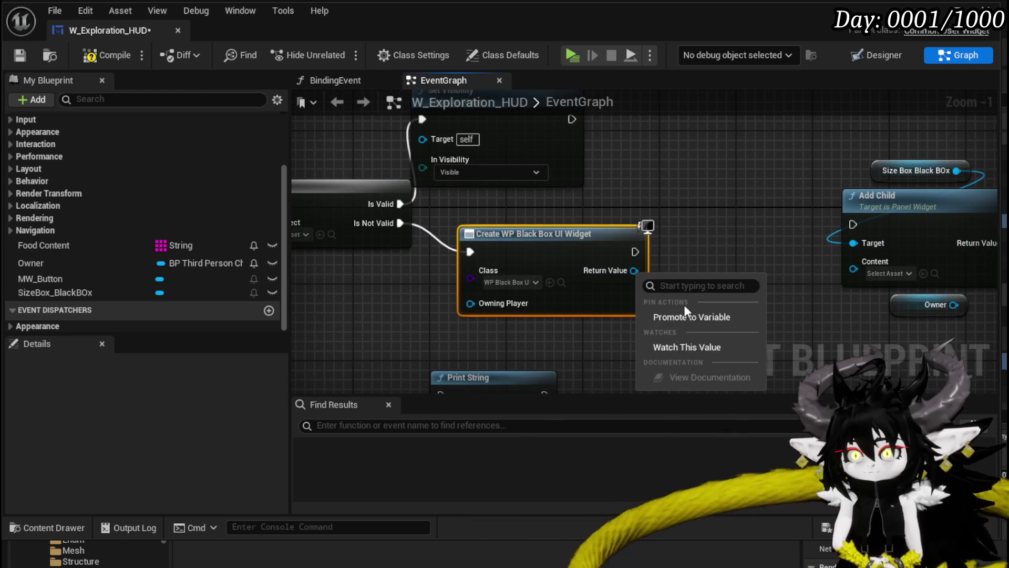
pyautogui.click(686, 316)
pyautogui.moveTo(721, 302); pyautogui.dragTo(676, 302)
pyautogui.click(687, 250)
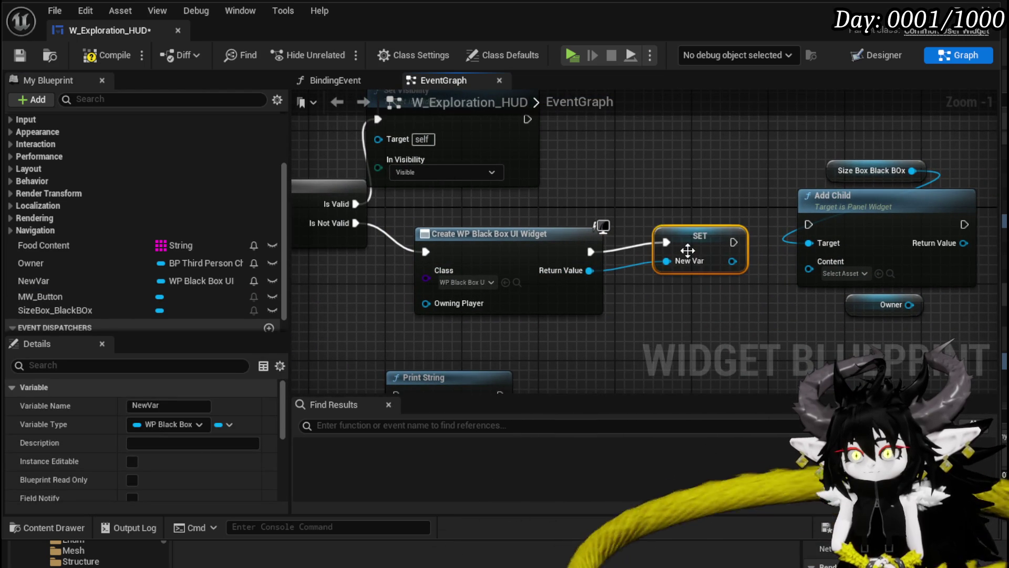
pyautogui.rightClick(64, 282)
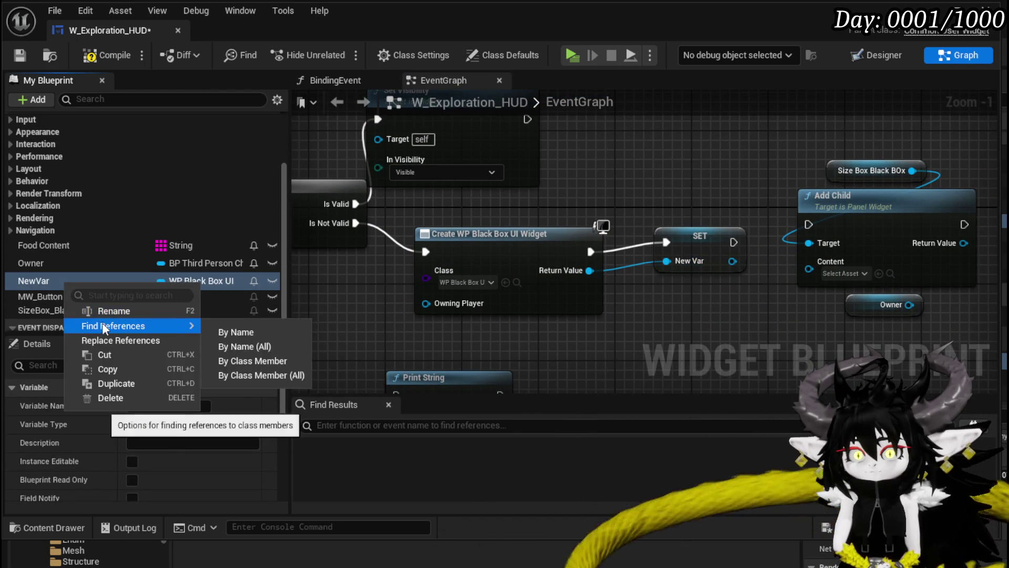
pyautogui.click(99, 309)
pyautogui.write('BlackBOx')
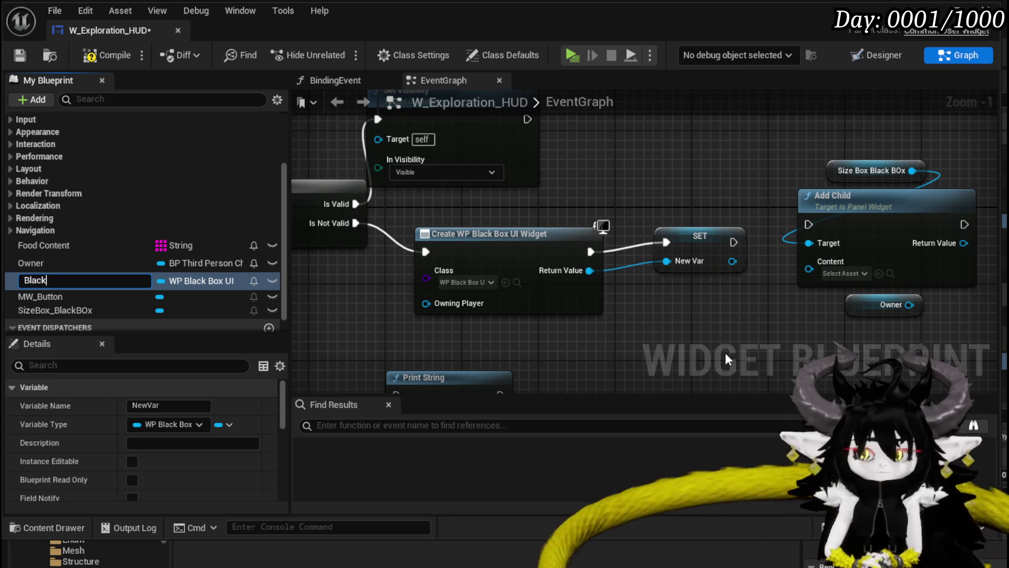
pyautogui.press('BackSpace')
pyautogui.press('BackSpace')
pyautogui.write('oxUI')
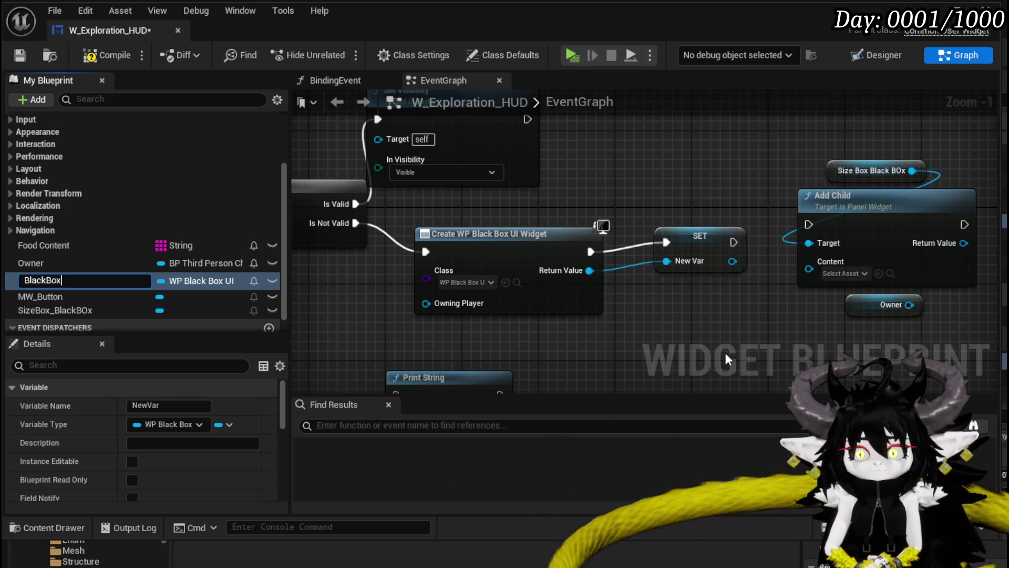
pyautogui.press('Return')
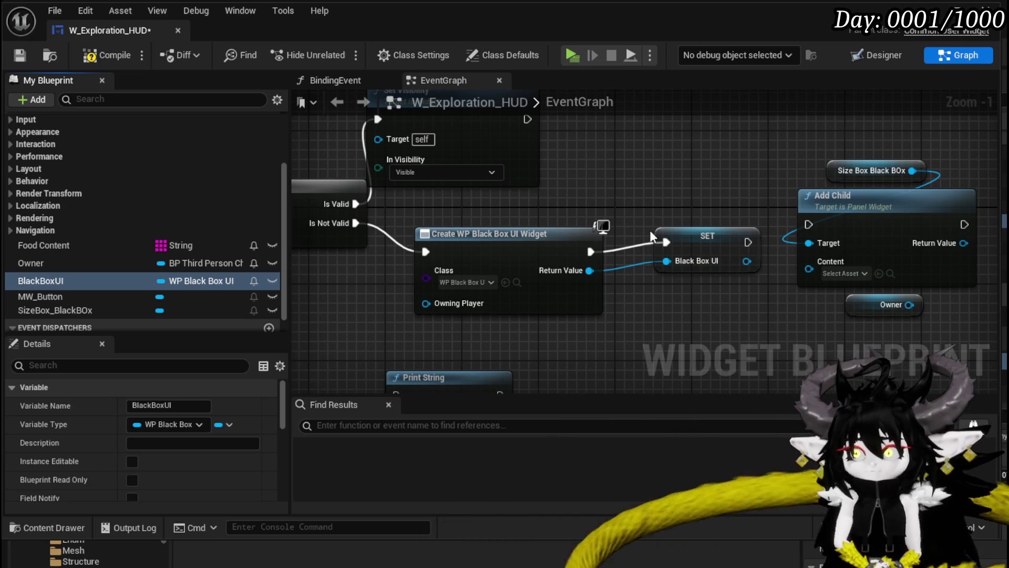
# - Wire the SET node into Add Child, then call Set Owner with Owner afterwards
pyautogui.moveTo(633, 283); pyautogui.dragTo(687, 298)
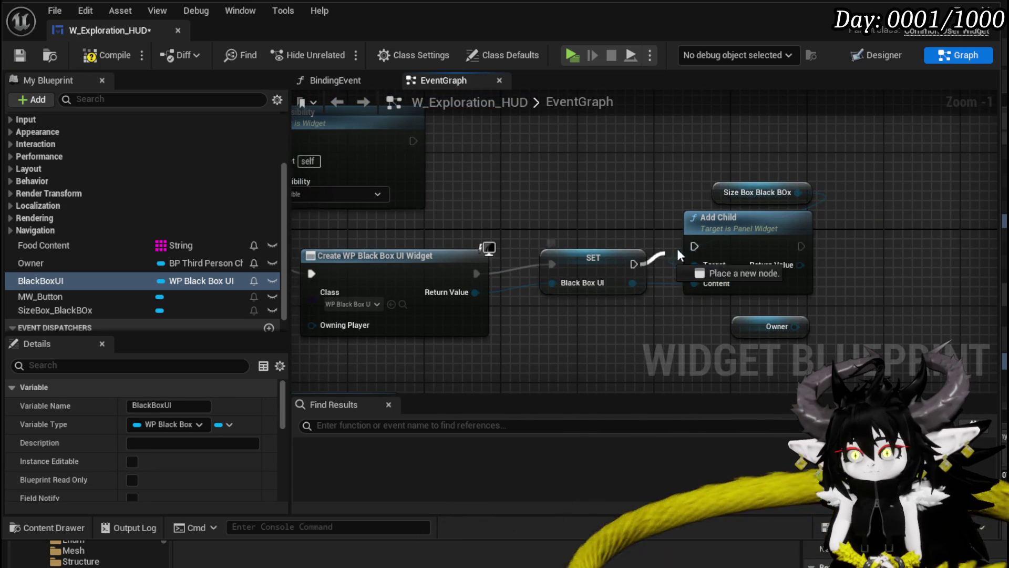
pyautogui.moveTo(678, 251); pyautogui.dragTo(694, 246)
pyautogui.moveTo(629, 288); pyautogui.dragTo(662, 331)
pyautogui.write('Set')
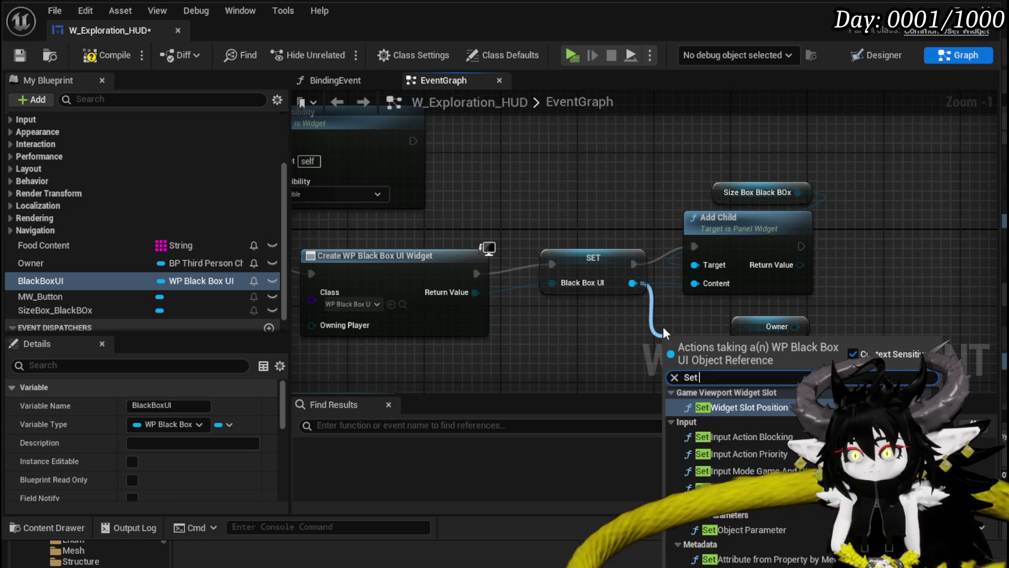
pyautogui.write(' Owner')
pyautogui.press('Return')
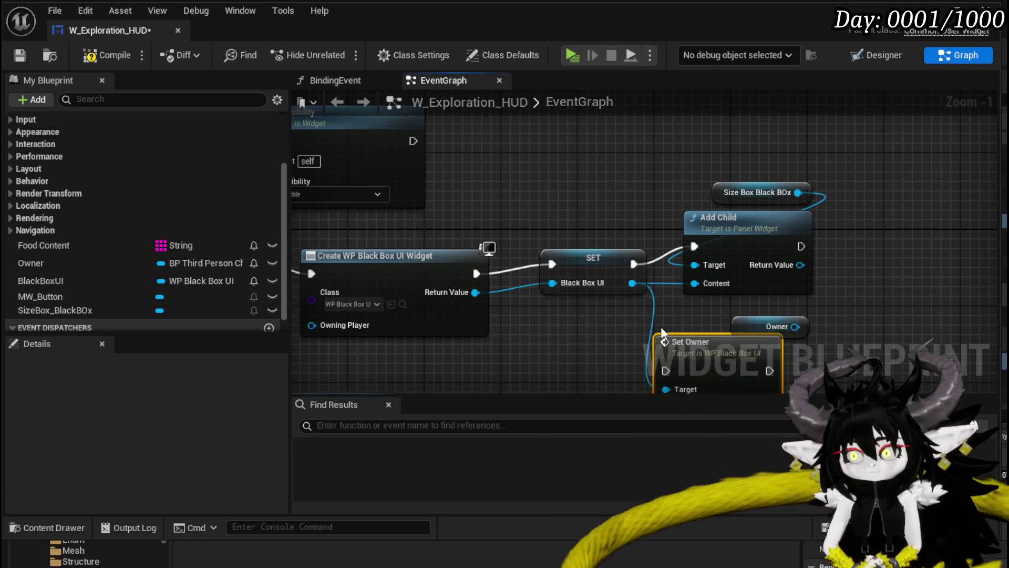
pyautogui.moveTo(687, 341); pyautogui.dragTo(887, 234)
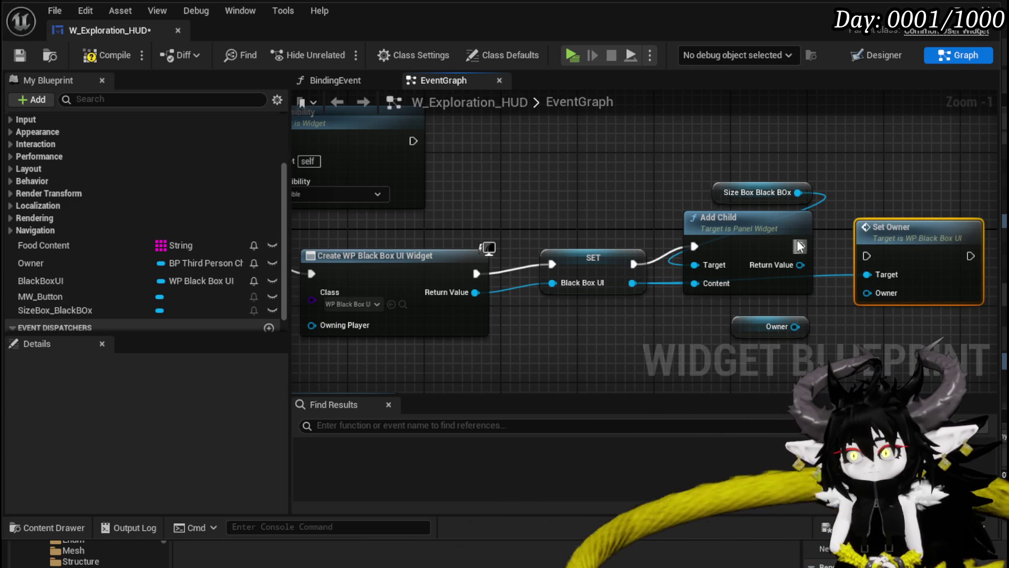
pyautogui.moveTo(800, 245); pyautogui.dragTo(869, 257)
pyautogui.moveTo(800, 264); pyautogui.dragTo(896, 264)
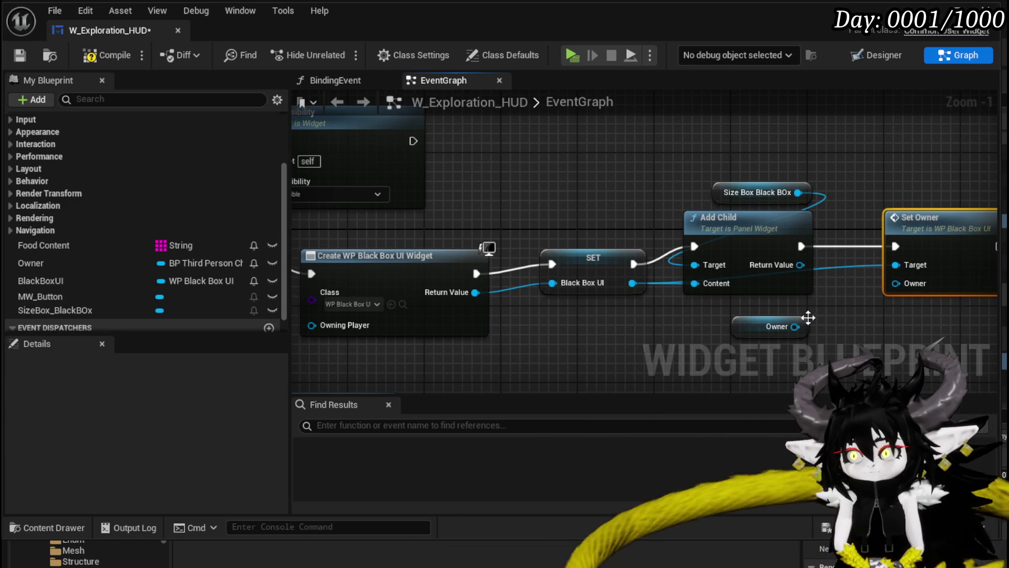
pyautogui.moveTo(795, 326)
pyautogui.mouseDown()
pyautogui.moveTo(876, 284)
pyautogui.moveTo(920, 283)
pyautogui.mouseUp()
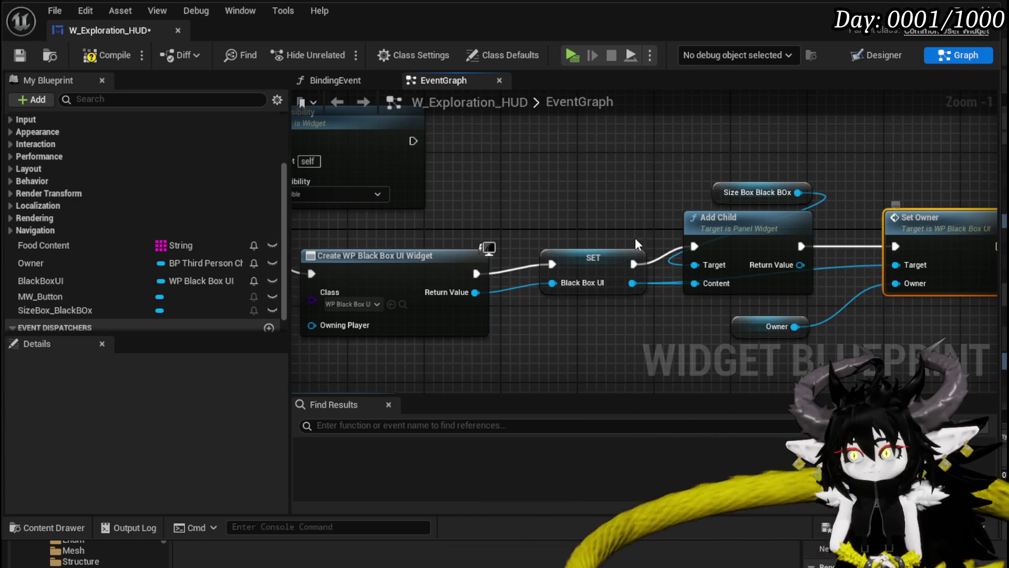
pyautogui.doubleClick(883, 253)
pyautogui.scroll(3, 438, 261)
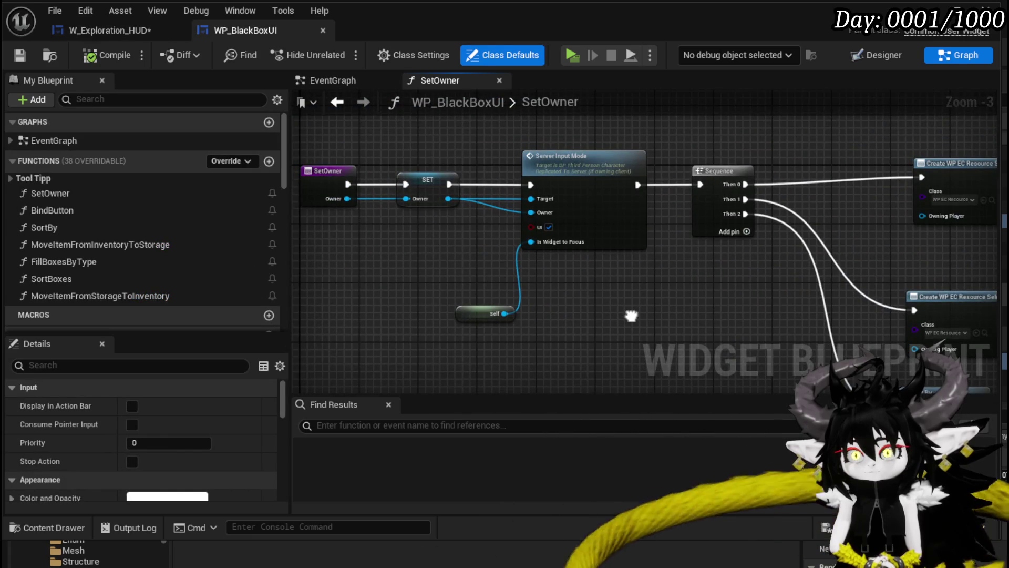
# - In W_Exploration_HUD, check the BlackBoxUI variable with Is Valid and save the HUD
pyautogui.moveTo(631, 316)
pyautogui.mouseDown()
pyautogui.moveTo(452, 310)
pyautogui.moveTo(675, 302)
pyautogui.mouseUp()
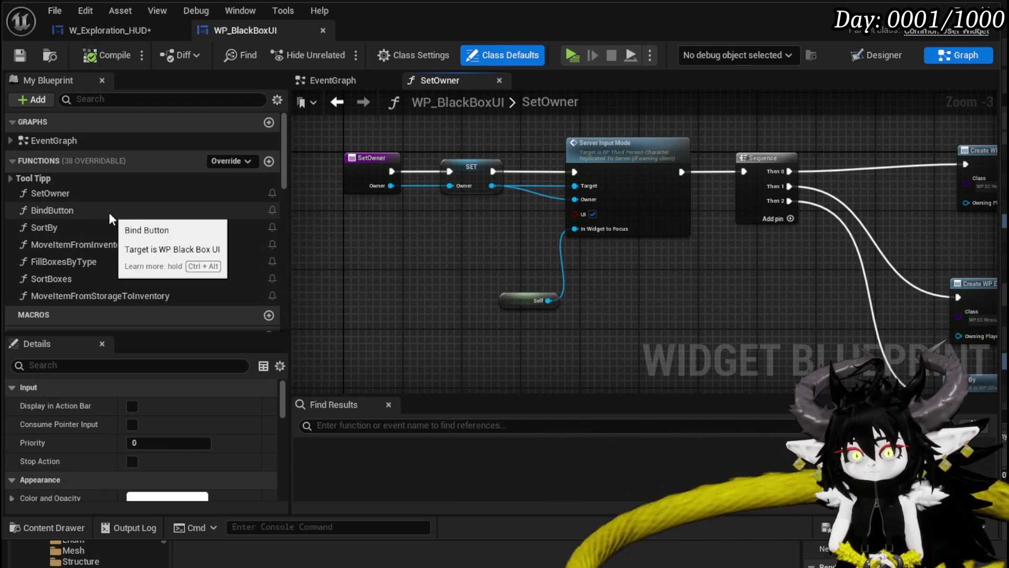
pyautogui.moveTo(666, 307); pyautogui.dragTo(473, 189)
pyautogui.scroll(-2, 473, 190)
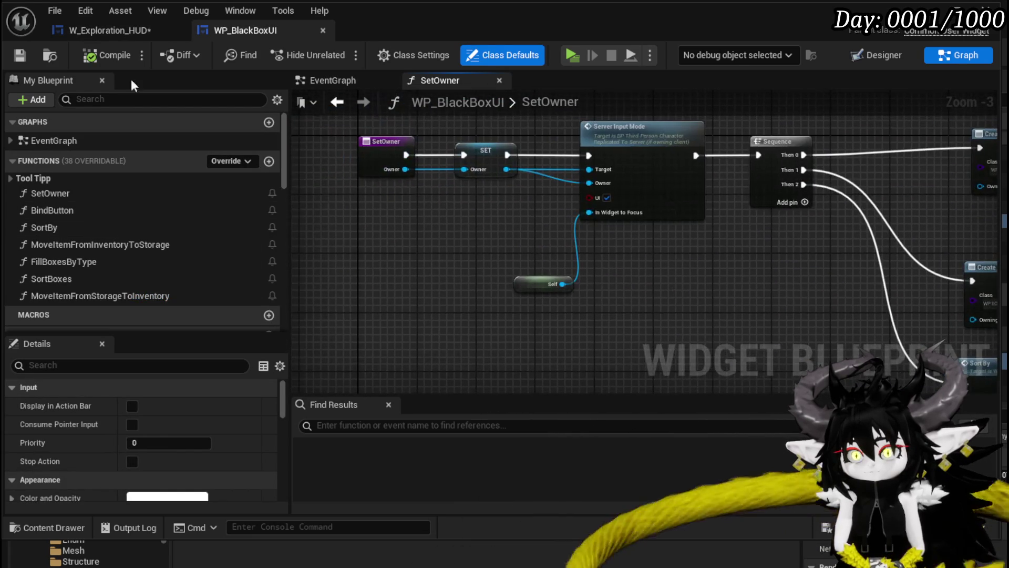
pyautogui.click(98, 35)
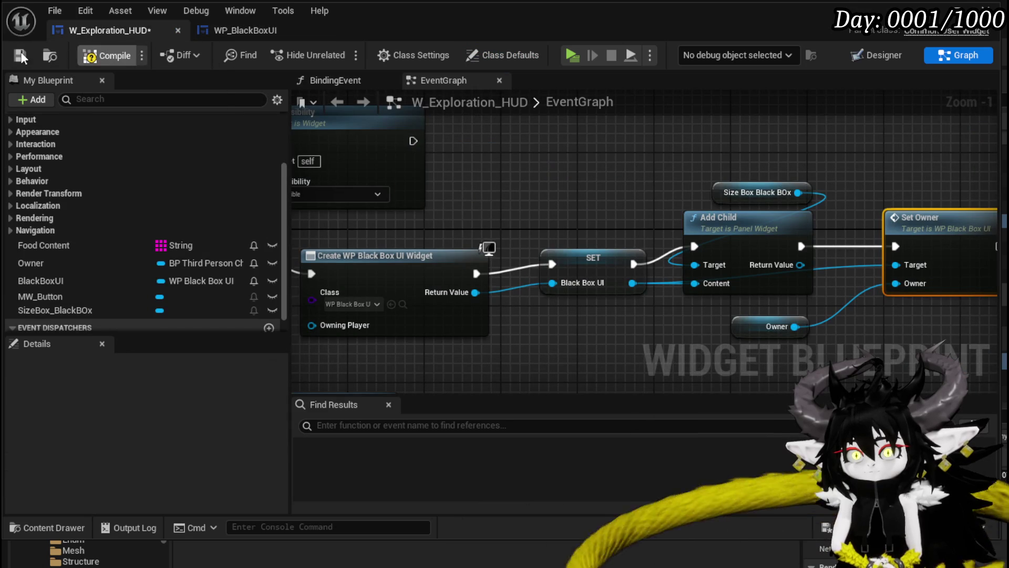
pyautogui.click(20, 55)
pyautogui.scroll(-2, 526, 283)
pyautogui.moveTo(525, 284)
pyautogui.mouseDown()
pyautogui.moveTo(741, 279)
pyautogui.moveTo(799, 294)
pyautogui.mouseUp()
pyautogui.moveTo(42, 281); pyautogui.dragTo(496, 240)
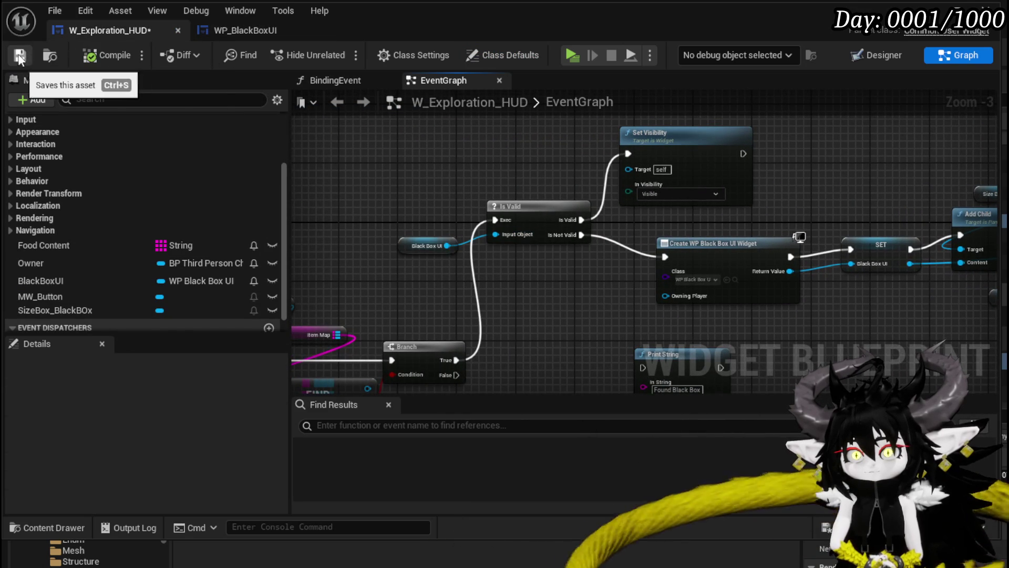
pyautogui.click(19, 56)
# - Review WP_BlackBoxUI's SetOwner graph: Storage Box SET, Bind Event and Create widget nodes
pyautogui.click(247, 29)
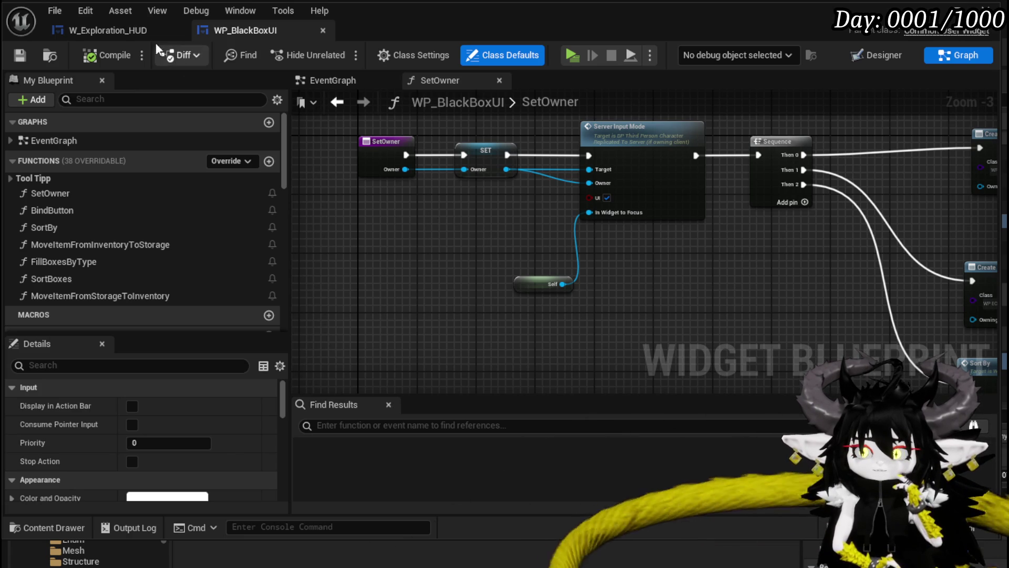
pyautogui.moveTo(431, 217)
pyautogui.mouseDown()
pyautogui.moveTo(499, 257)
pyautogui.moveTo(295, 262)
pyautogui.mouseUp()
pyautogui.scroll(3, 529, 243)
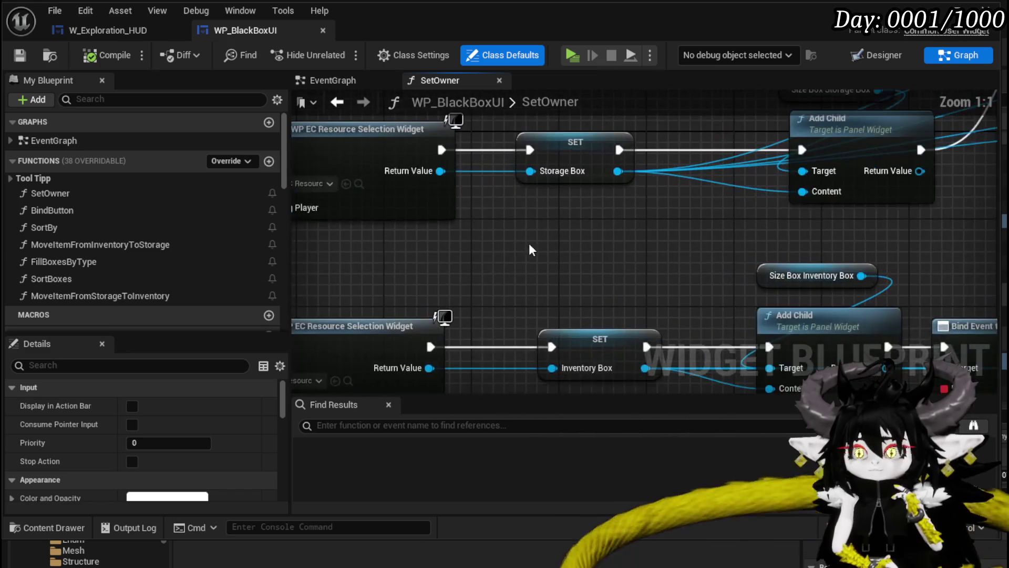
pyautogui.click(513, 205)
pyautogui.scroll(-2, 512, 270)
pyautogui.moveTo(497, 282); pyautogui.dragTo(358, 297)
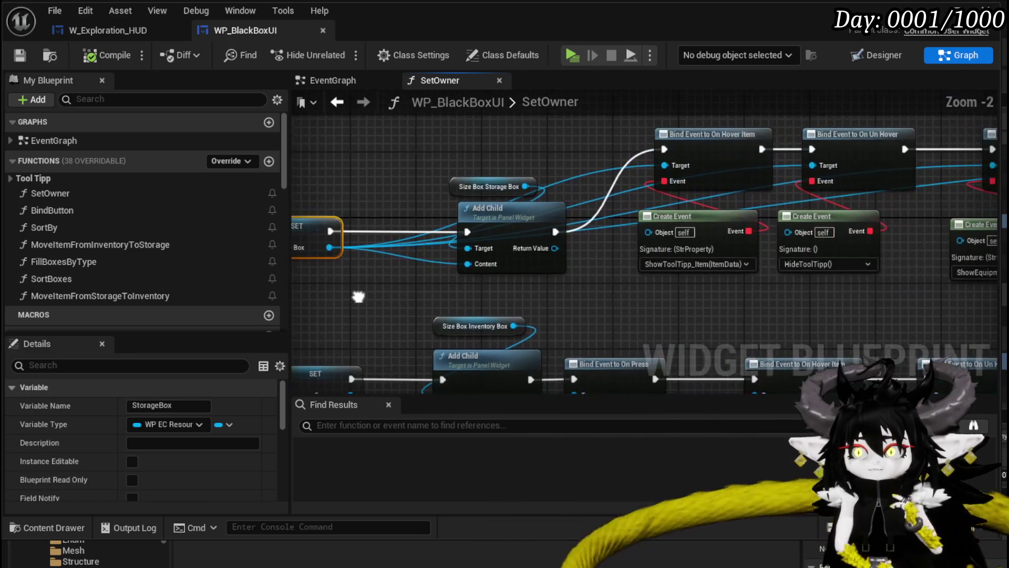
pyautogui.moveTo(637, 310); pyautogui.dragTo(552, 255)
pyautogui.moveTo(266, 226); pyautogui.dragTo(502, 297)
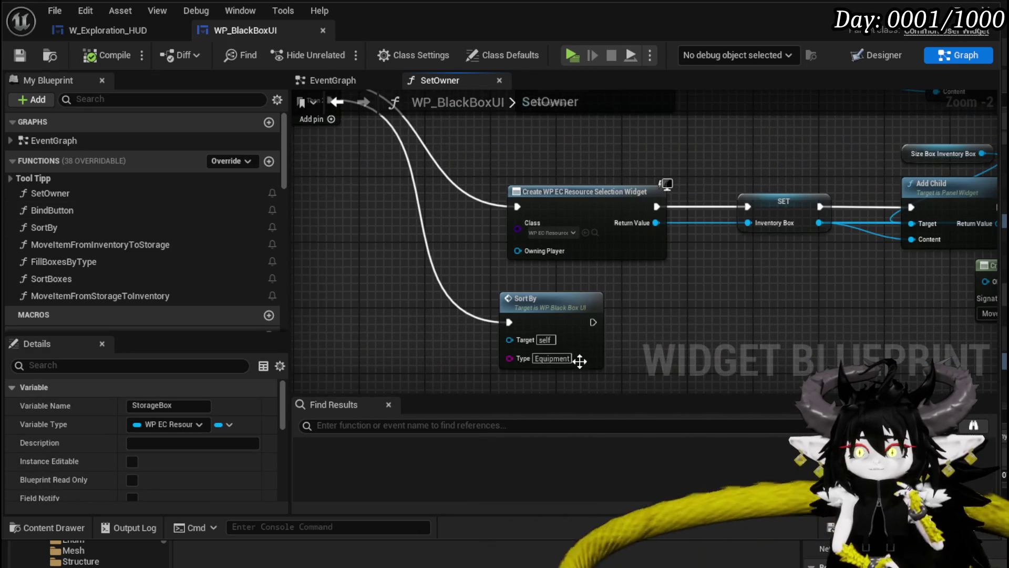
# - Line up the Owner and BPC MC Storage nodes in SortBy, save, and return to the level
pyautogui.doubleClick(548, 325)
pyautogui.scroll(2, 572, 319)
pyautogui.moveTo(742, 237); pyautogui.dragTo(711, 349)
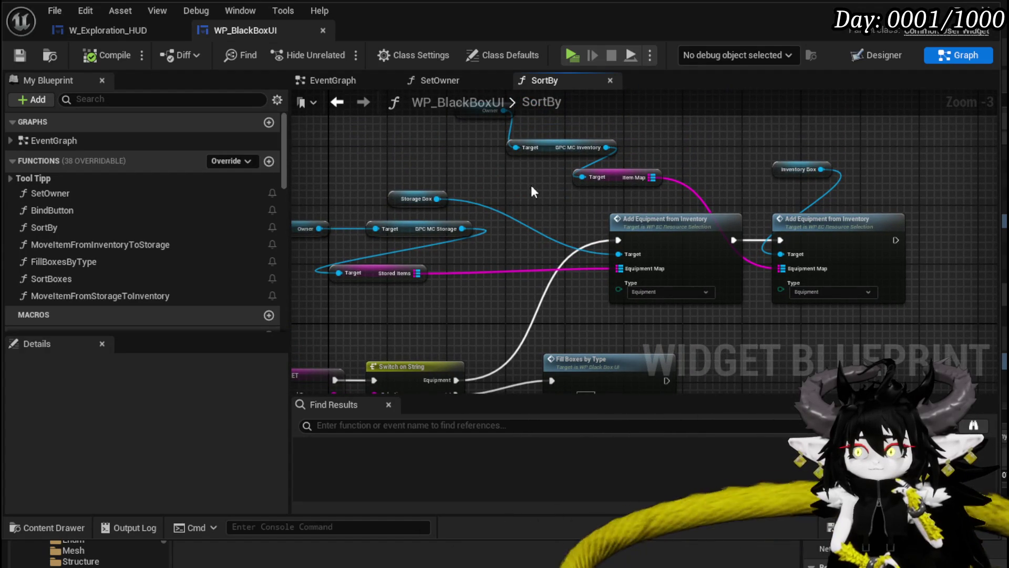
pyautogui.moveTo(532, 192)
pyautogui.mouseDown()
pyautogui.moveTo(542, 131)
pyautogui.moveTo(562, 165)
pyautogui.moveTo(628, 208)
pyautogui.moveTo(608, 204)
pyautogui.mouseUp()
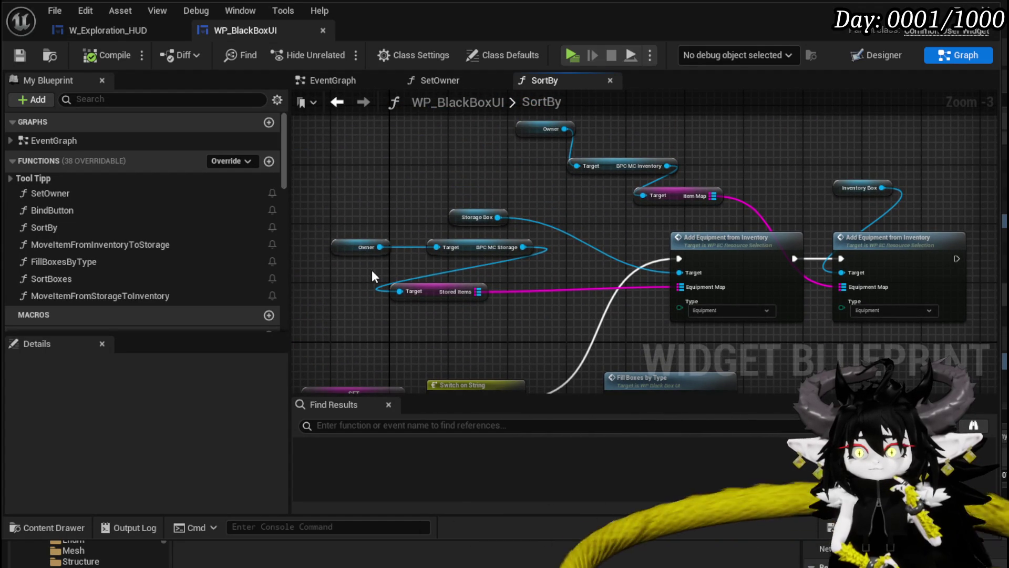
pyautogui.moveTo(372, 270)
pyautogui.mouseDown()
pyautogui.moveTo(462, 242)
pyautogui.moveTo(430, 250)
pyautogui.moveTo(427, 268)
pyautogui.mouseUp()
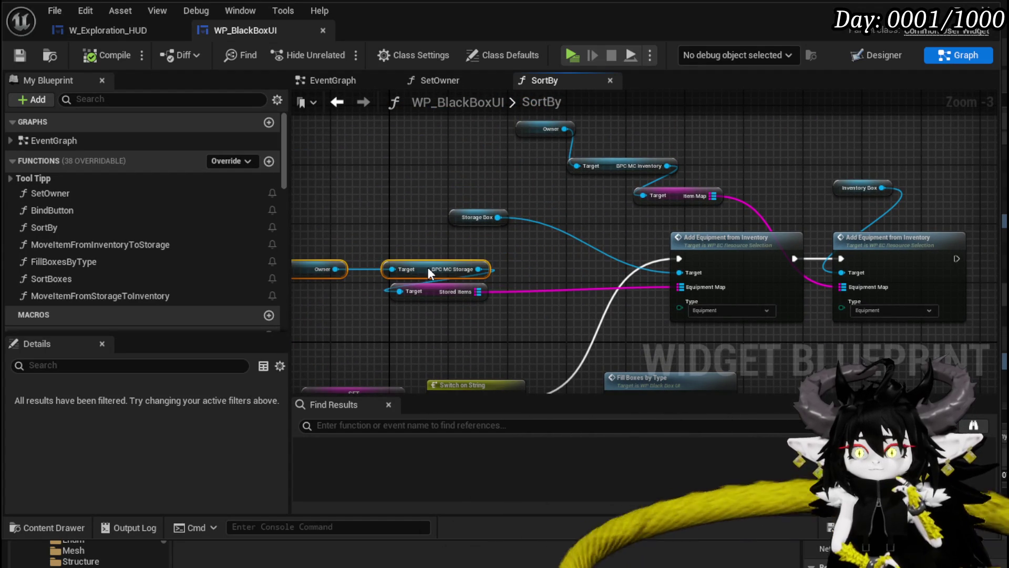
pyautogui.moveTo(294, 321); pyautogui.dragTo(387, 304)
pyautogui.moveTo(537, 245); pyautogui.dragTo(522, 244)
pyautogui.click(608, 224)
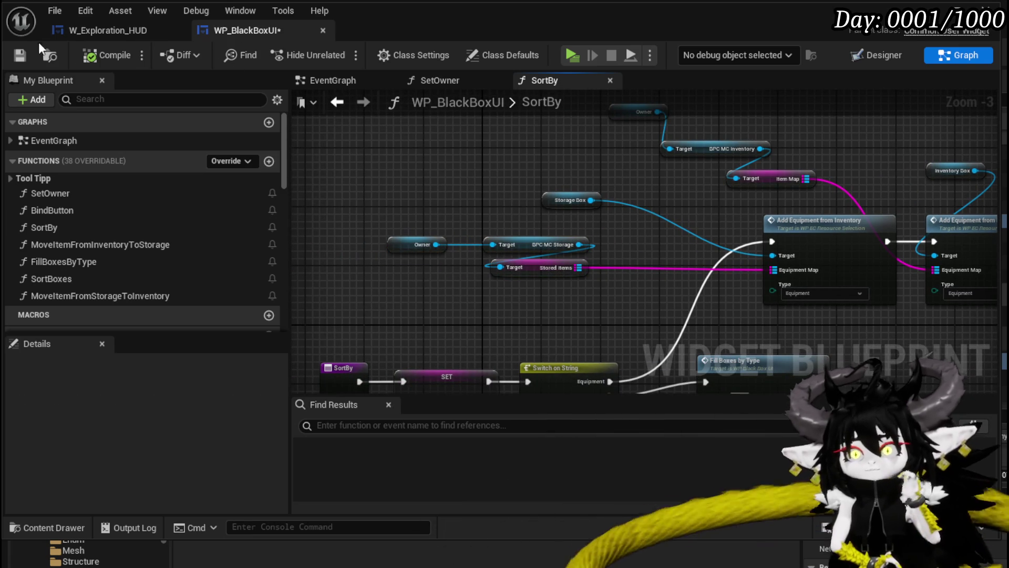
pyautogui.hotkey('ctrl', 's')
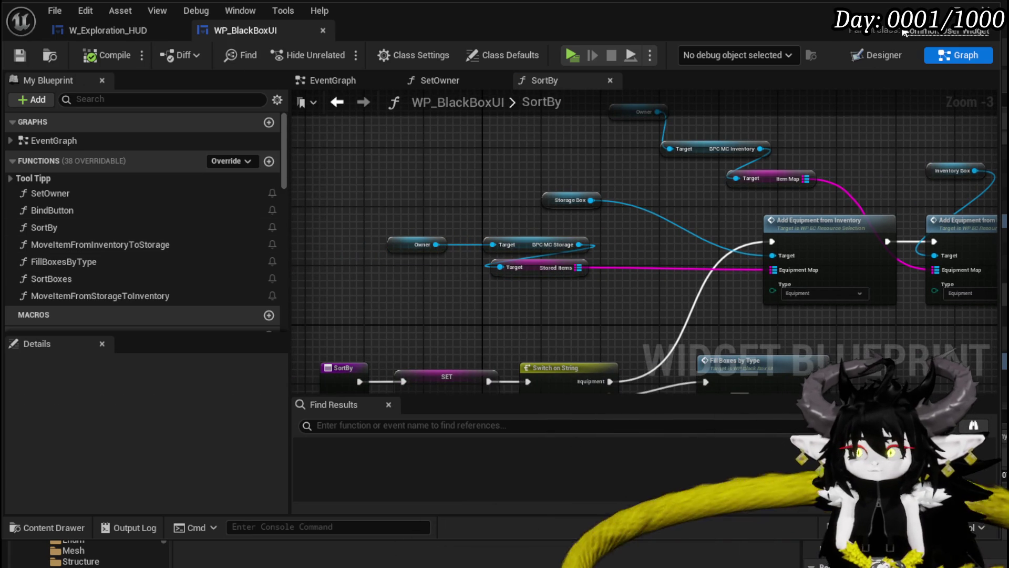
pyautogui.hotkey('alt', 'Tab')
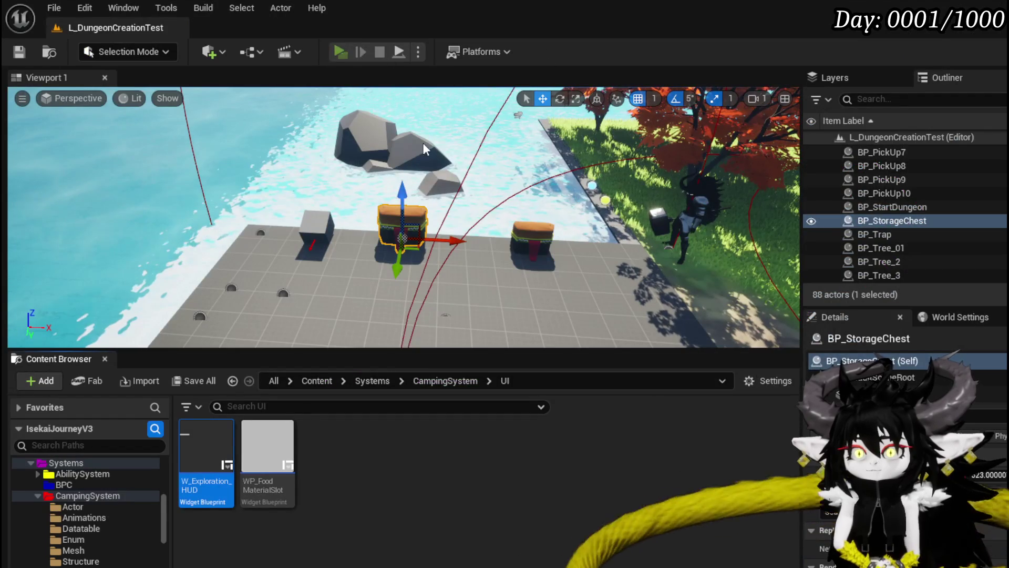
# - Play the level, move iron legs into Black Box storage and back, then sort by Value
pyautogui.hotkey('alt', 'p')
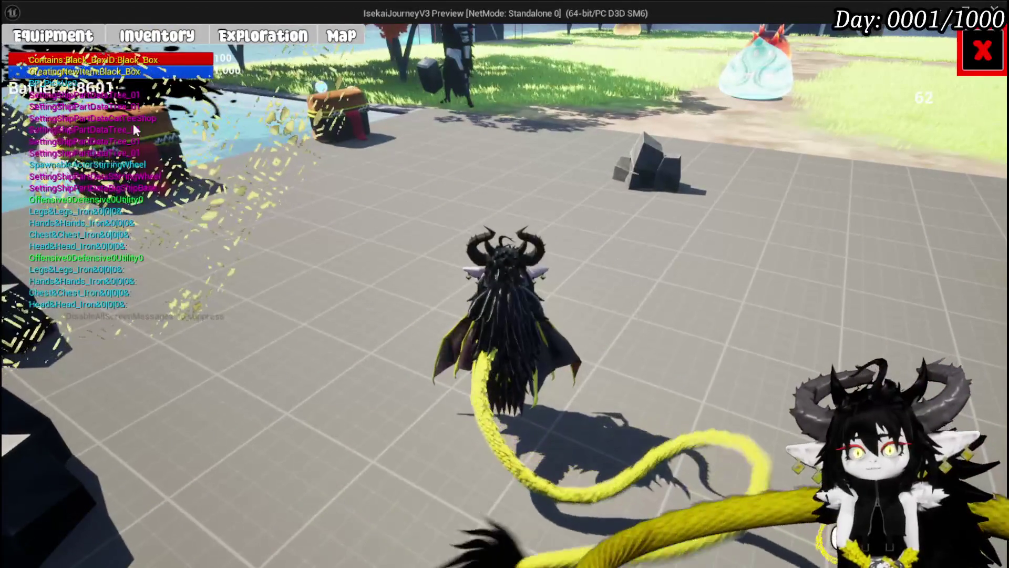
pyautogui.click(128, 90)
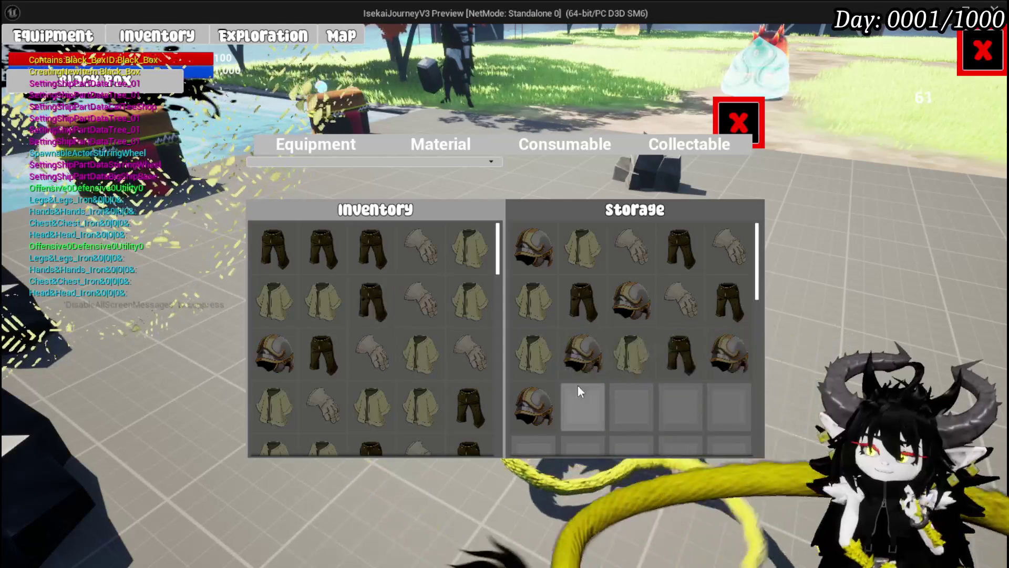
pyautogui.click(279, 243)
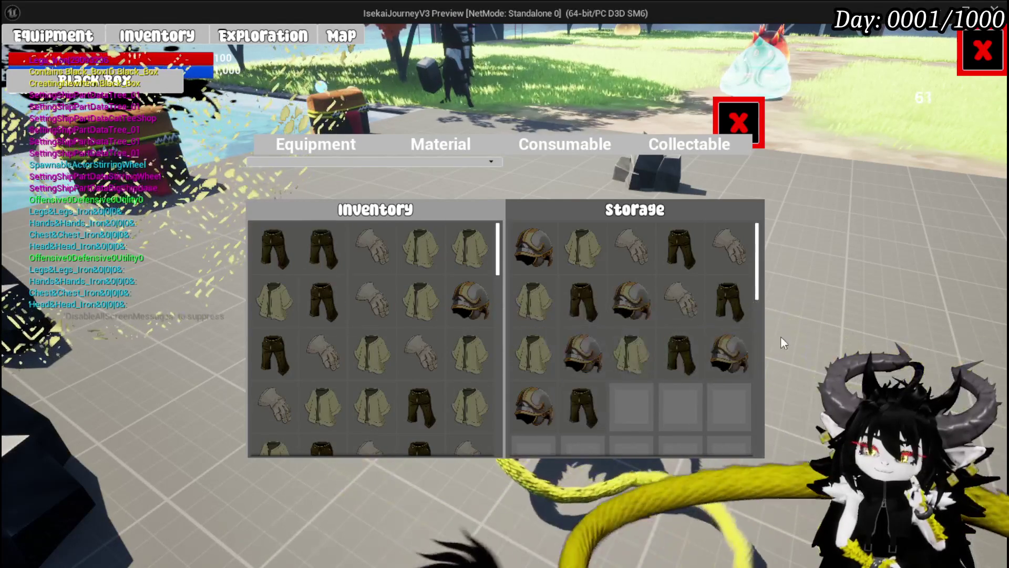
pyautogui.click(589, 408)
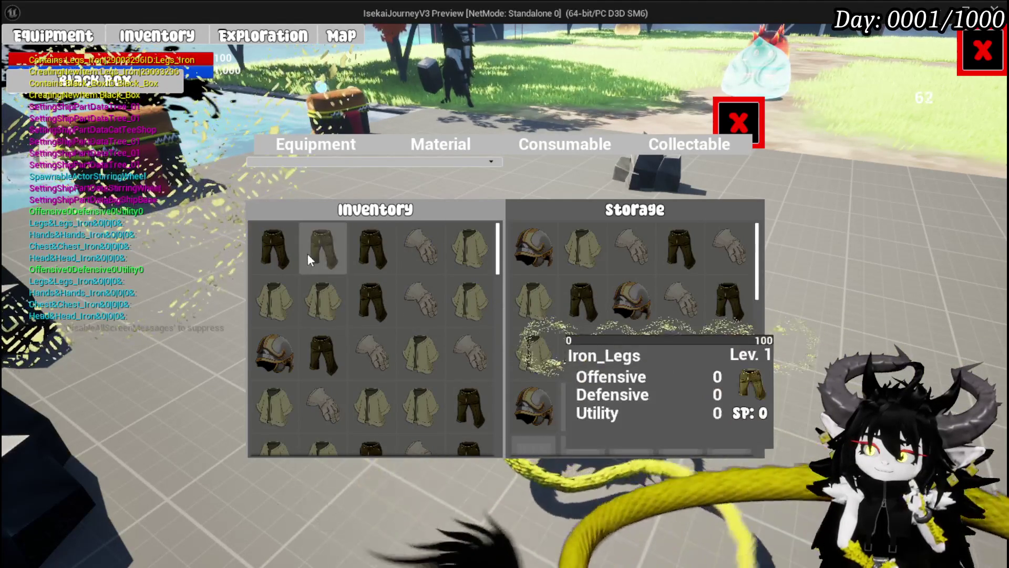
pyautogui.scroll(-2, 308, 254)
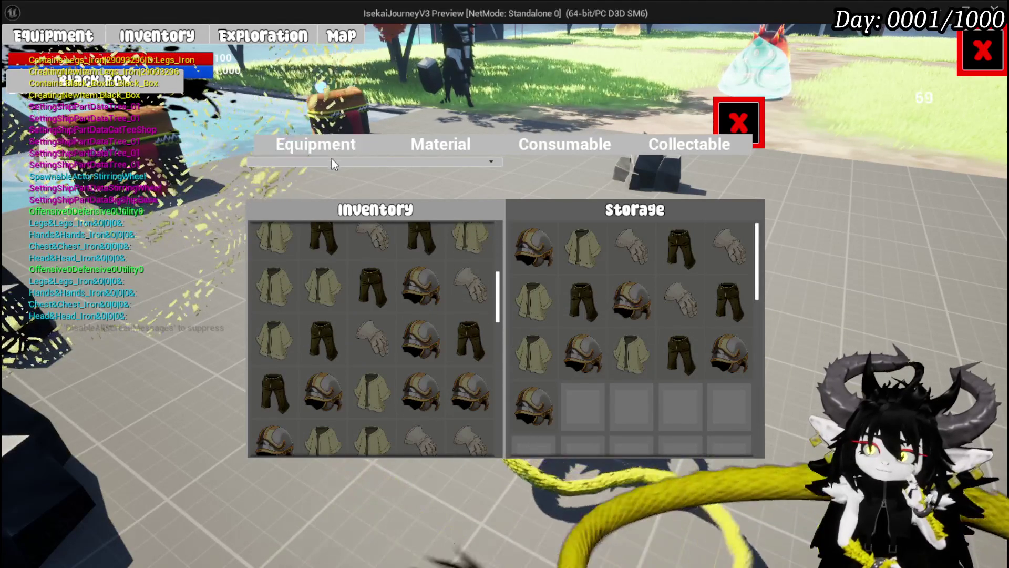
pyautogui.click(331, 163)
# - Sort both grids by Value and cycle through the Material, Consumable and Equipment filters
pyautogui.click(298, 175)
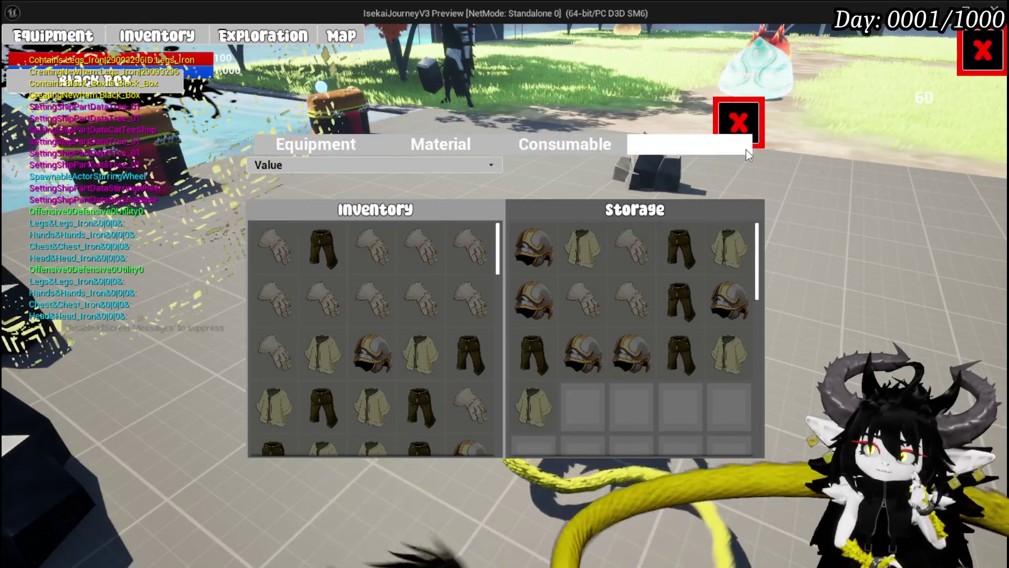
pyautogui.click(442, 148)
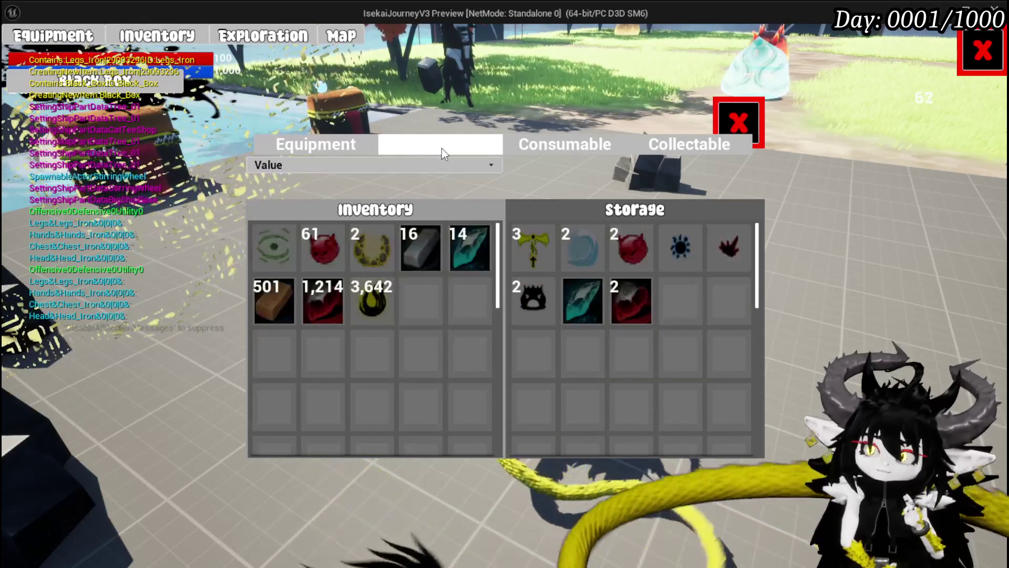
pyautogui.click(542, 148)
pyautogui.click(442, 145)
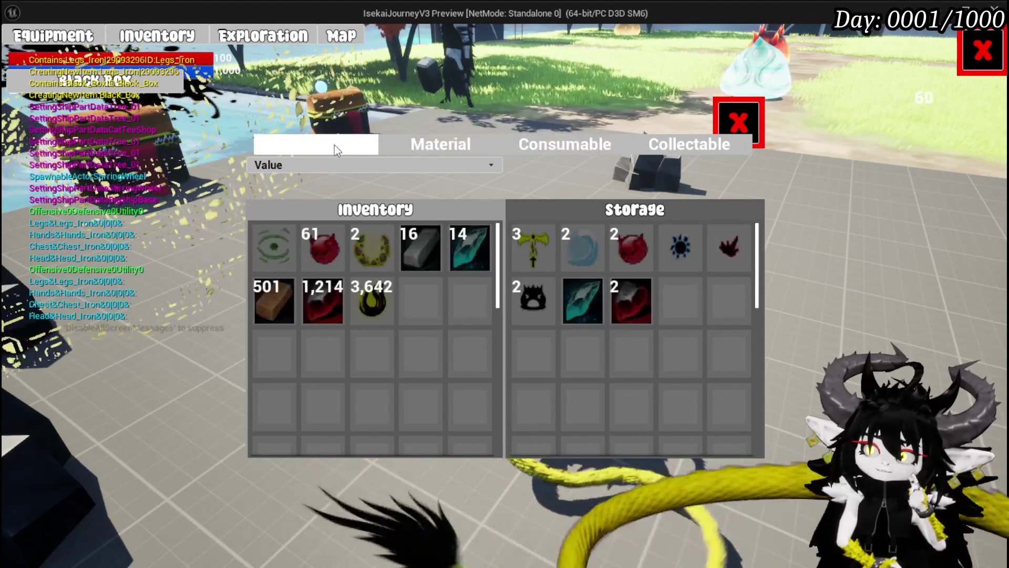
pyautogui.click(333, 146)
# - Check the sort criteria list without changing it, then close the Black Box storage screen
pyautogui.click(310, 165)
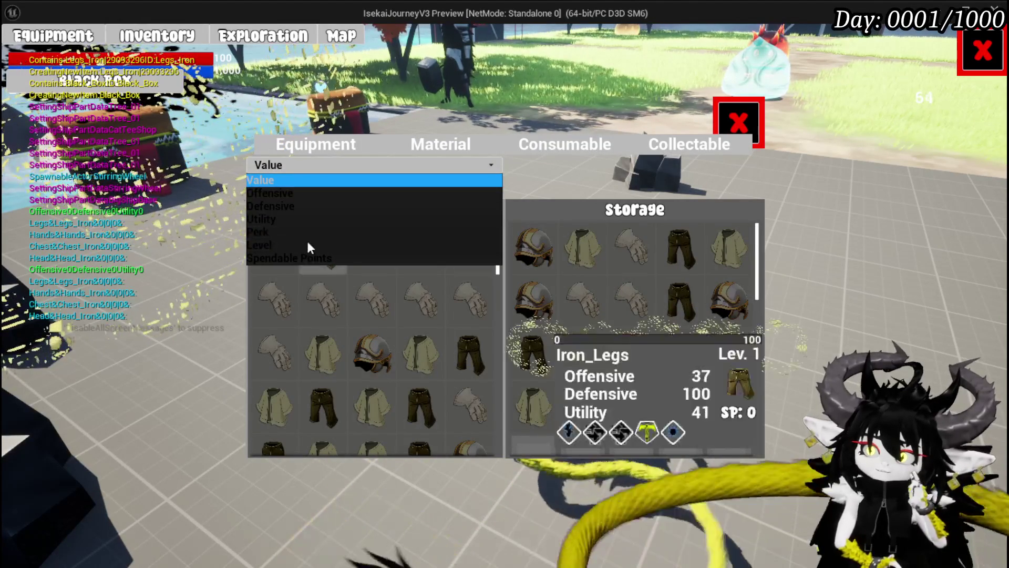
pyautogui.click(337, 167)
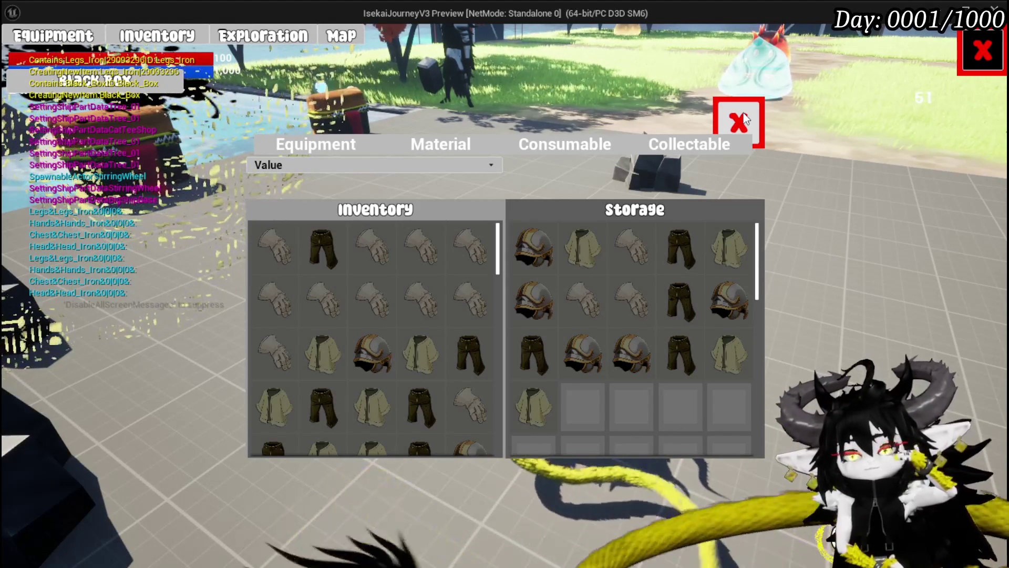
pyautogui.click(741, 121)
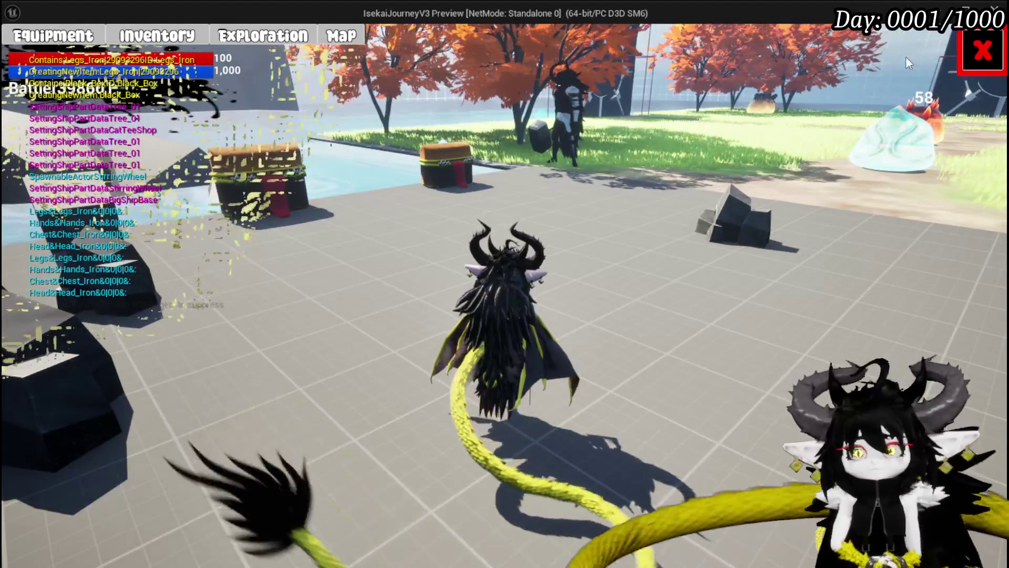
# - Resume play, run onto the grass and double jump toward the ponds into a glide
pyautogui.click(980, 65)
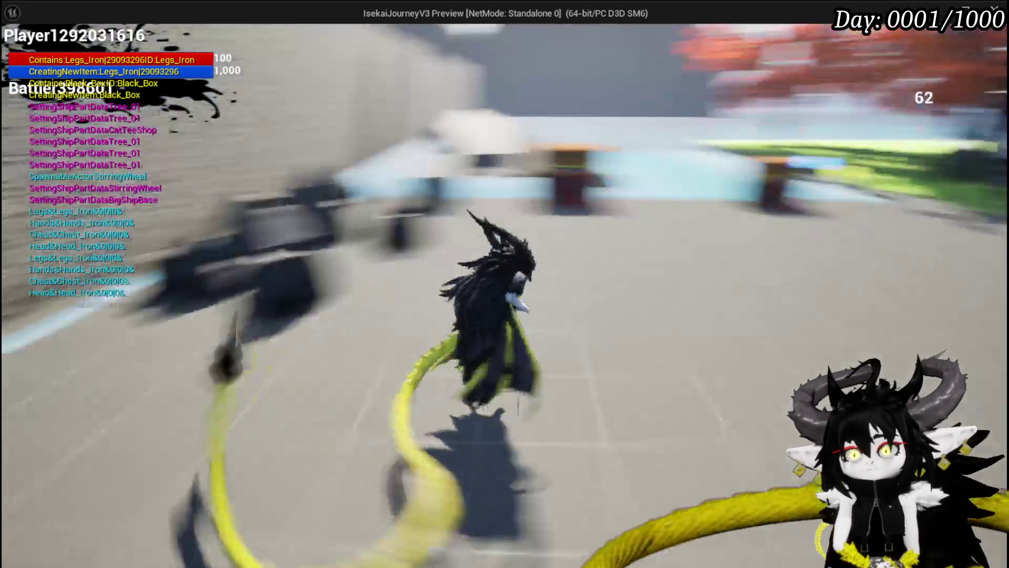
pyautogui.press('space')
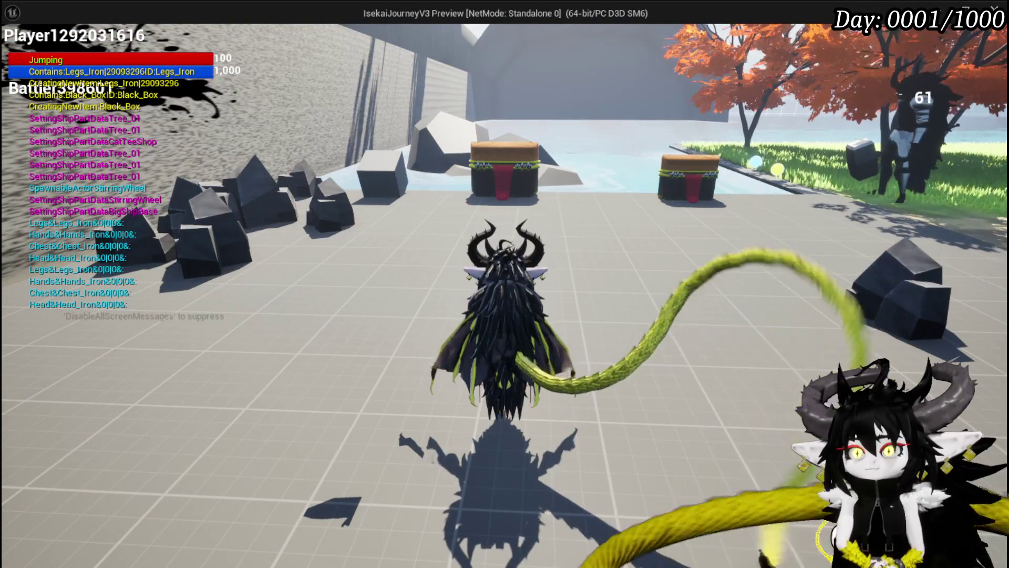
pyautogui.press('w')
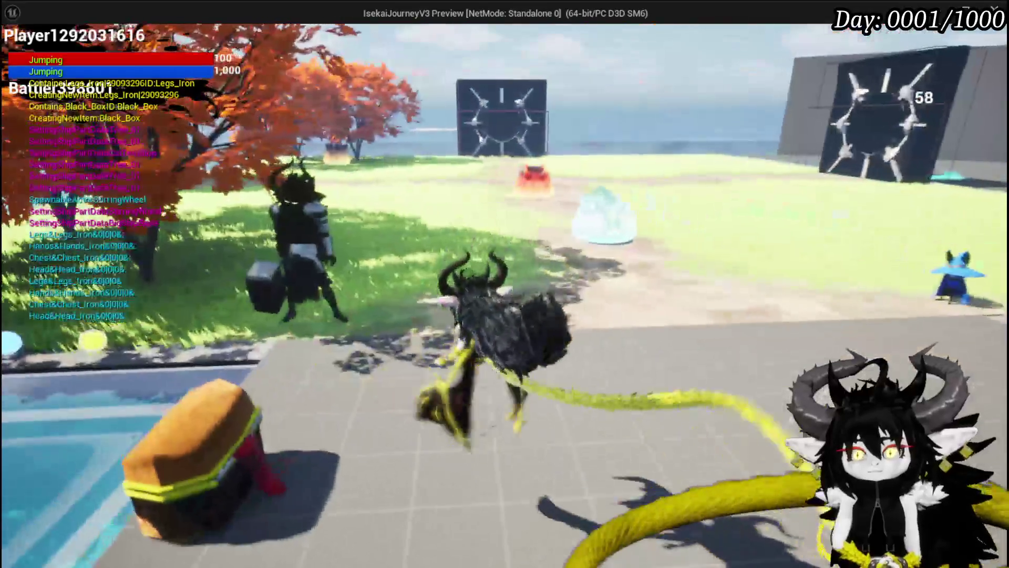
pyautogui.press('space')
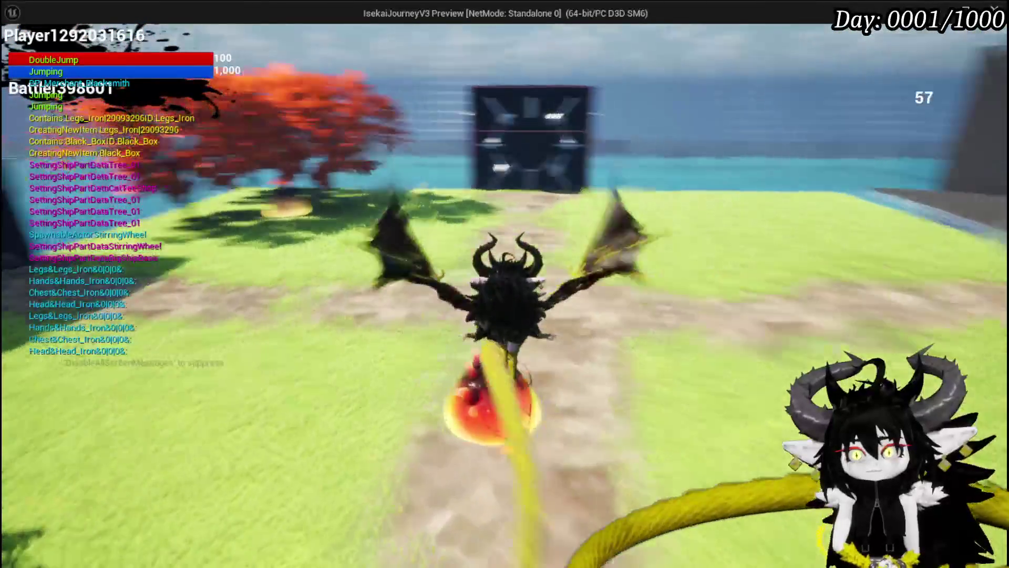
pyautogui.press('space')
pyautogui.press('space')
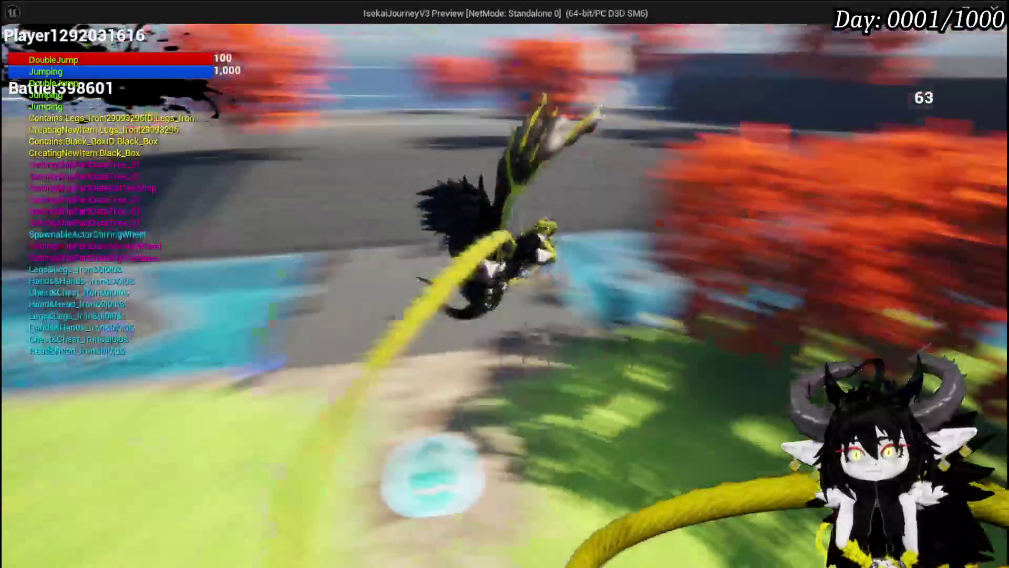
pyautogui.press('space')
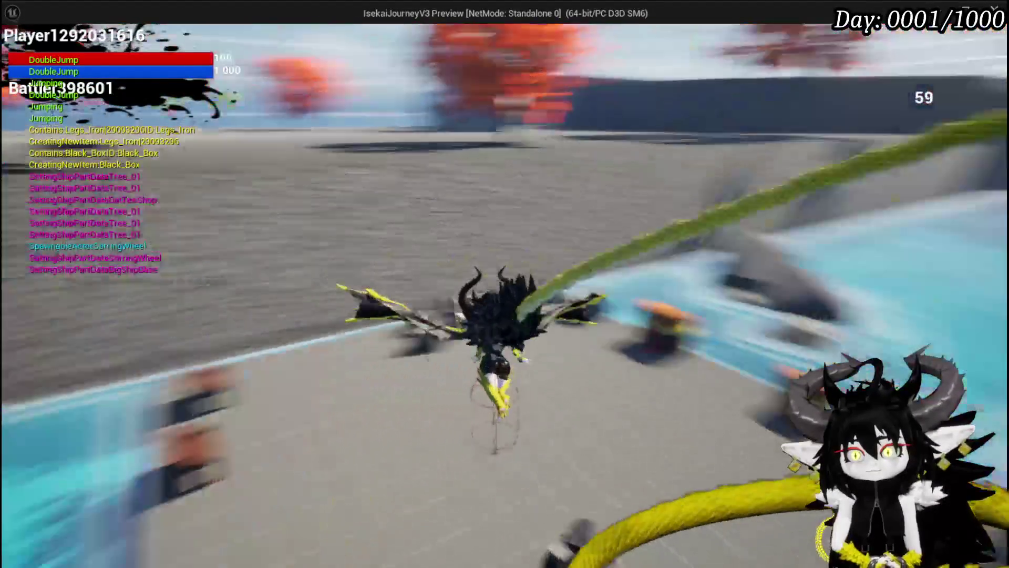
pyautogui.press('space')
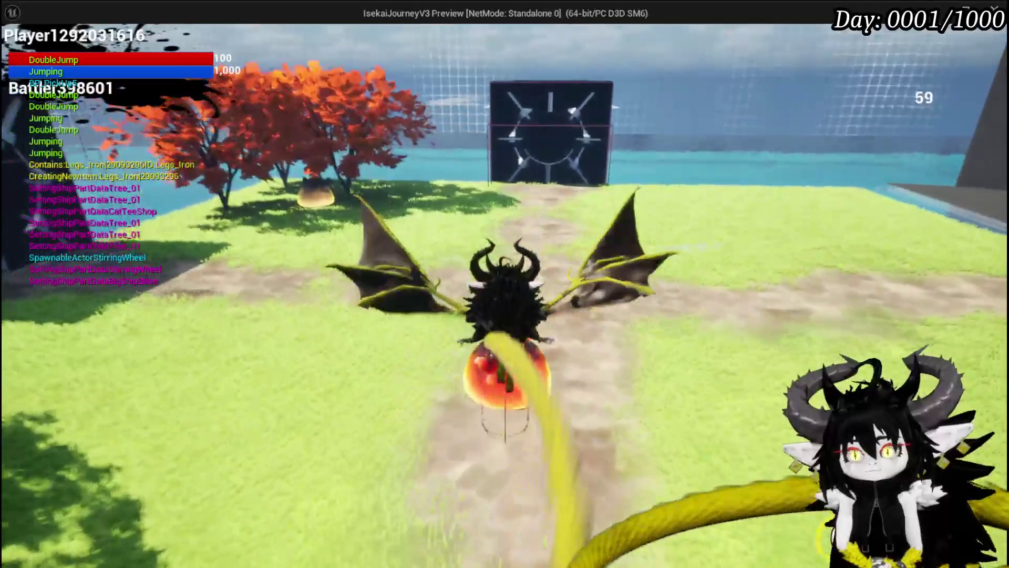
# - Glide toward the gate, land, and keep jumping and gliding over the grass near the trees
pyautogui.press('space')
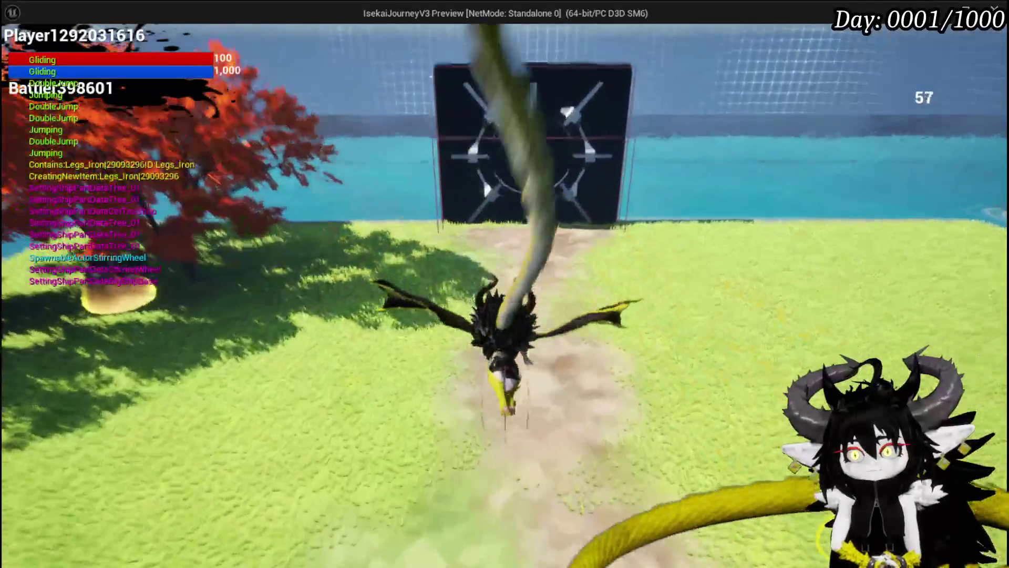
pyautogui.press('space')
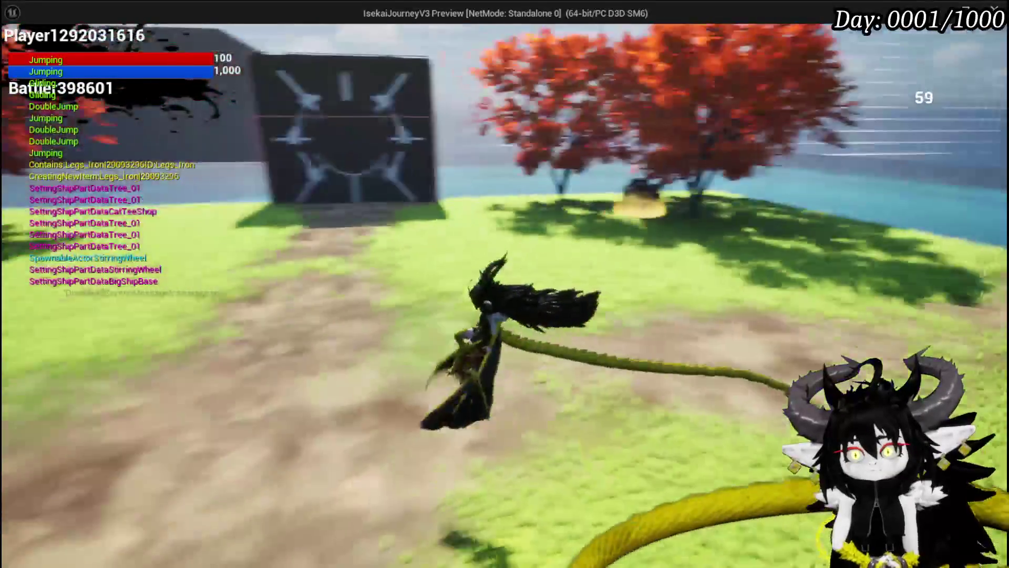
pyautogui.press('space')
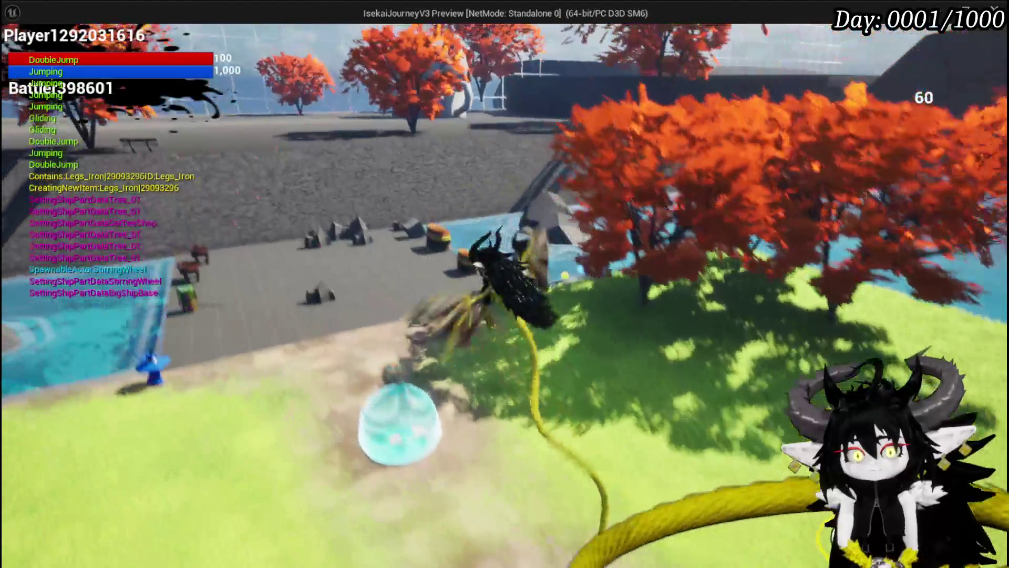
pyautogui.press('space')
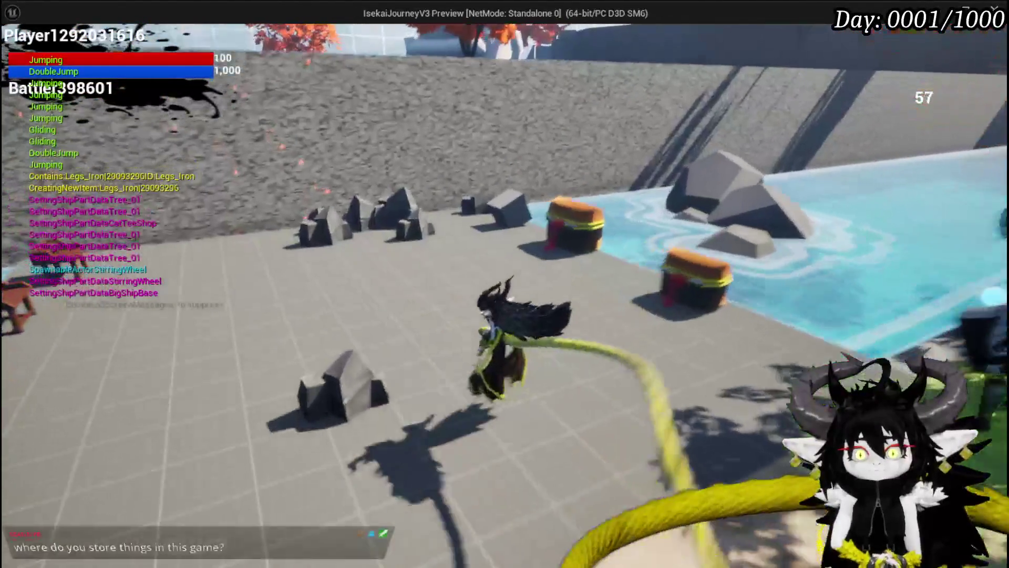
pyautogui.press('space')
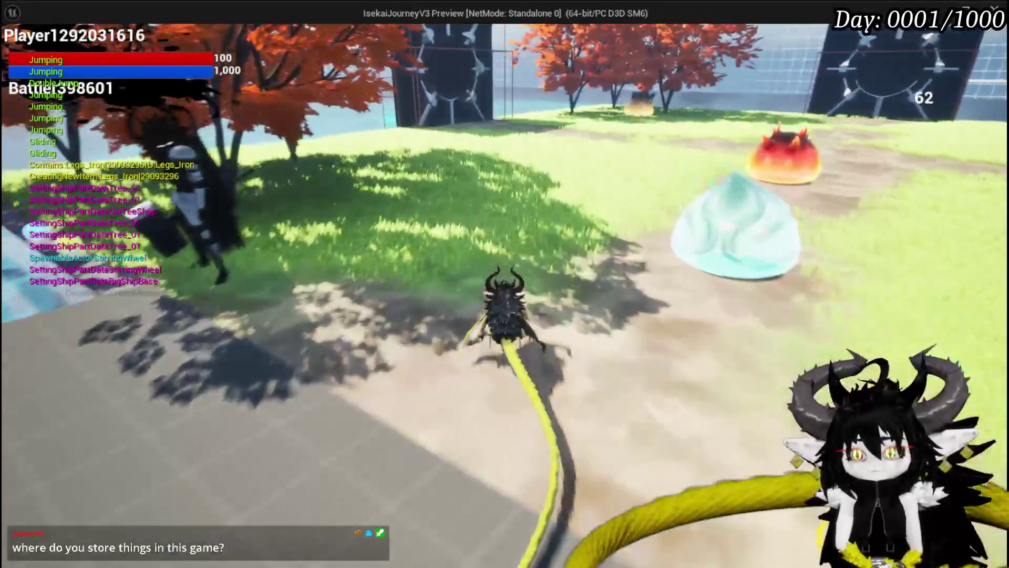
pyautogui.press('space')
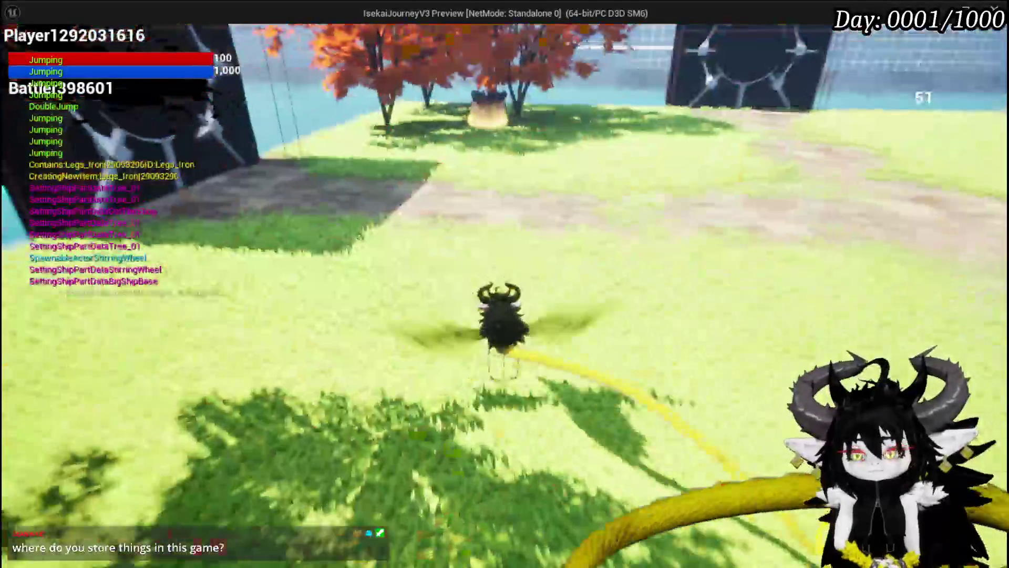
pyautogui.press('space')
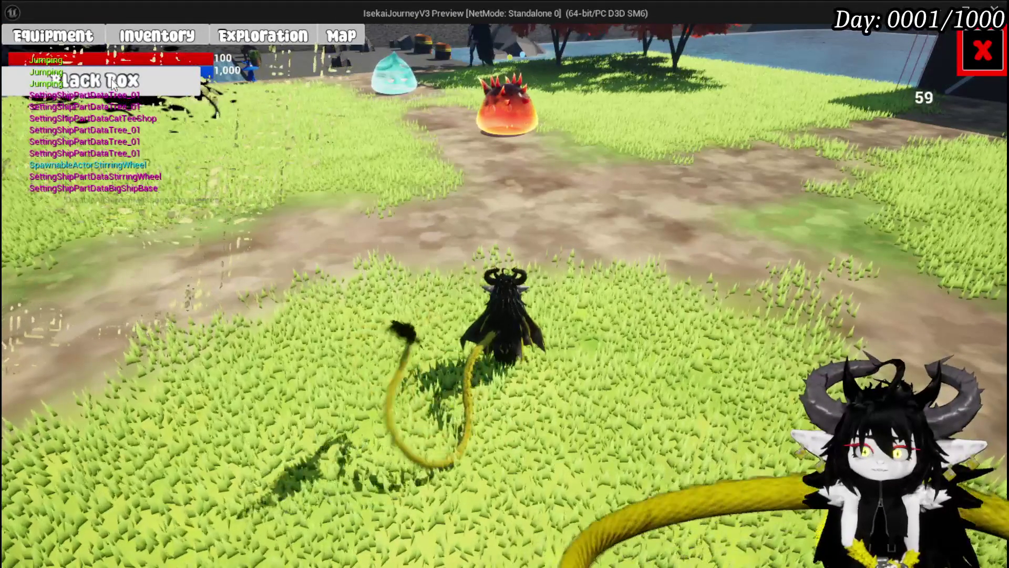
# - Close the menu, walk past the storage chest and jump off the stone floor over the grass
pyautogui.click(981, 51)
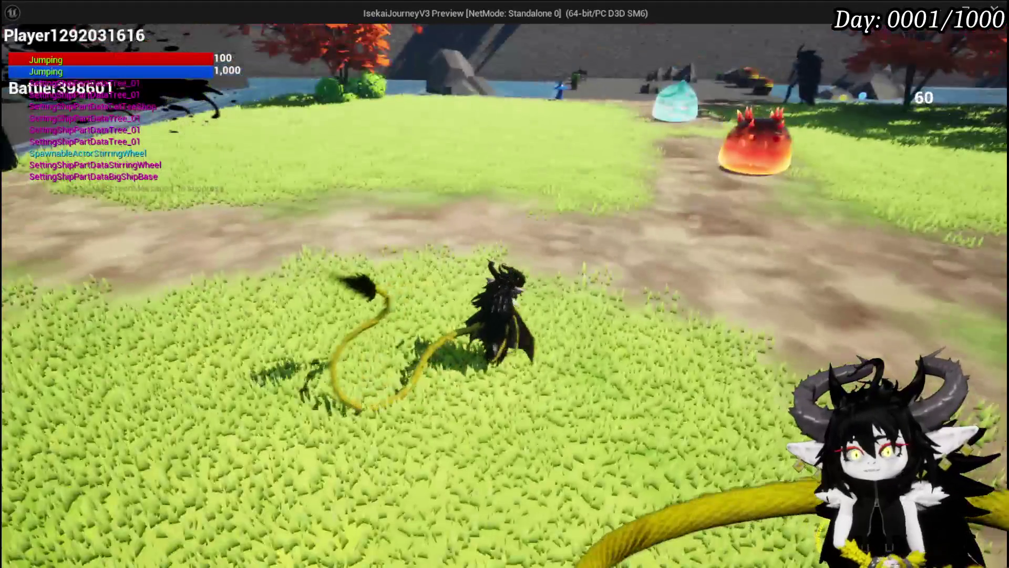
pyautogui.press('w')
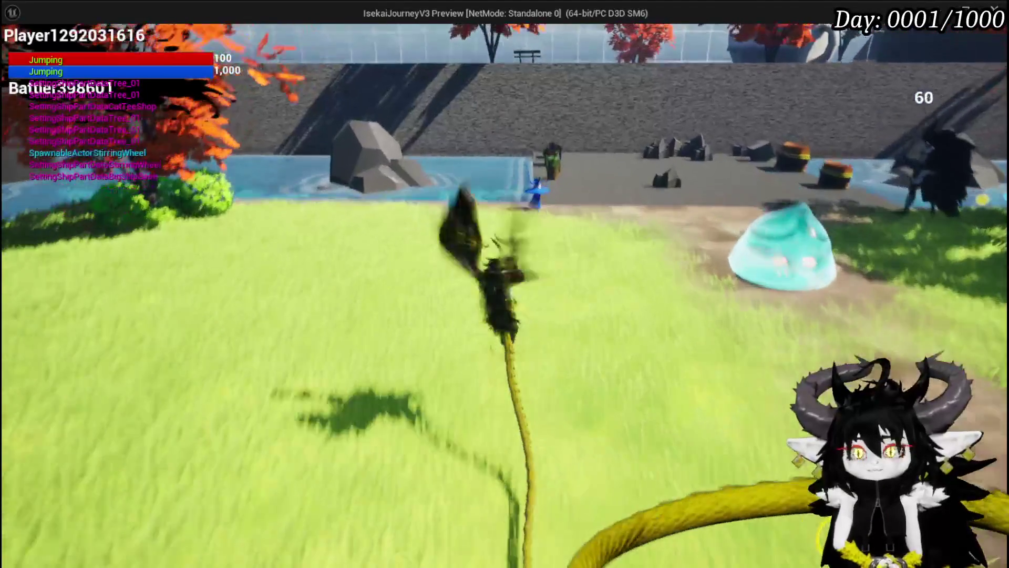
pyautogui.press('w')
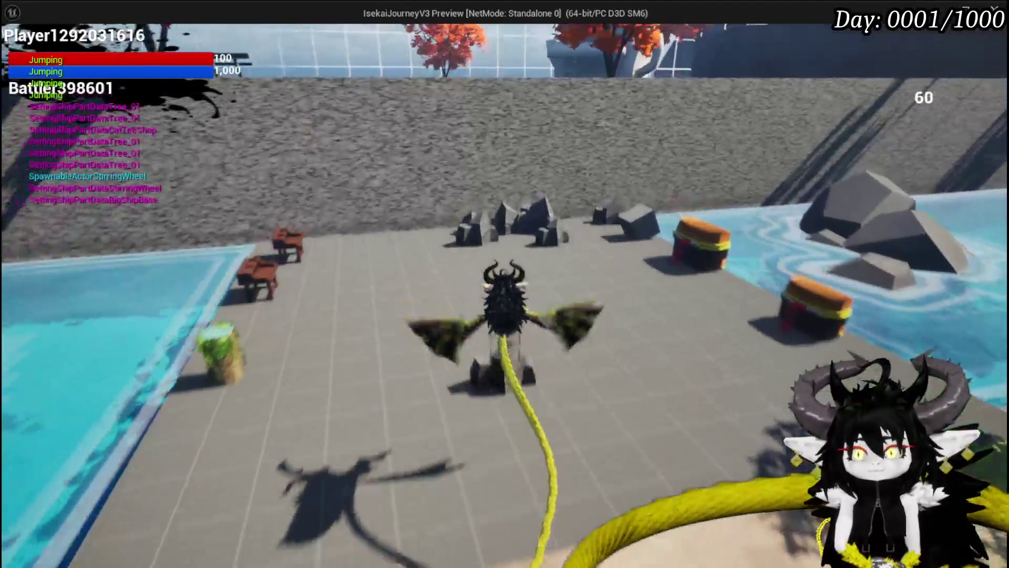
pyautogui.press('w')
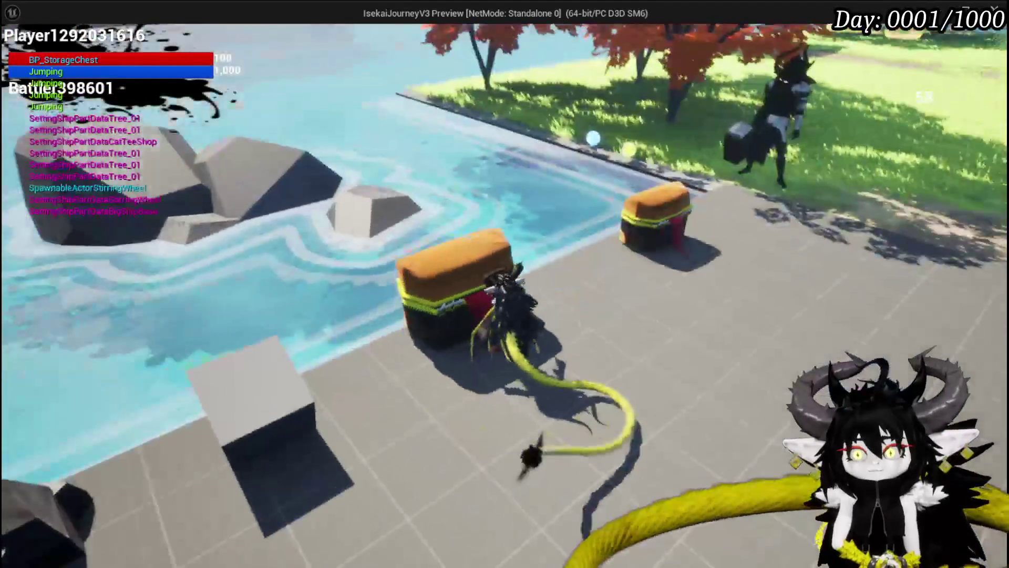
pyautogui.press('space')
pyautogui.press('w')
pyautogui.press('space')
pyautogui.press('space')
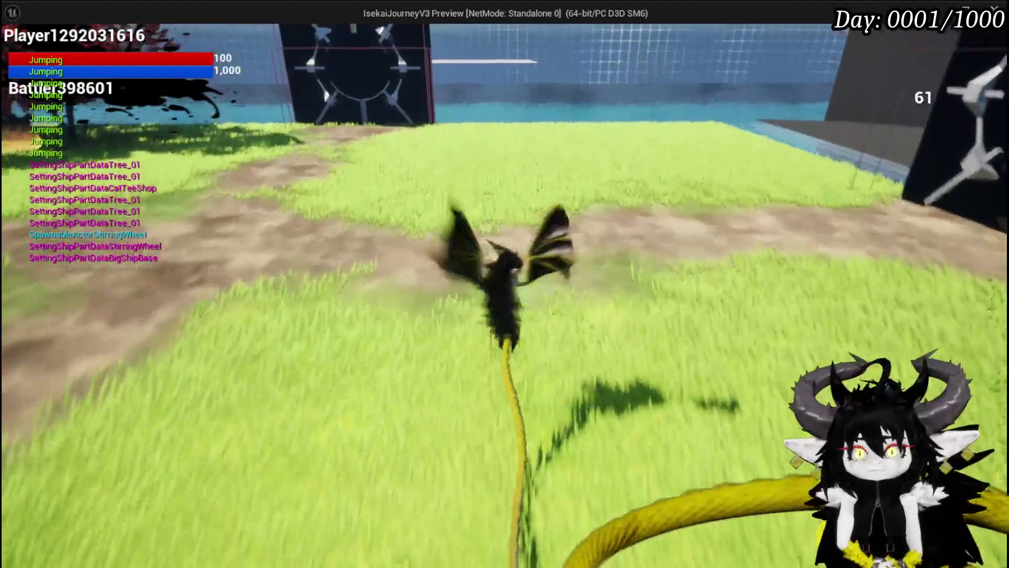
pyautogui.press('w')
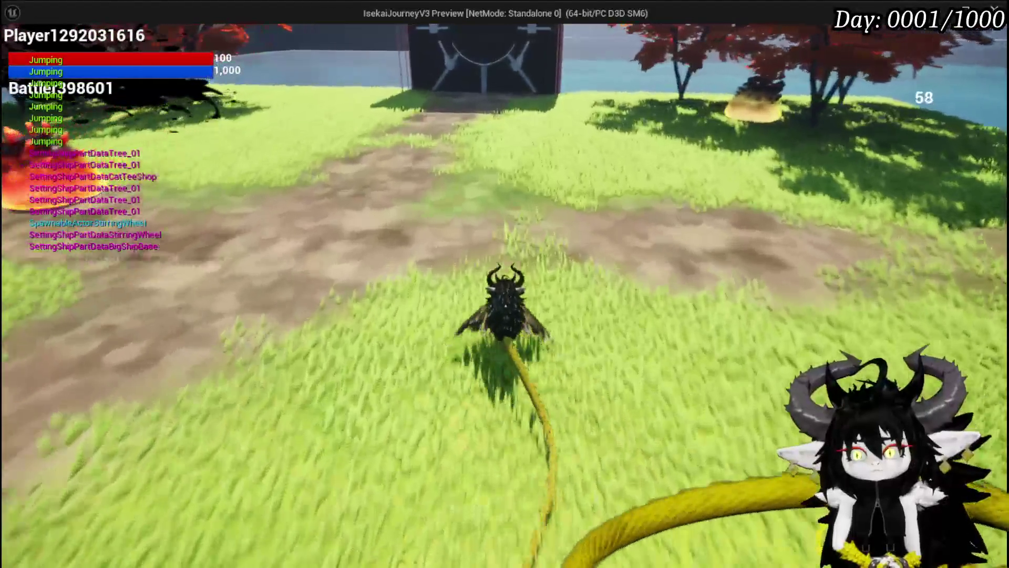
pyautogui.press('w')
pyautogui.press('space')
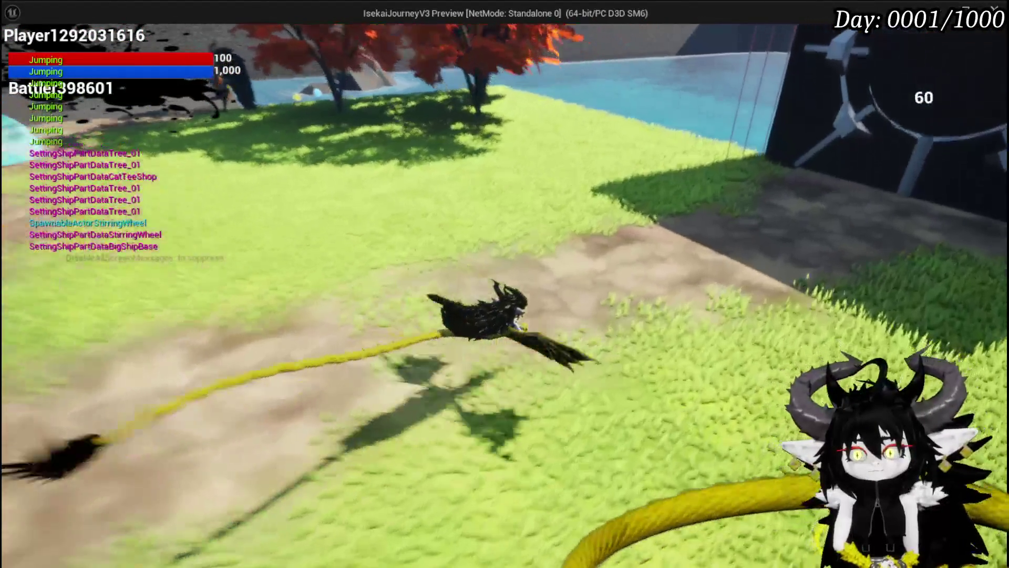
# - Fly toward the gate, turn back toward the red trees and slimes, then return up the path
pyautogui.press('space')
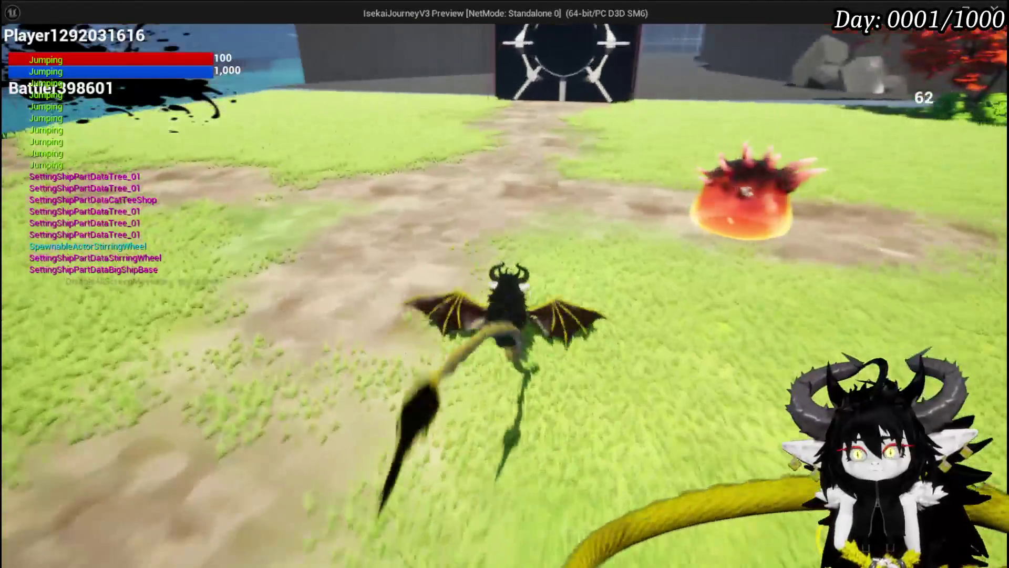
pyautogui.press('space')
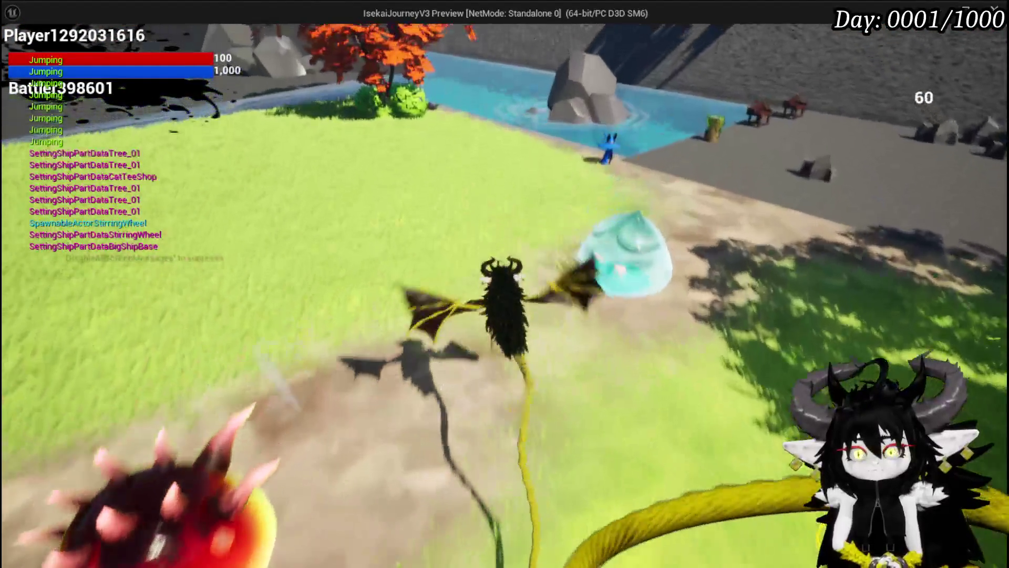
pyautogui.press('w')
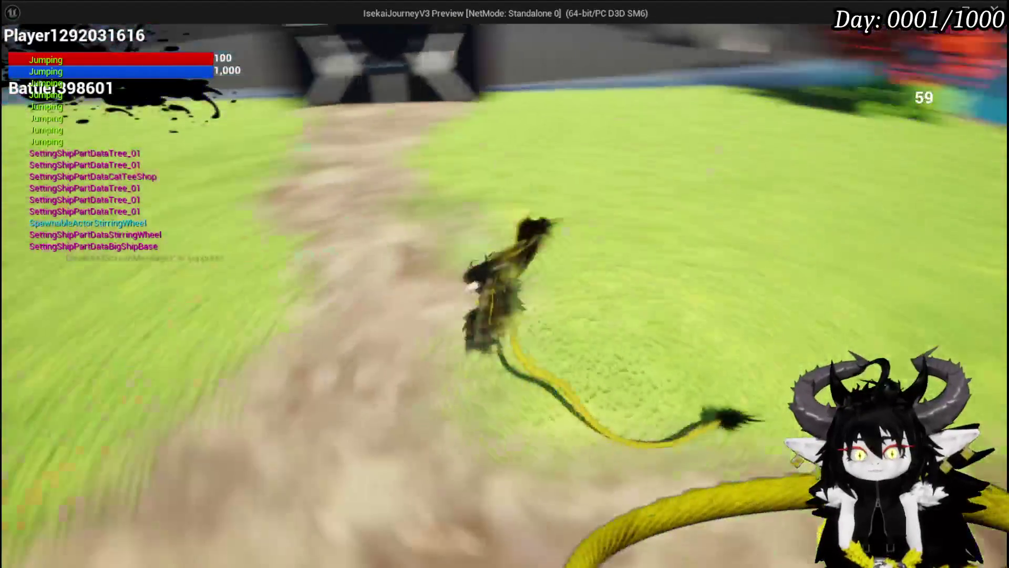
pyautogui.press('s')
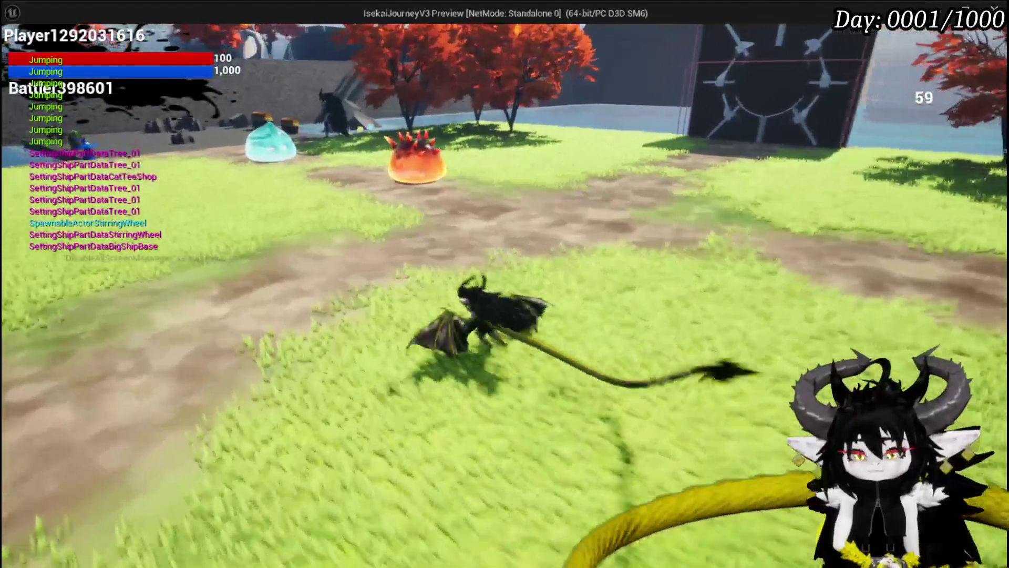
pyautogui.press('w')
pyautogui.press('s')
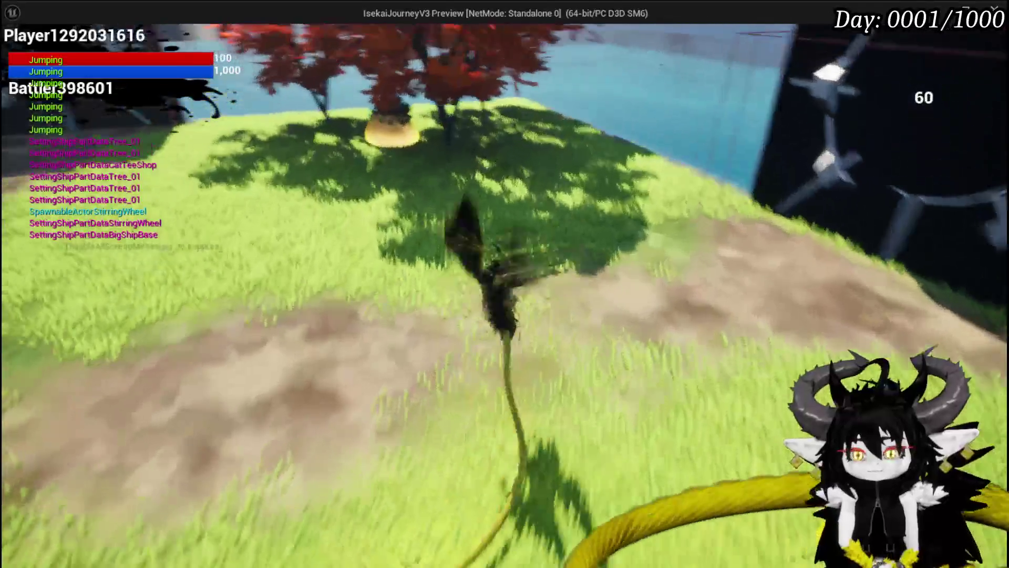
pyautogui.press('space')
pyautogui.press('w')
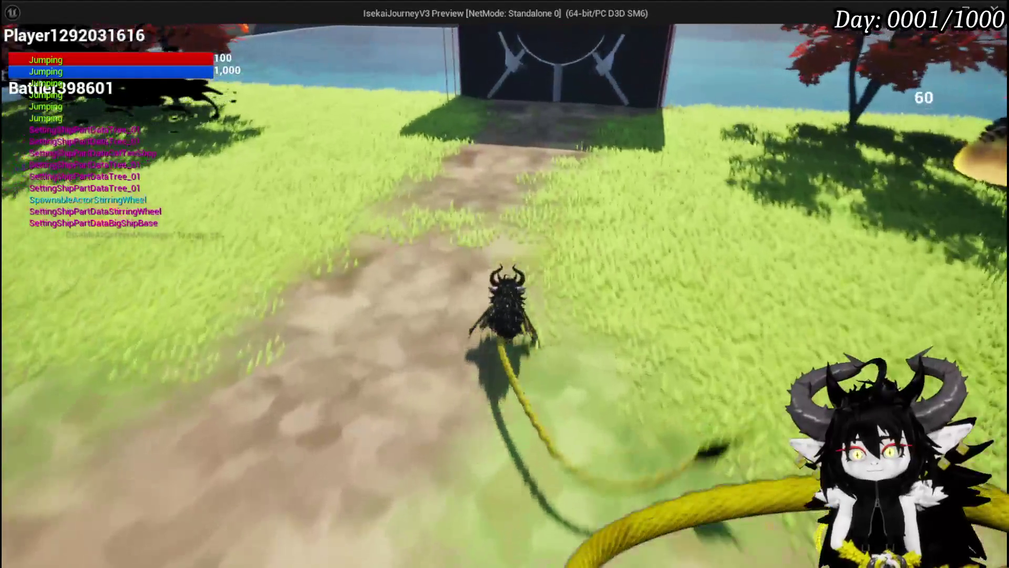
pyautogui.press('s')
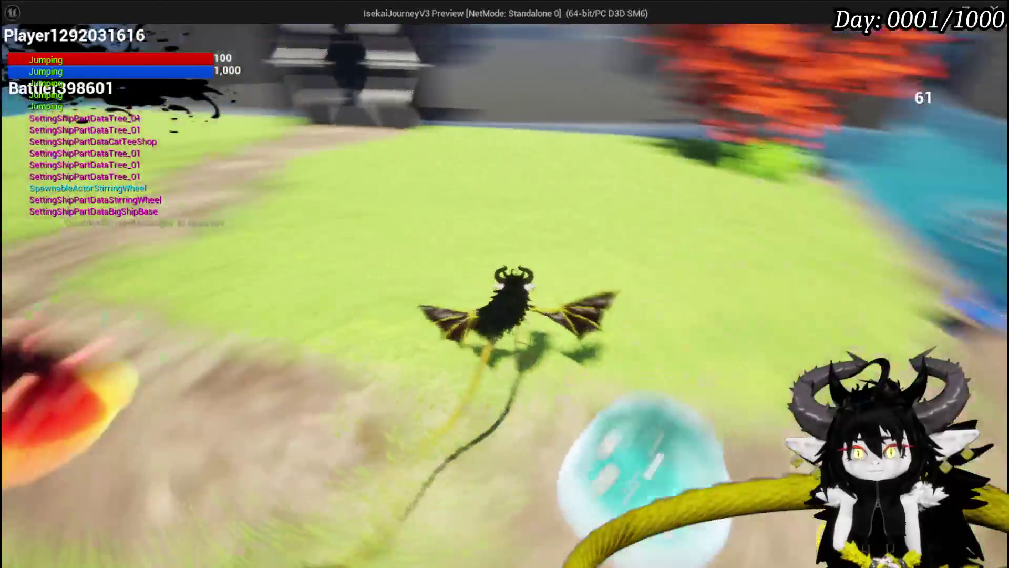
pyautogui.press('w')
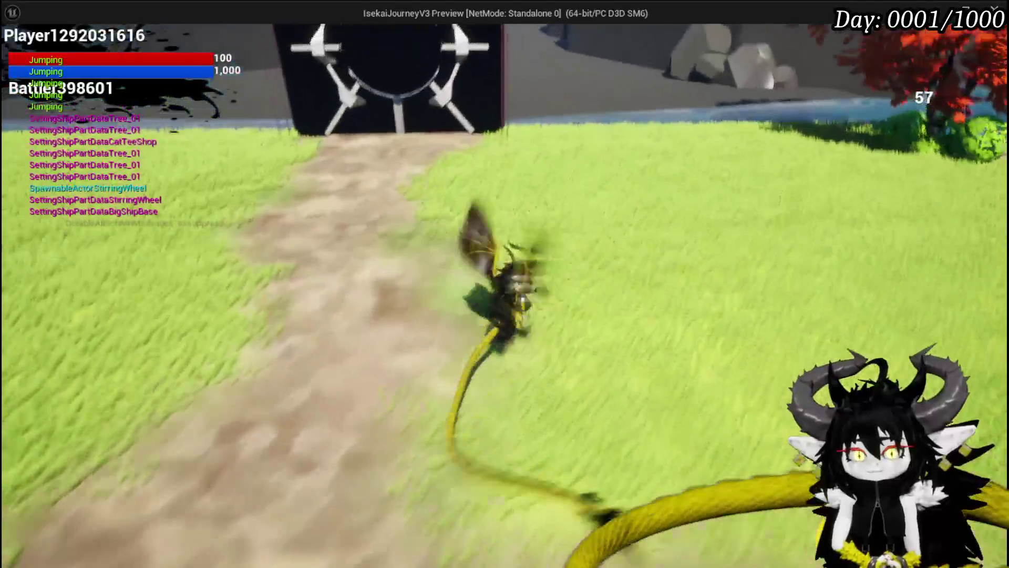
pyautogui.press('w')
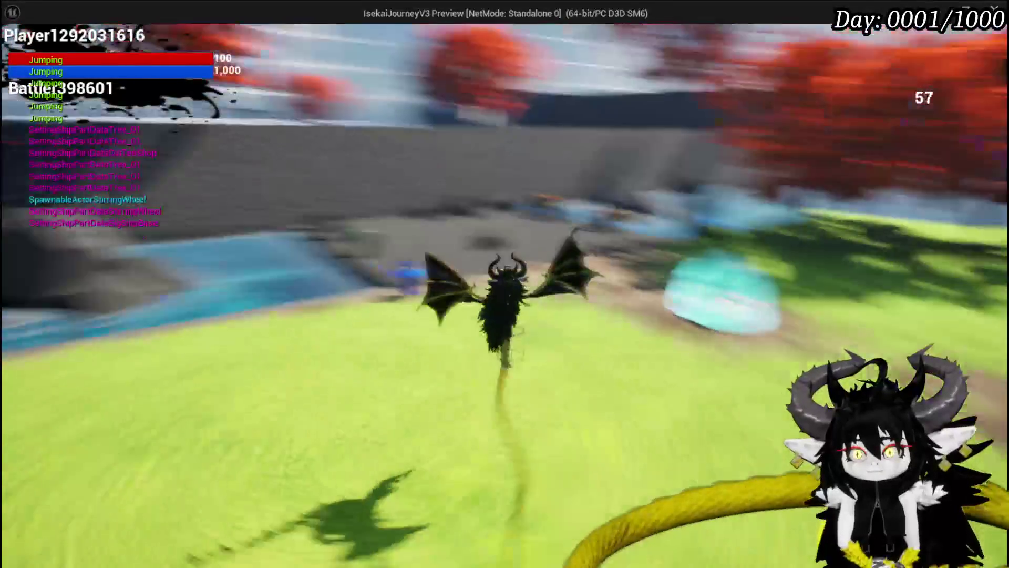
# - Cross the stone plaza to the lawn by the slimes and walk up to the storage chests
pyautogui.press('a')
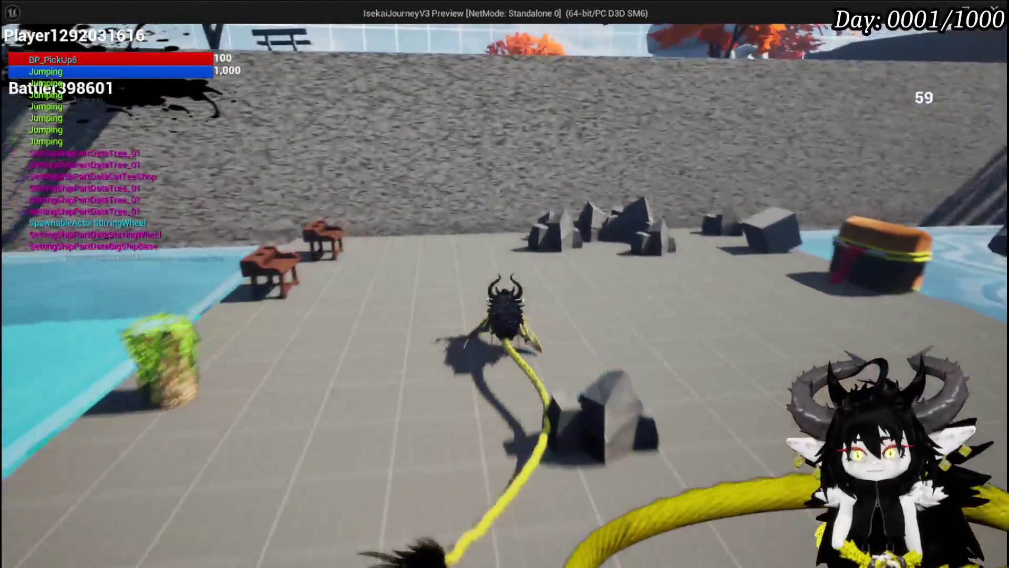
pyautogui.press('w')
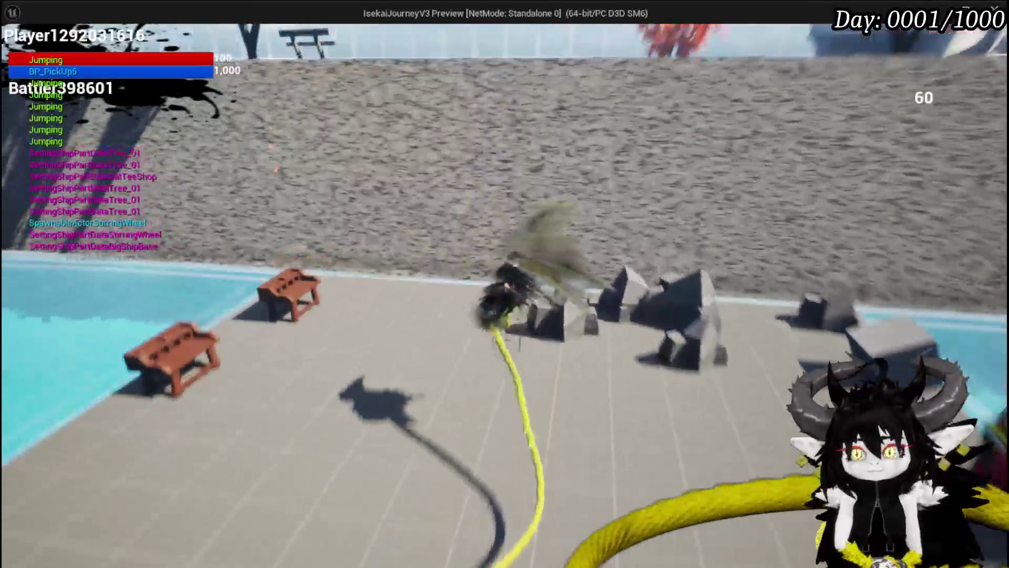
pyautogui.press('w')
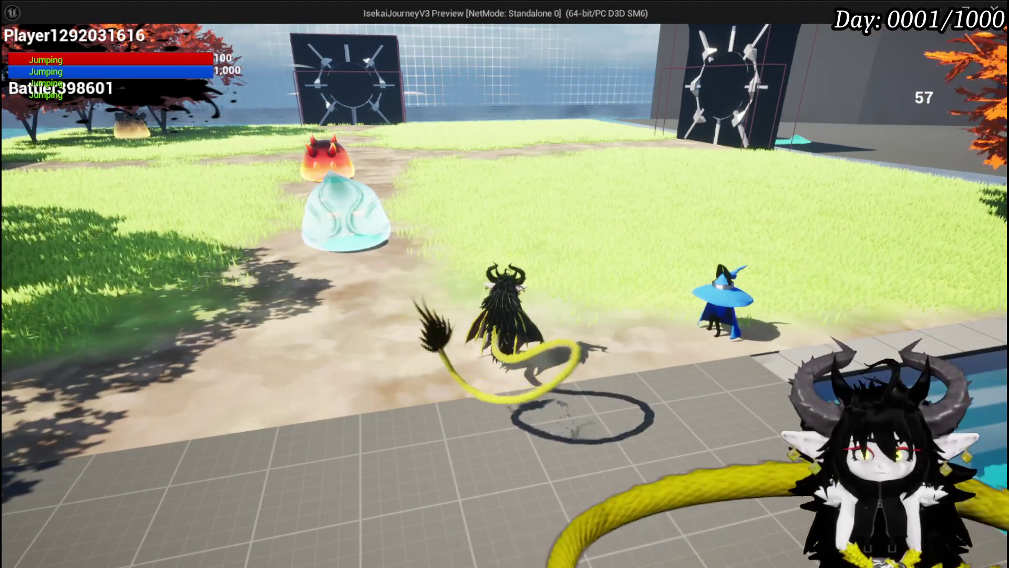
pyautogui.press('a')
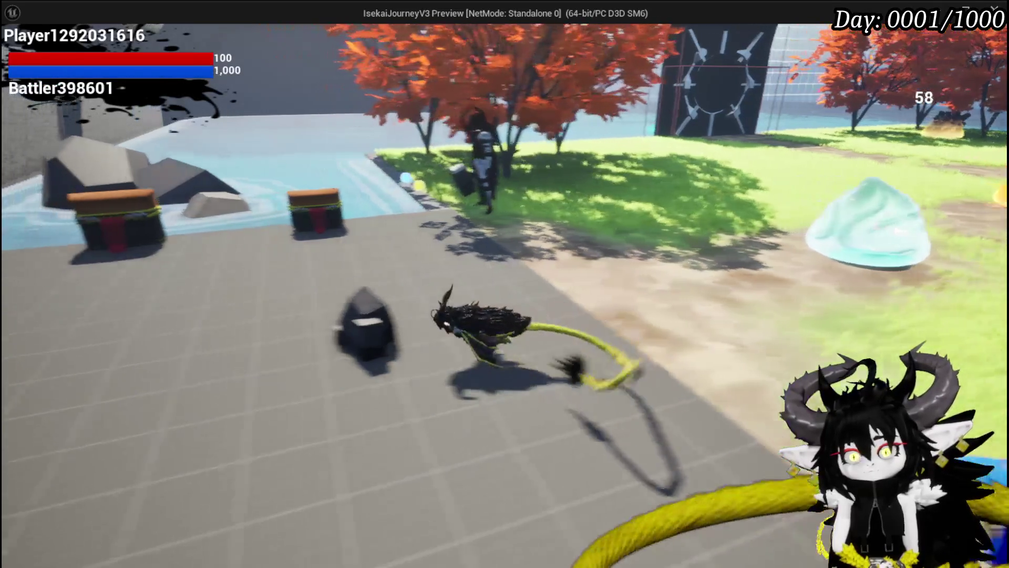
pyautogui.press('d')
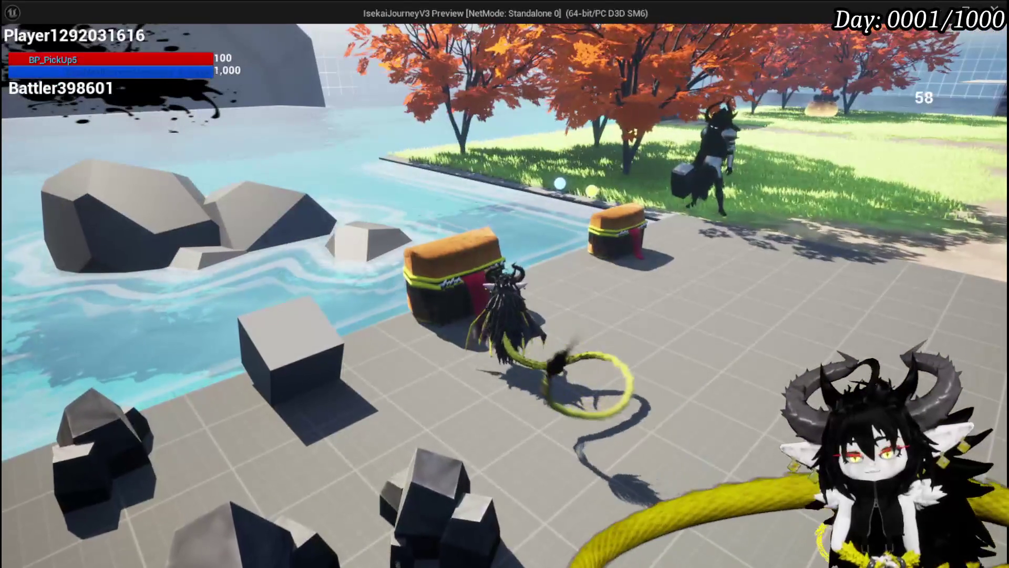
pyautogui.press('a')
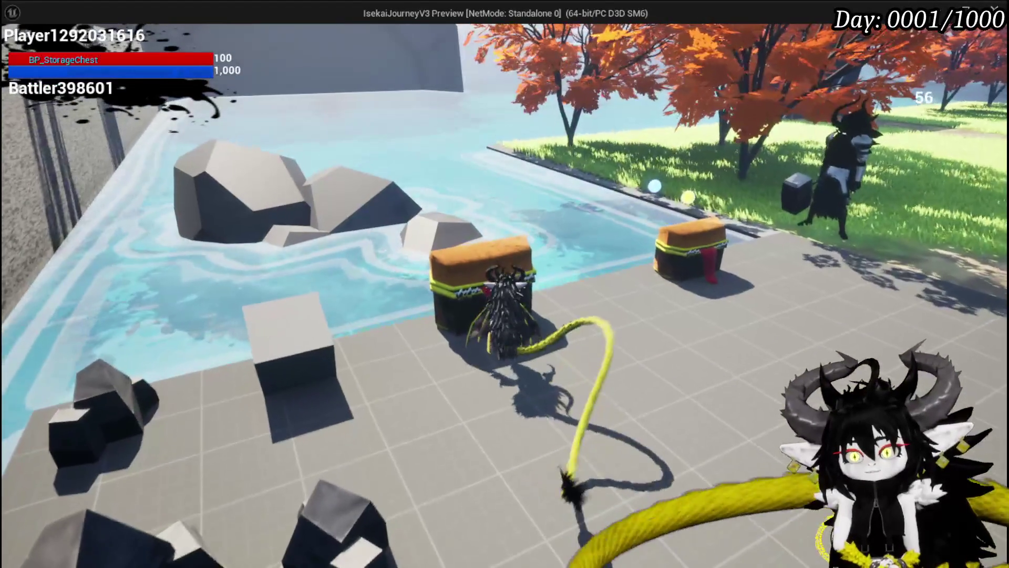
# - Leap and double jump across the grass toward the gate and pond, then bring up the in-game menu with Tab
pyautogui.press('space')
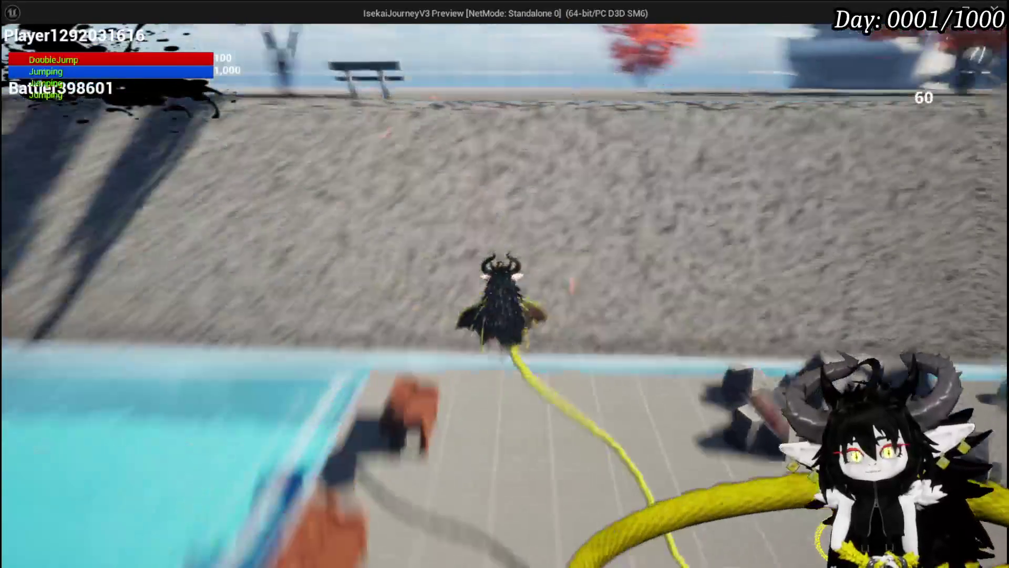
pyautogui.press('space')
pyautogui.press('w')
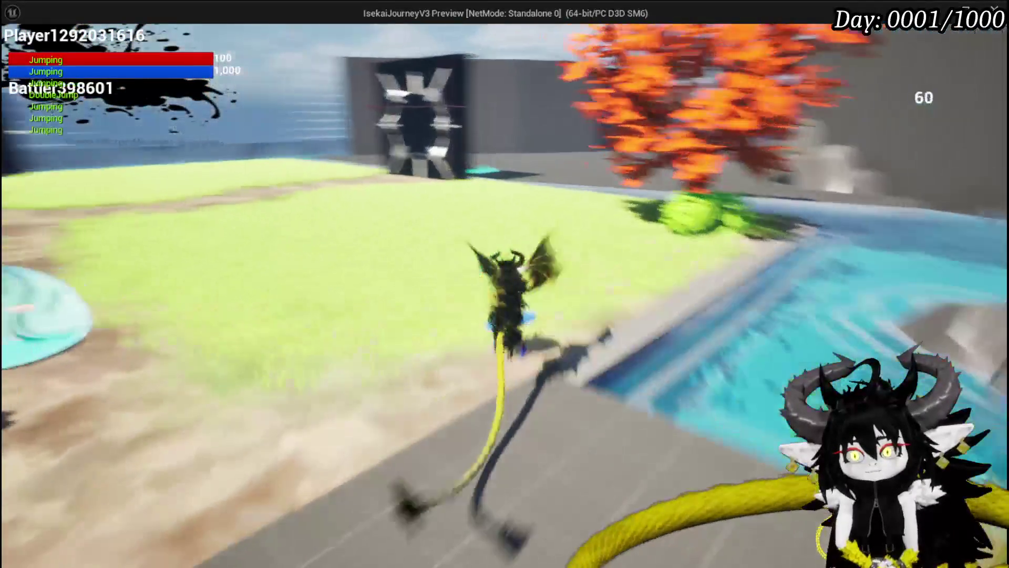
pyautogui.press('space')
pyautogui.press('w')
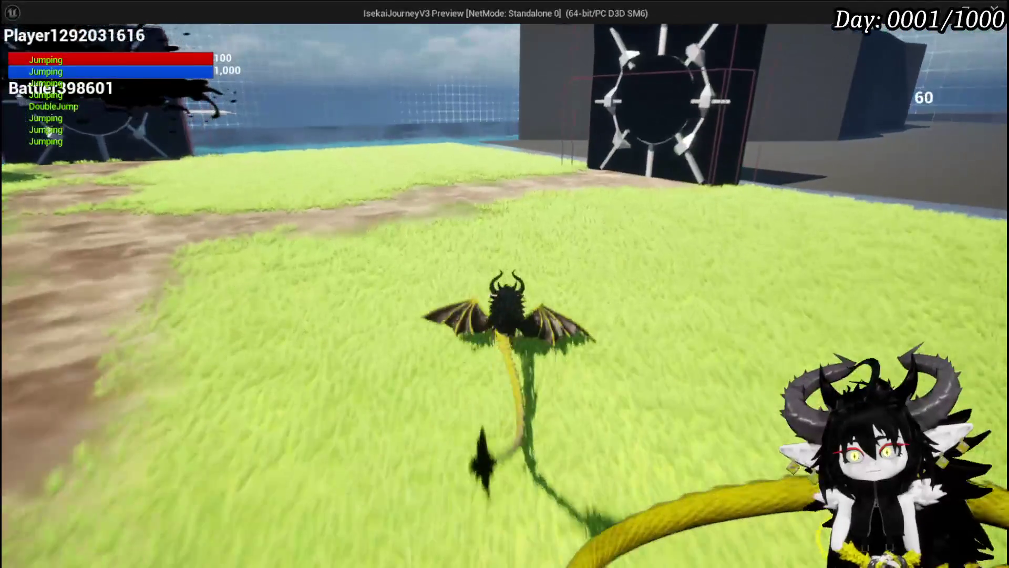
pyautogui.press('space')
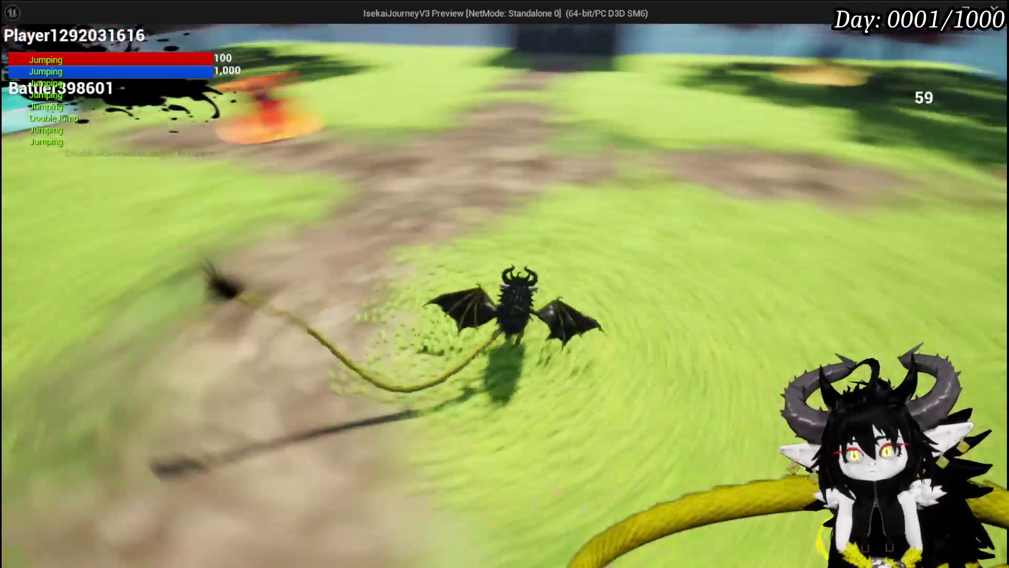
pyautogui.press('Tab')
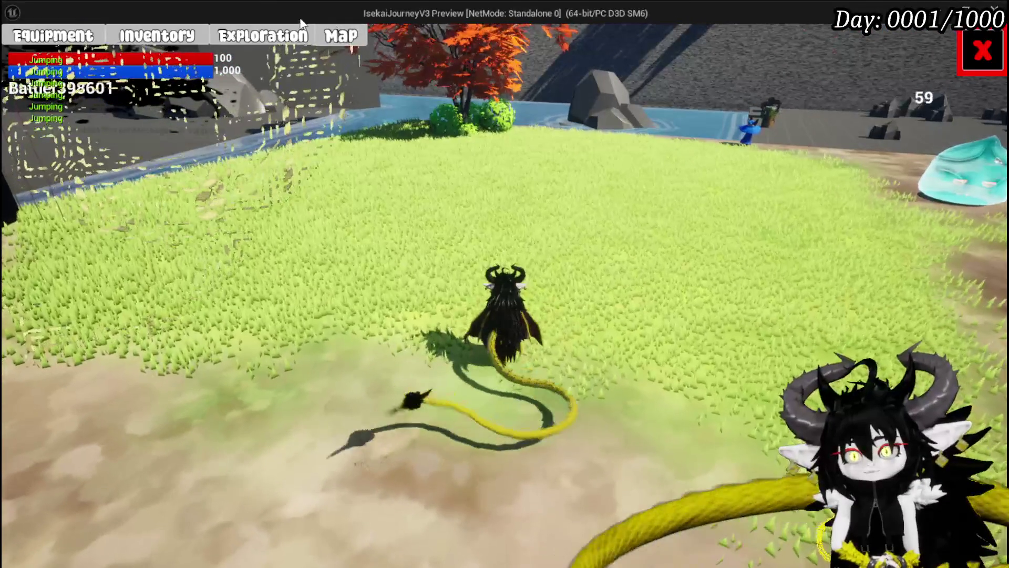
# - Browse the Equipment items in the inventory grid, scrolling down and back up, then close the menu
pyautogui.click(150, 40)
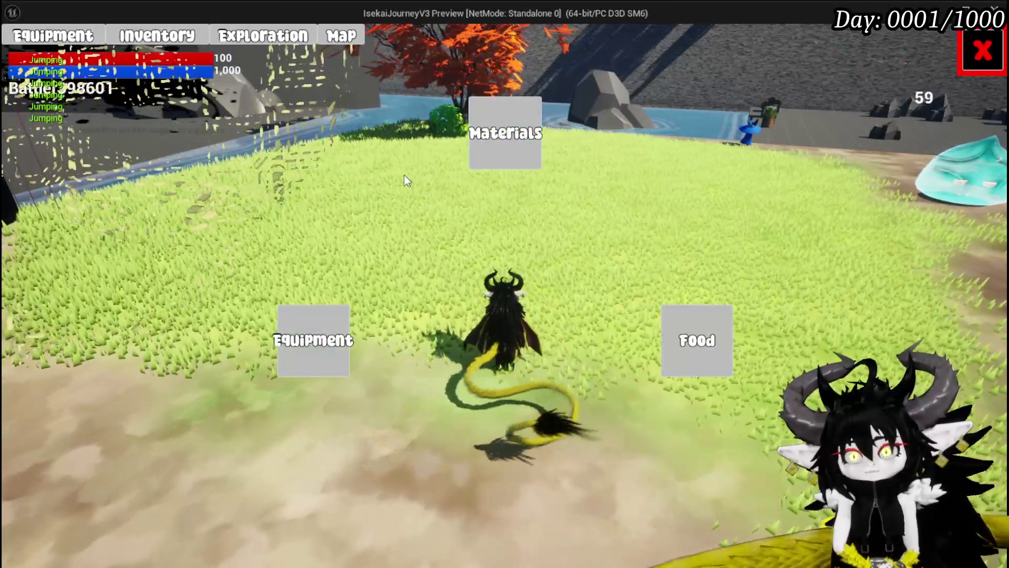
pyautogui.click(318, 316)
pyautogui.scroll(-5, 545, 394)
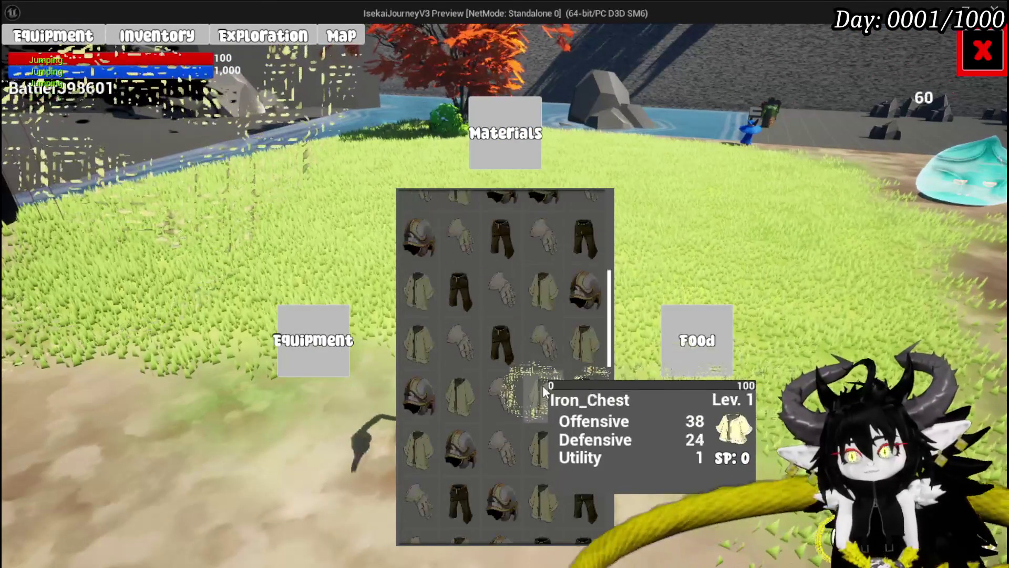
pyautogui.scroll(-5, 526, 336)
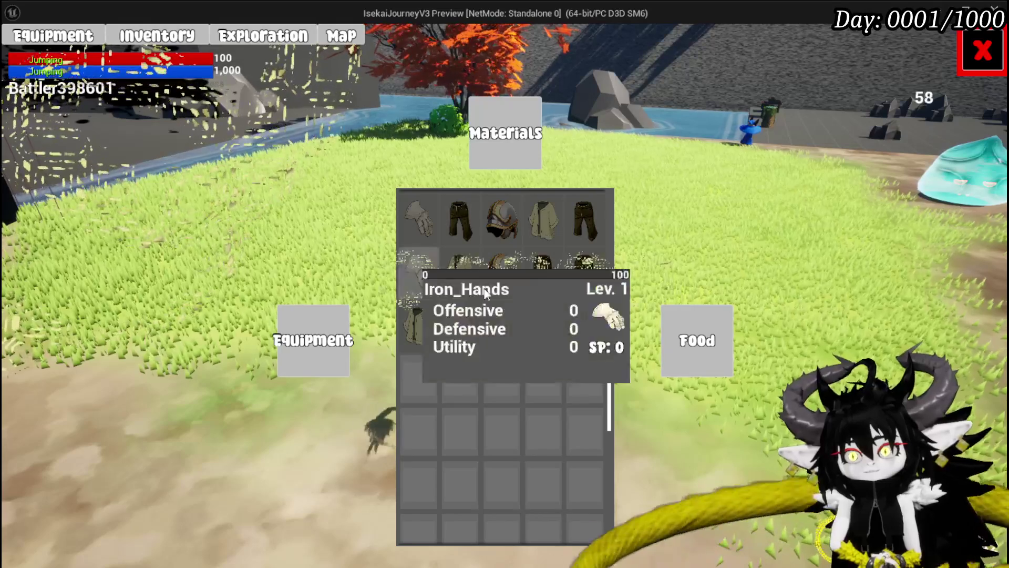
pyautogui.scroll(5, 505, 261)
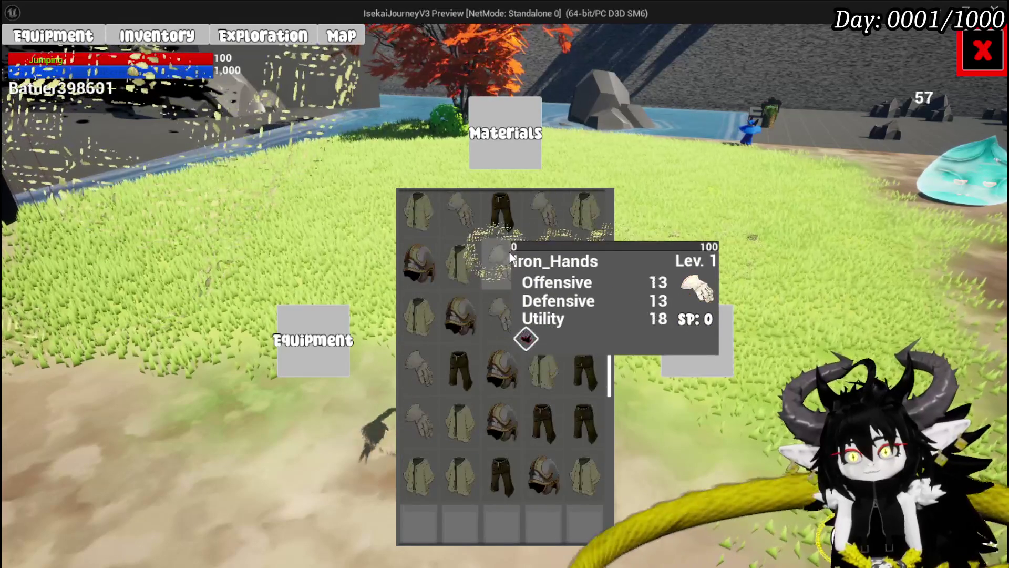
pyautogui.scroll(4, 507, 258)
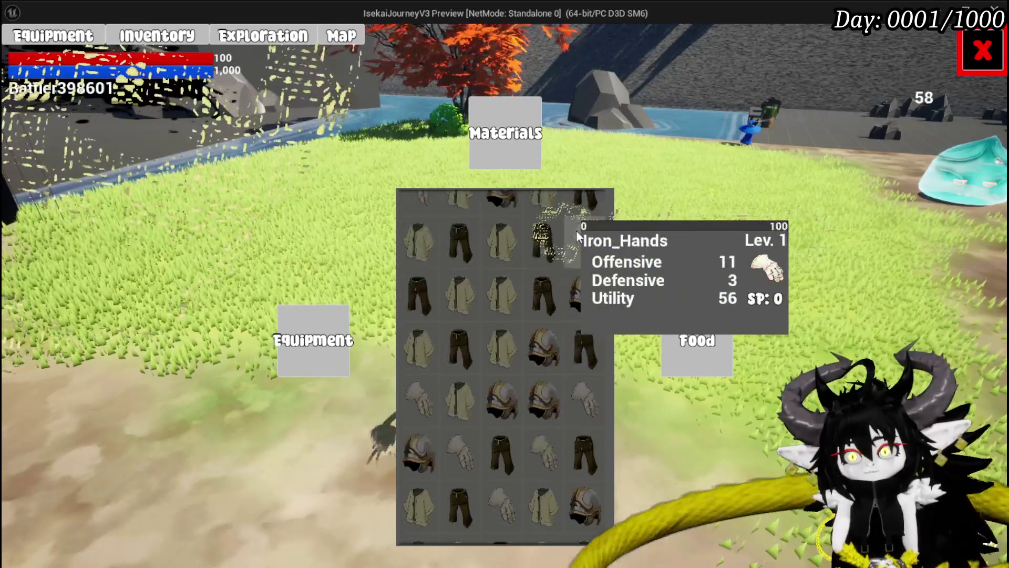
pyautogui.scroll(2, 576, 230)
pyautogui.click(982, 51)
# - Fly the dragon over the stone plaza and around the red and blue slimes, then stop the preview with Esc
pyautogui.press('space')
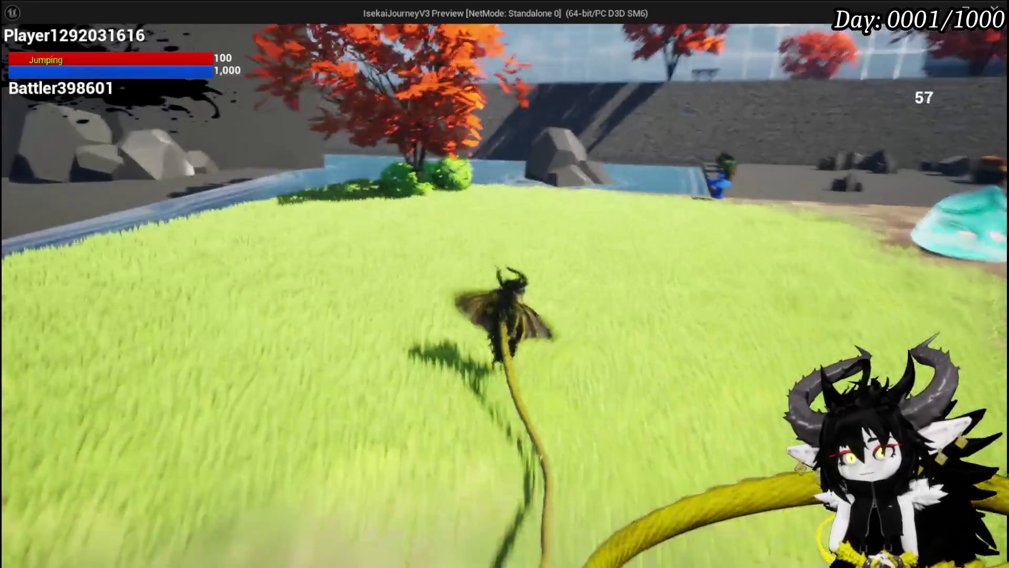
pyautogui.press('space')
pyautogui.press('space')
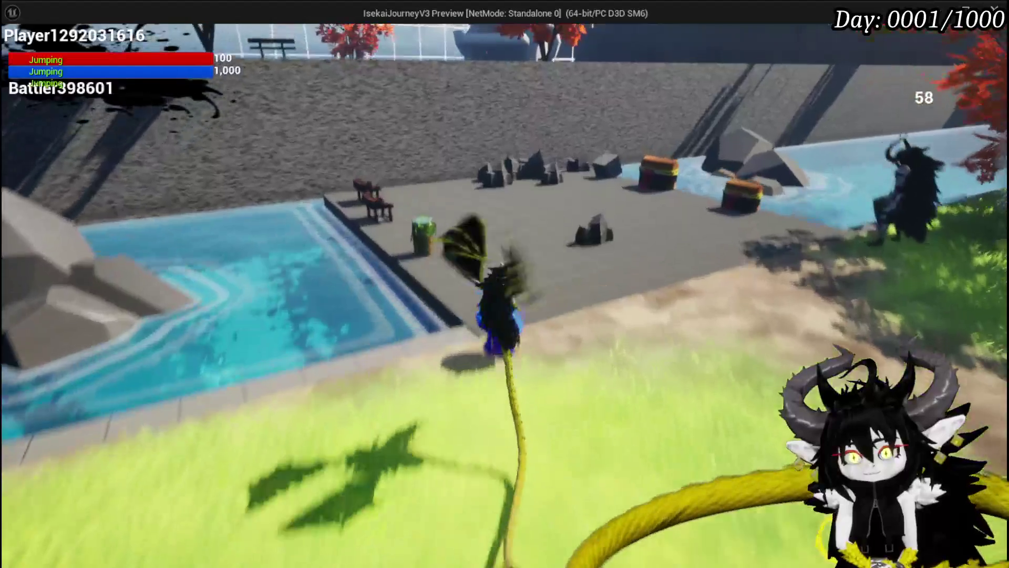
pyautogui.press('w')
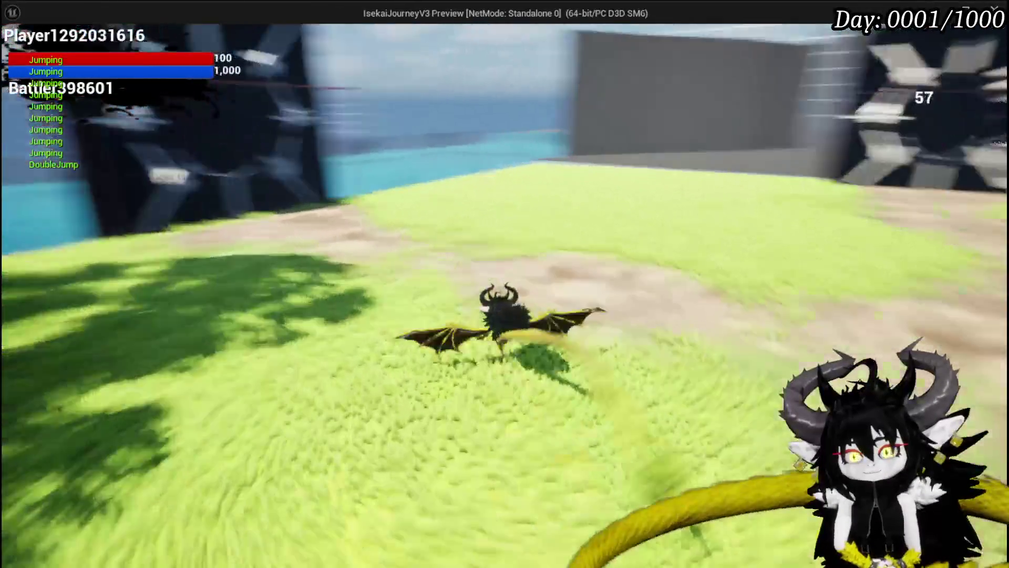
pyautogui.press('w')
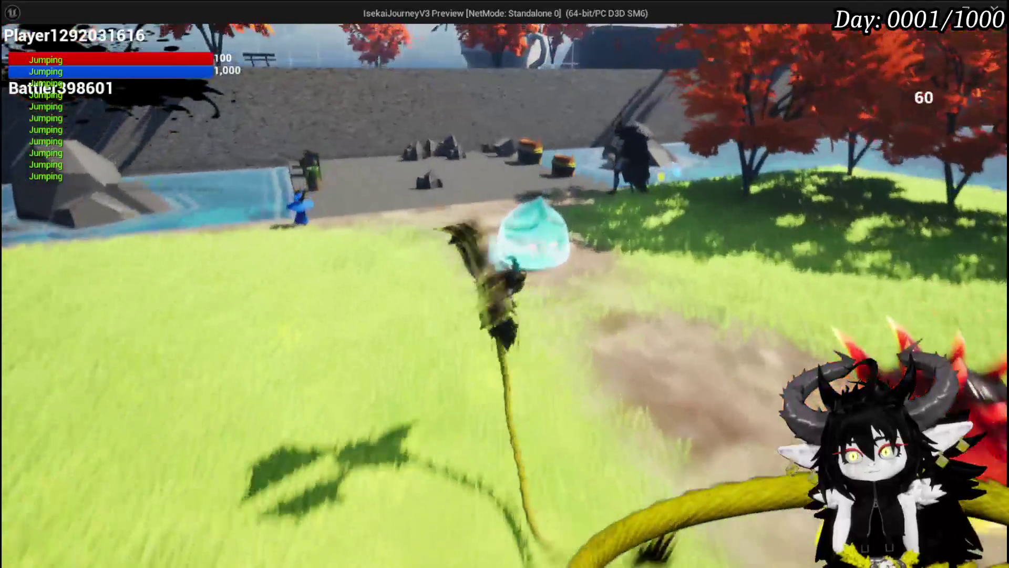
pyautogui.press('space')
pyautogui.press('space')
pyautogui.press('w')
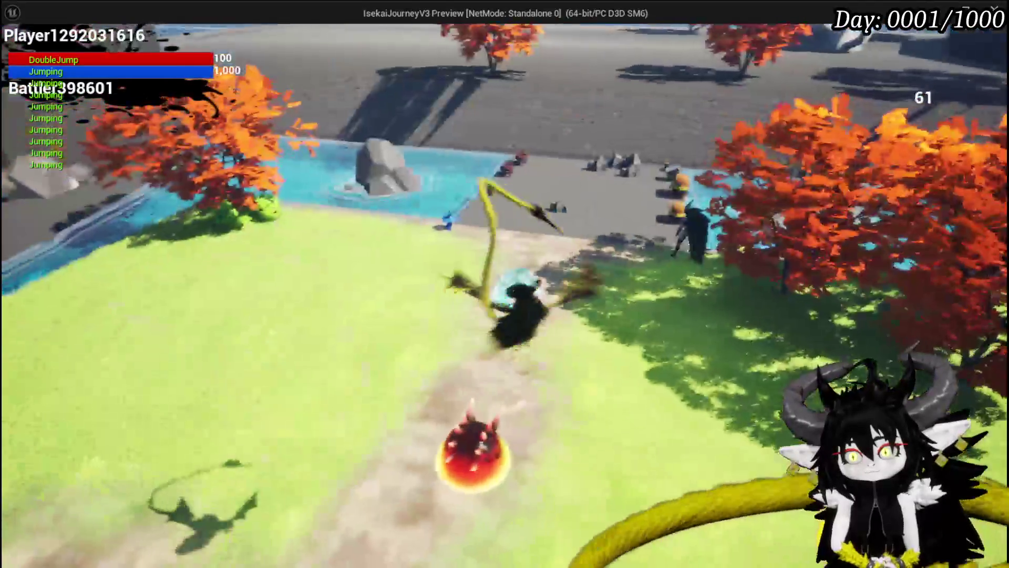
pyautogui.press('w')
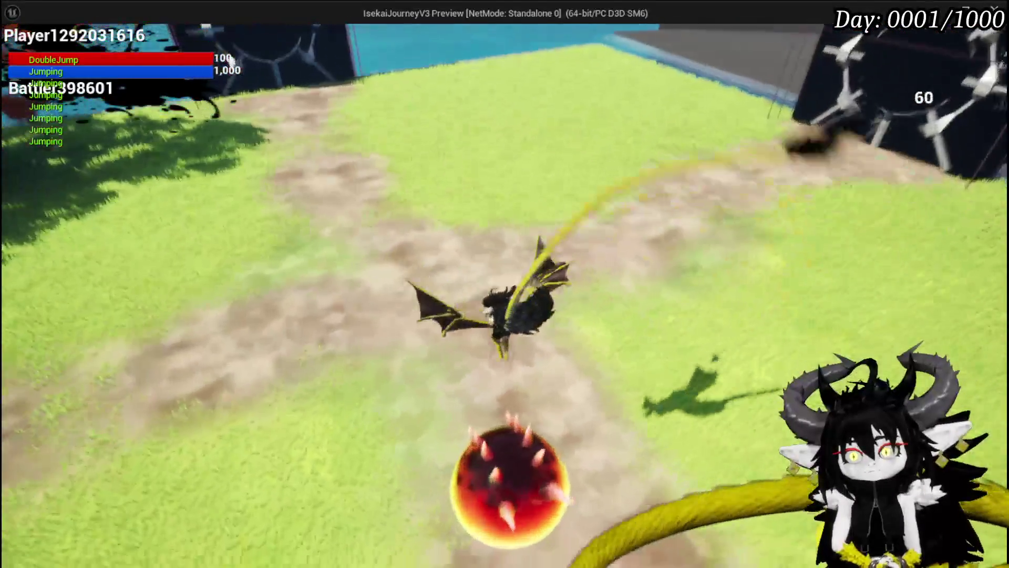
pyautogui.press('w')
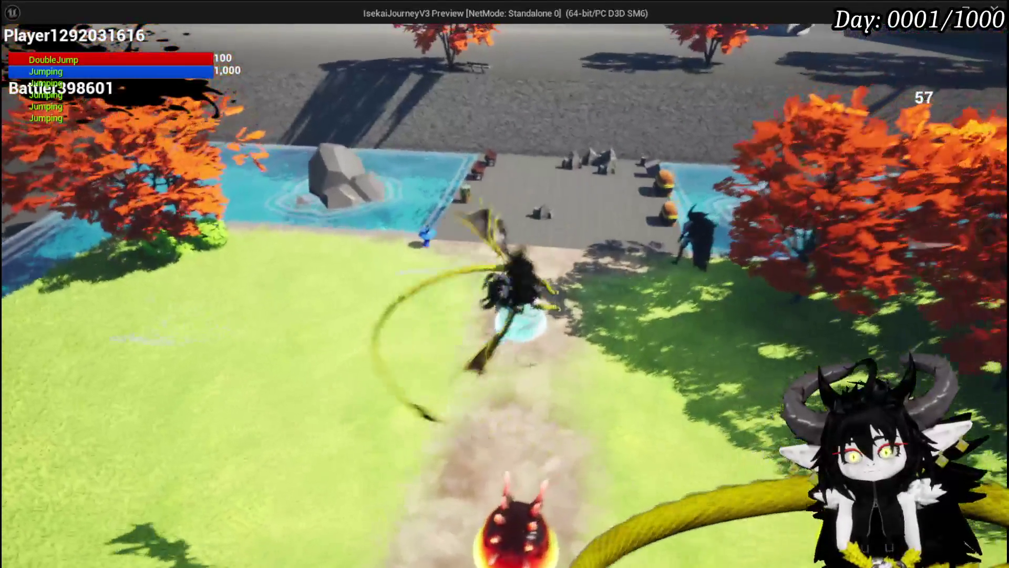
pyautogui.press('w')
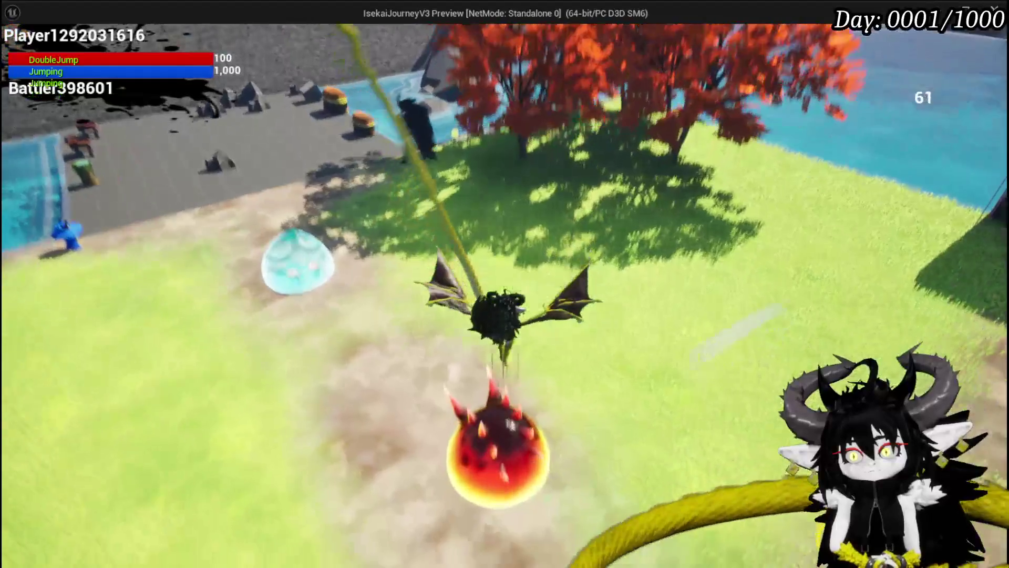
pyautogui.press('w')
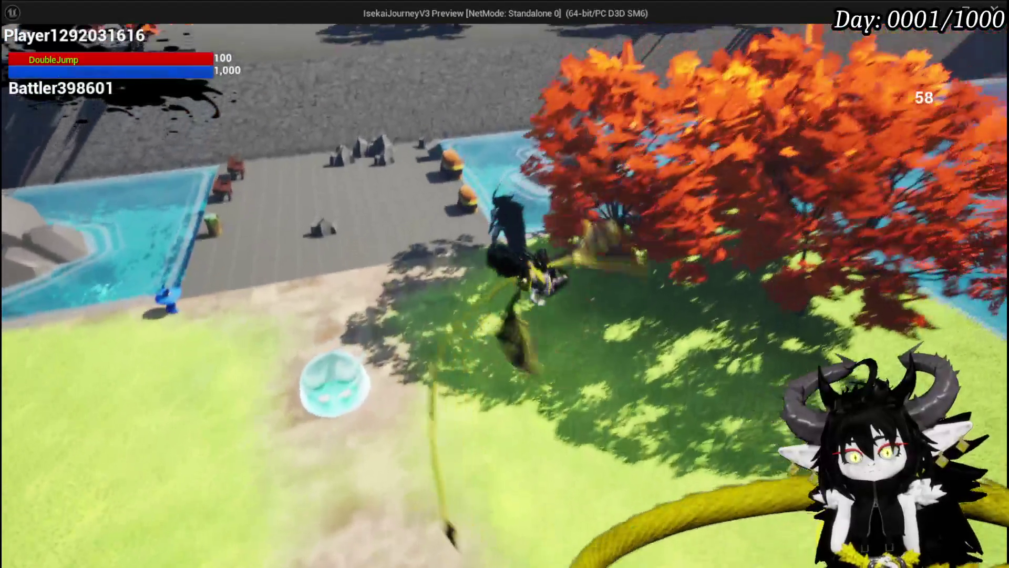
pyautogui.press('w')
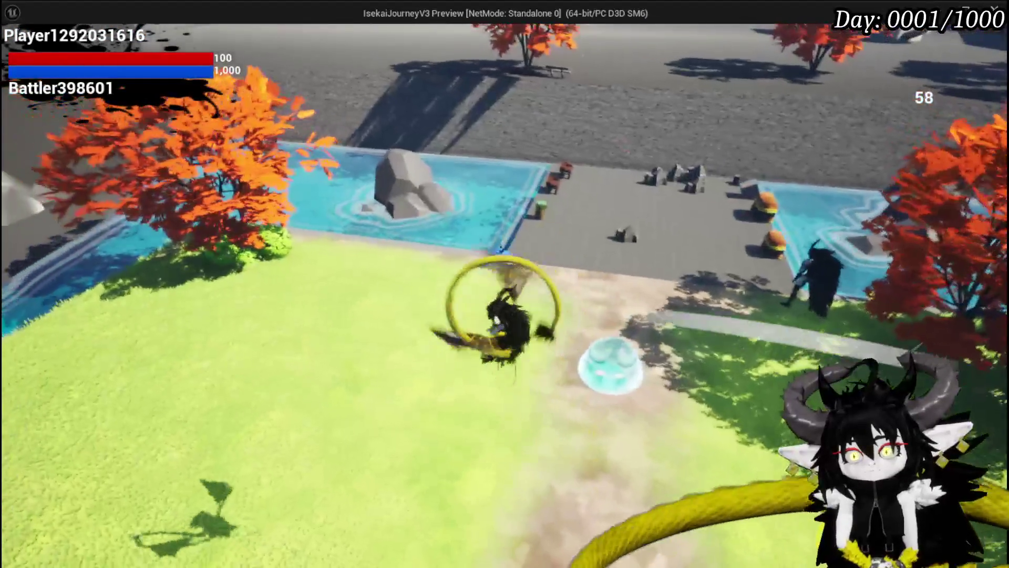
pyautogui.press('Escape')
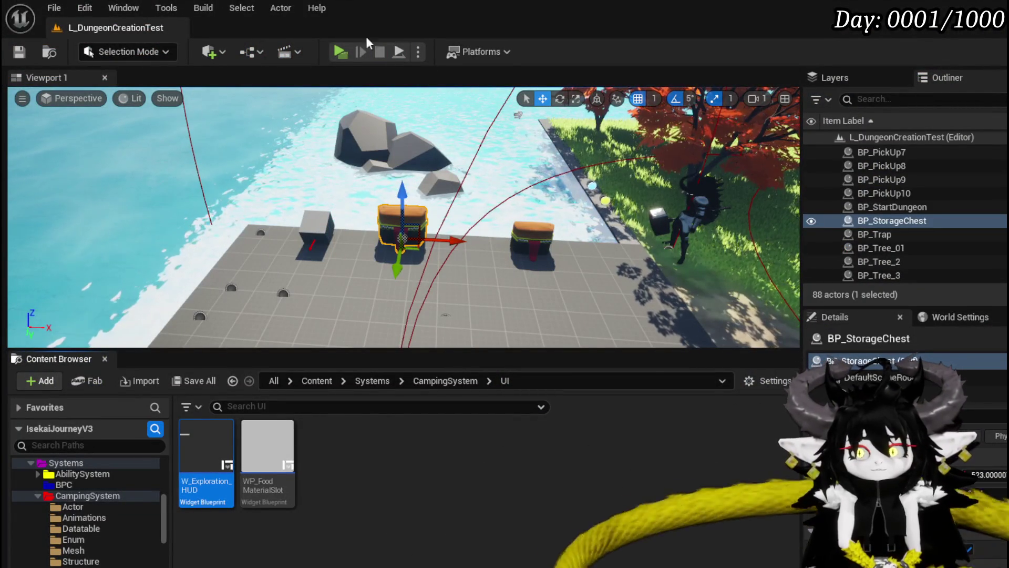
# - Launch a fresh play-in-editor preview of the level from the toolbar Play button
pyautogui.click(341, 52)
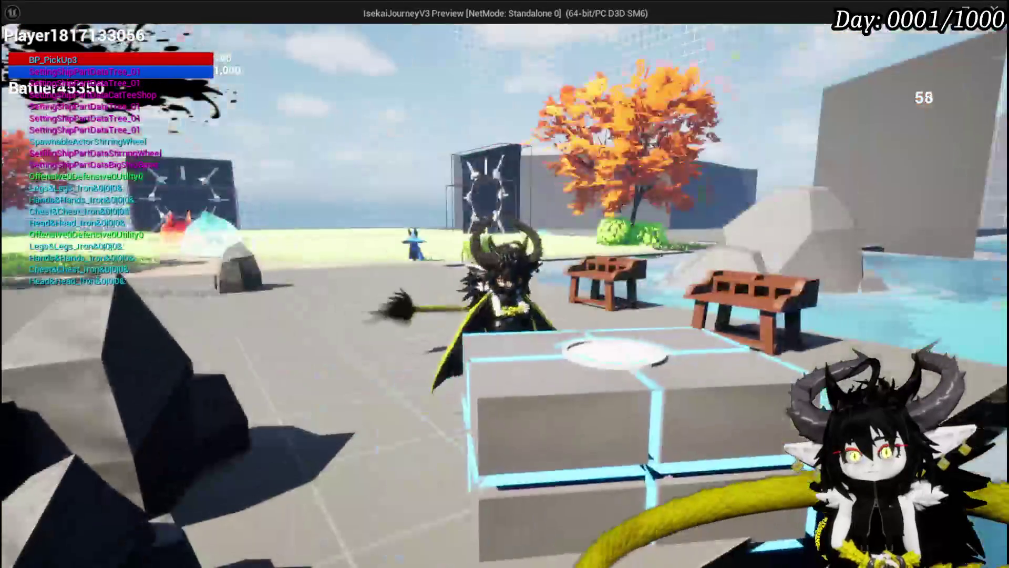
pyautogui.press('Tab')
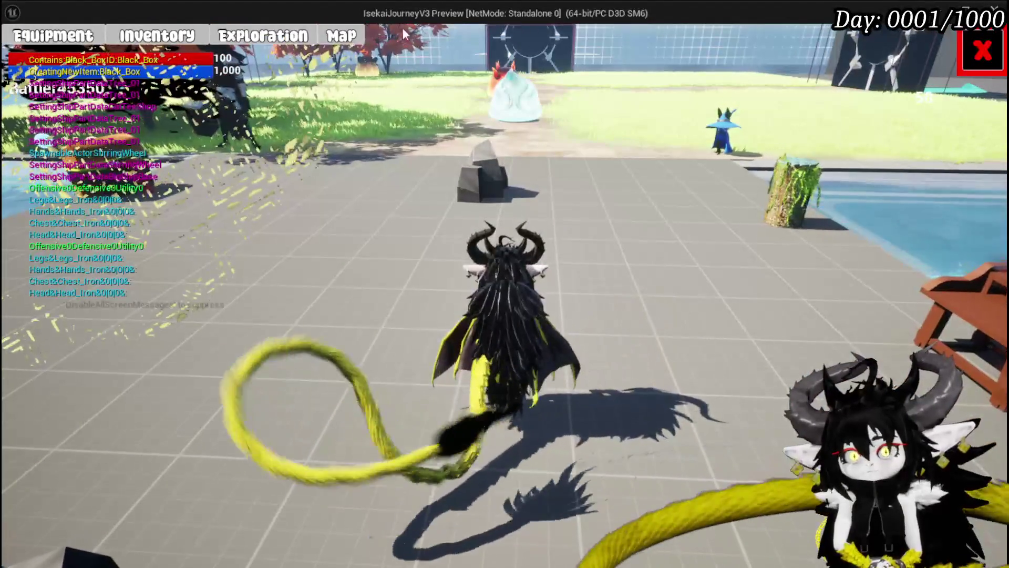
pyautogui.click(273, 42)
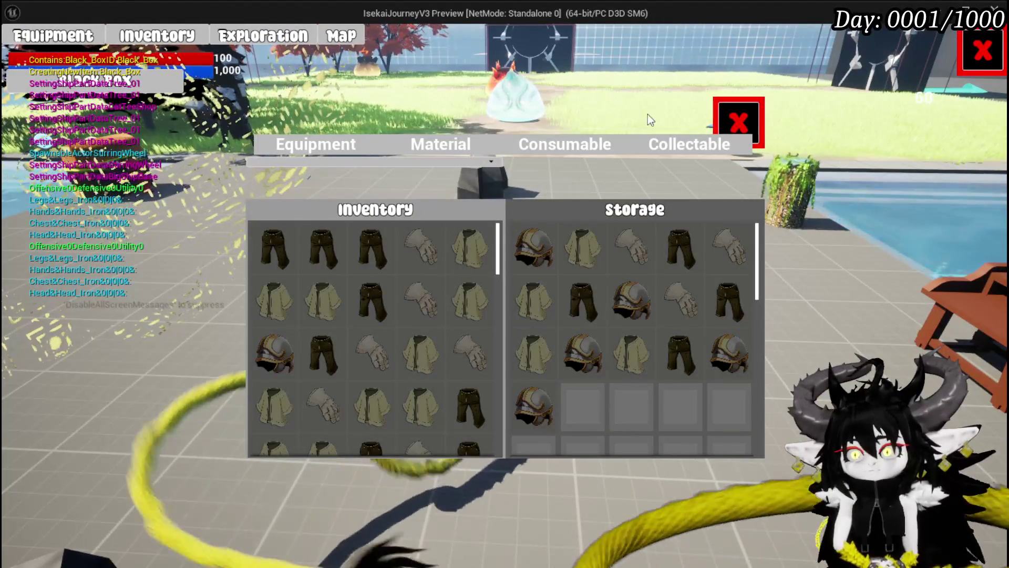
pyautogui.click(997, 58)
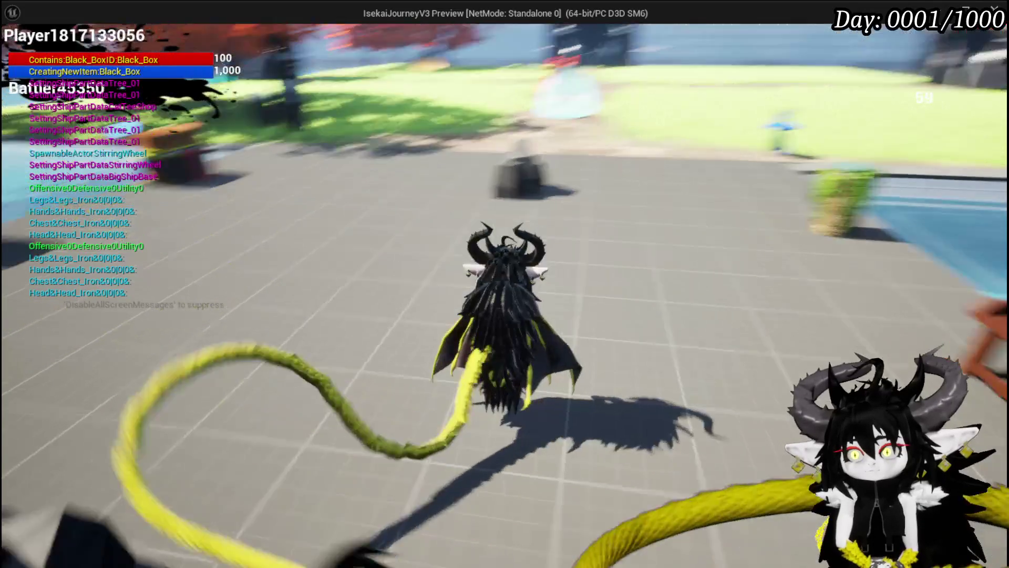
pyautogui.click(275, 46)
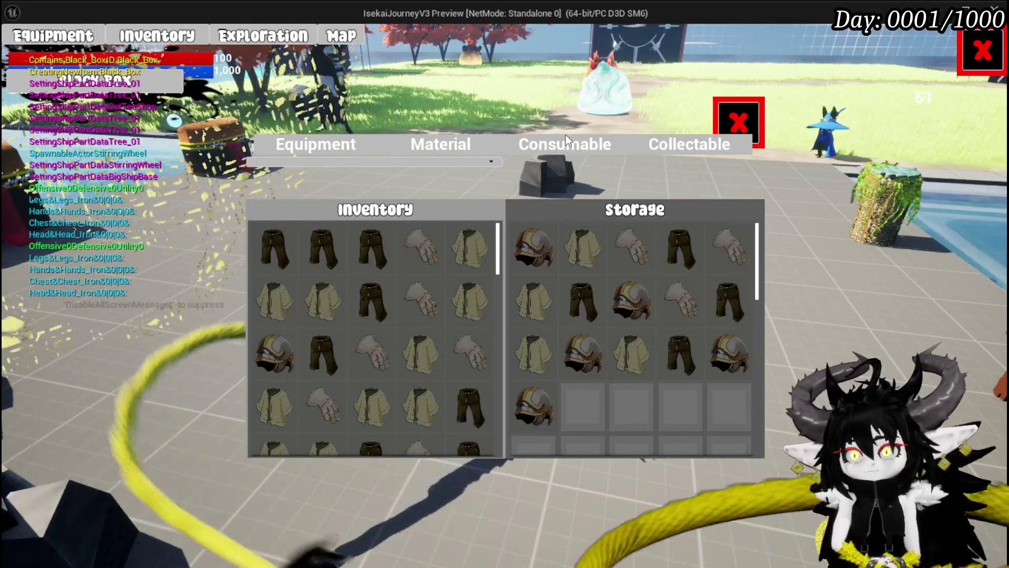
pyautogui.click(566, 143)
pyautogui.click(665, 149)
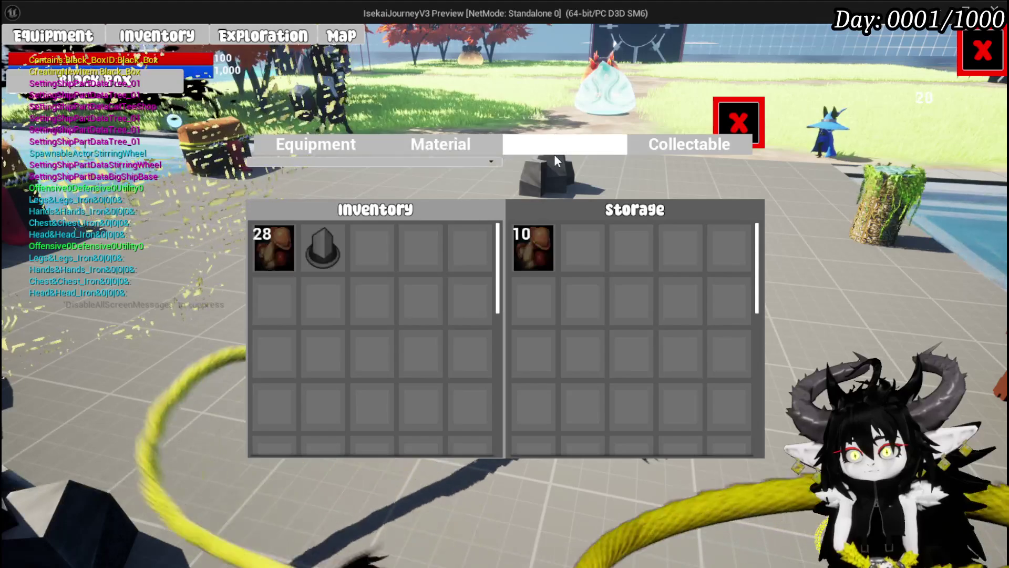
pyautogui.click(468, 145)
pyautogui.click(566, 150)
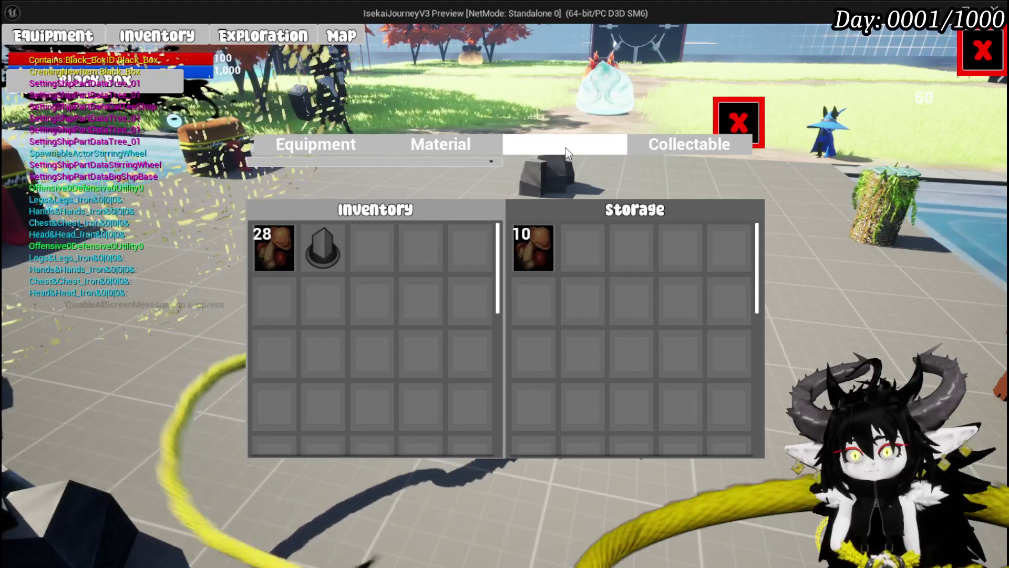
pyautogui.click(378, 144)
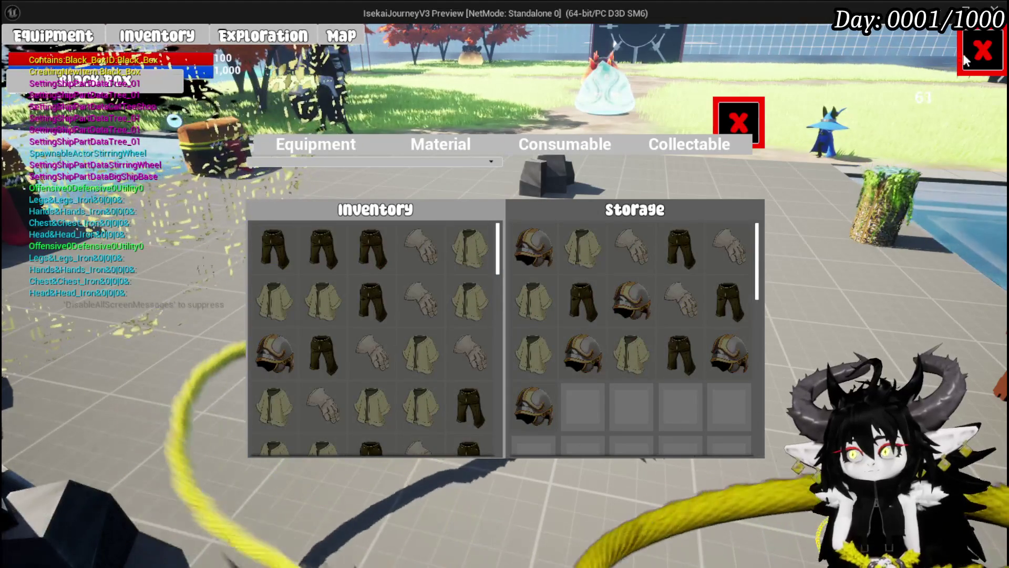
pyautogui.click(966, 59)
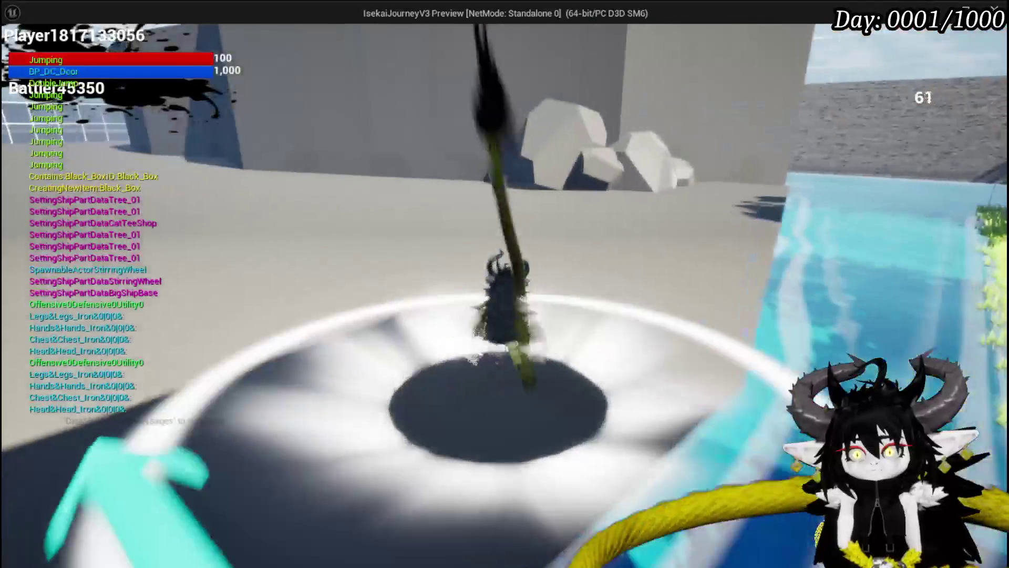
# - Make the dragon jump, double jump higher and glide with spread wings, then stop the preview with Esc
pyautogui.press('space')
pyautogui.press('space')
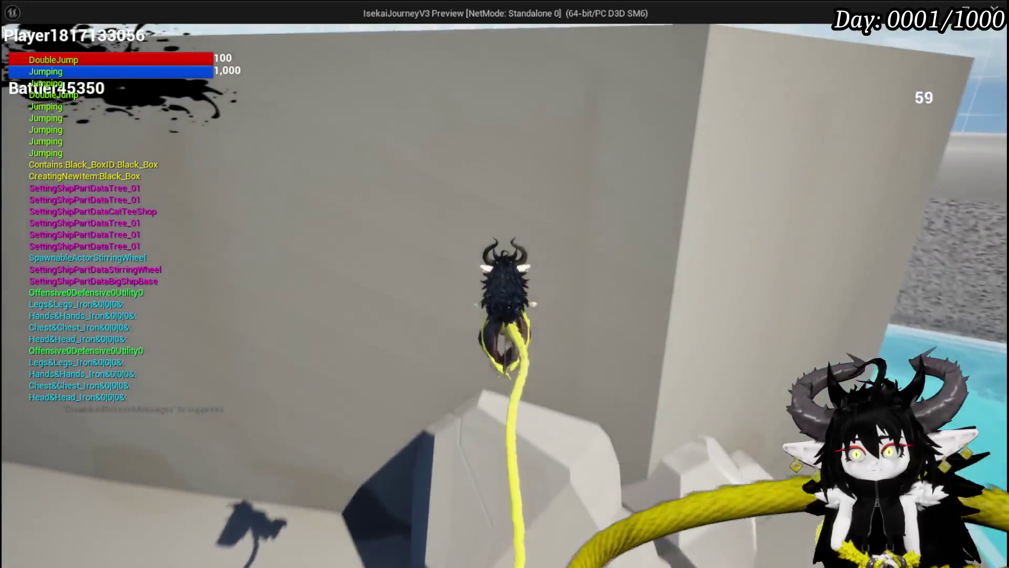
pyautogui.press('space')
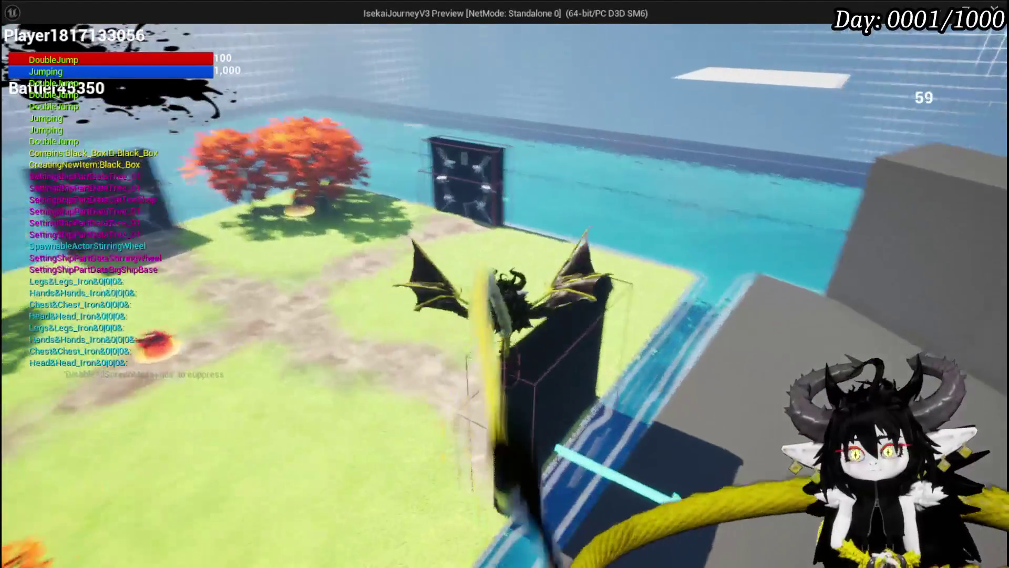
pyautogui.press('space')
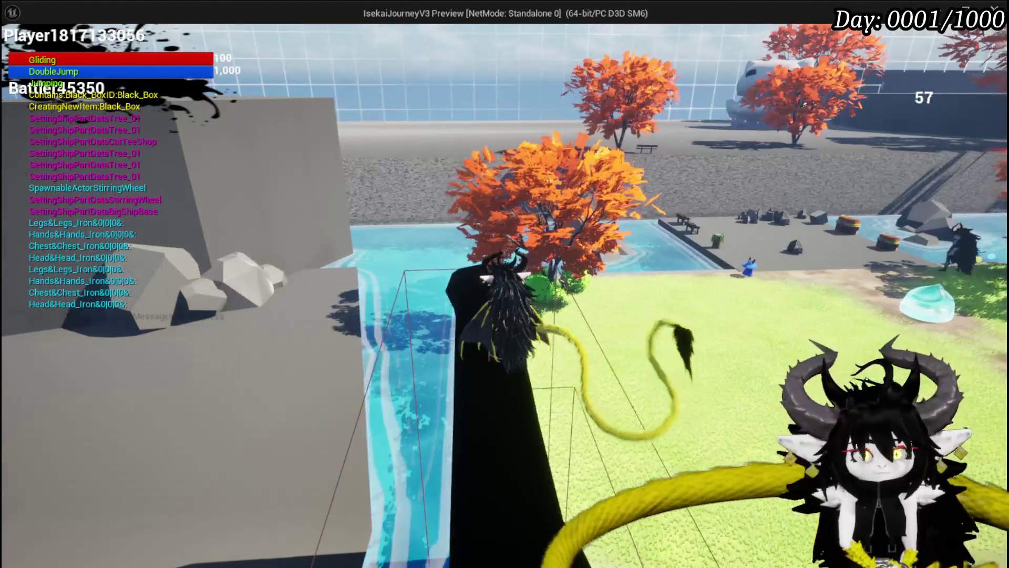
pyautogui.press('Escape')
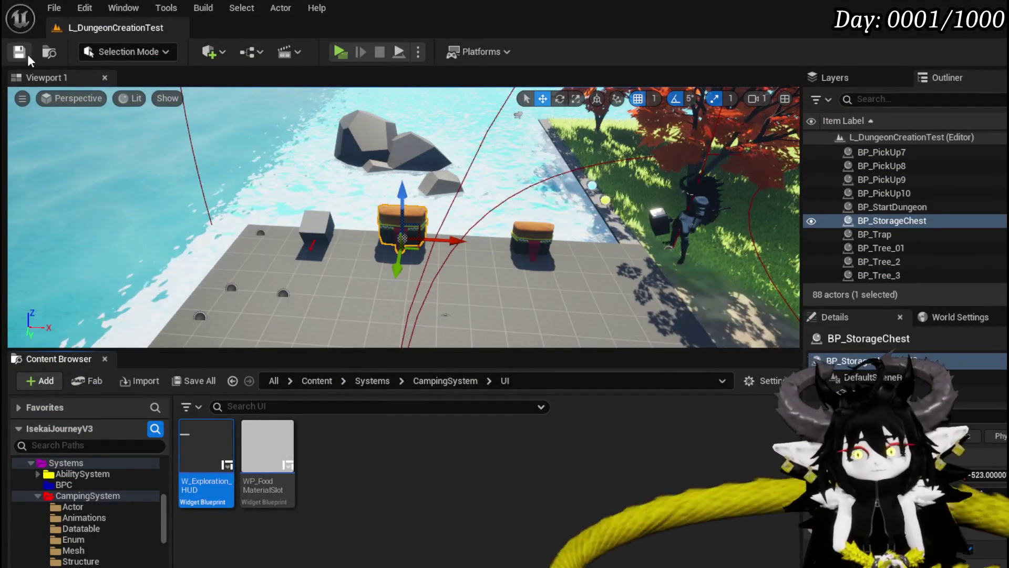